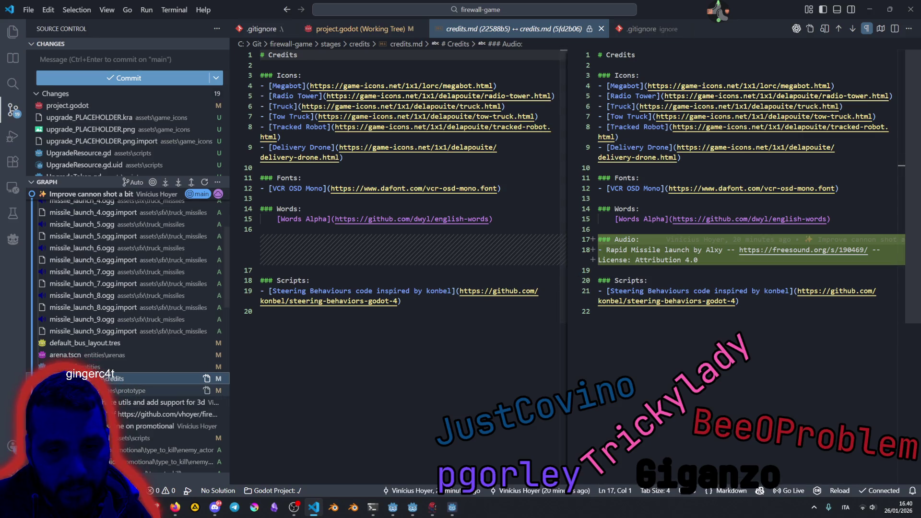
Step: Open the prototype.tscn diff from the Source Control graph
scroll(127, 288, up, 2)
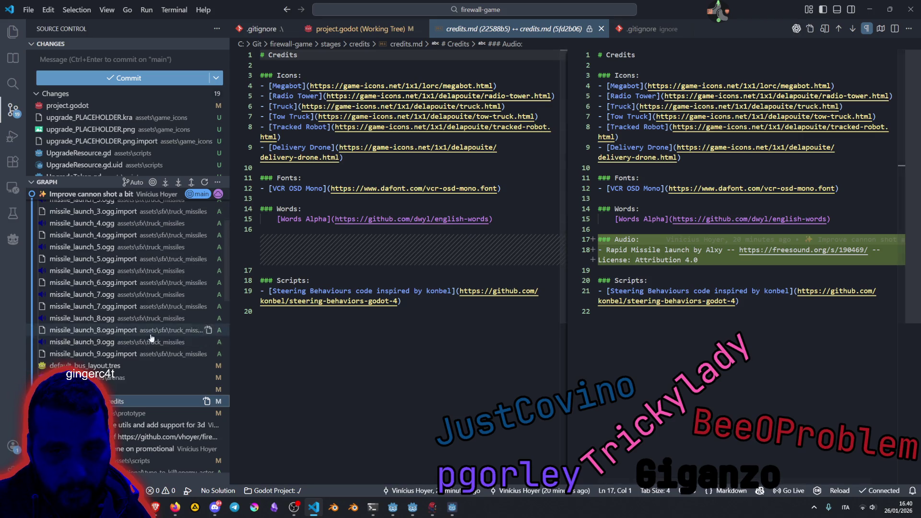
scroll(140, 343, up, 3)
scroll(140, 343, down, 6)
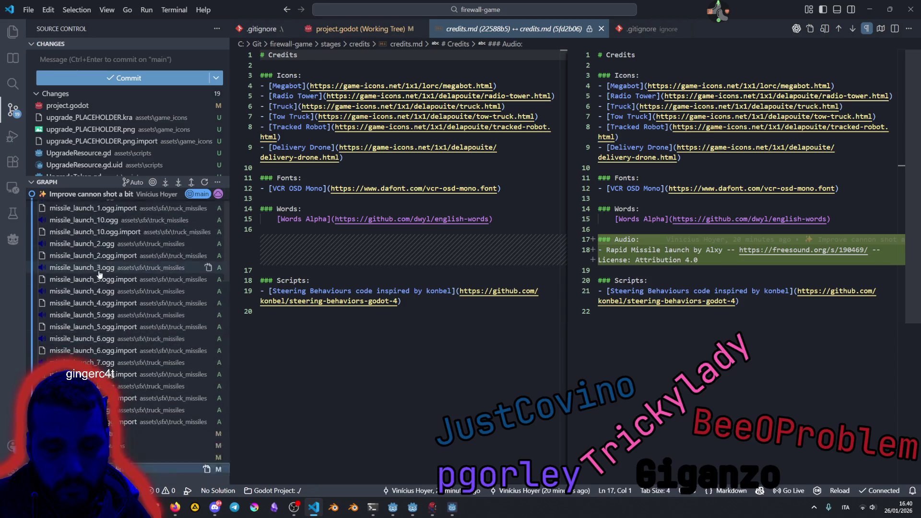
click(96, 301)
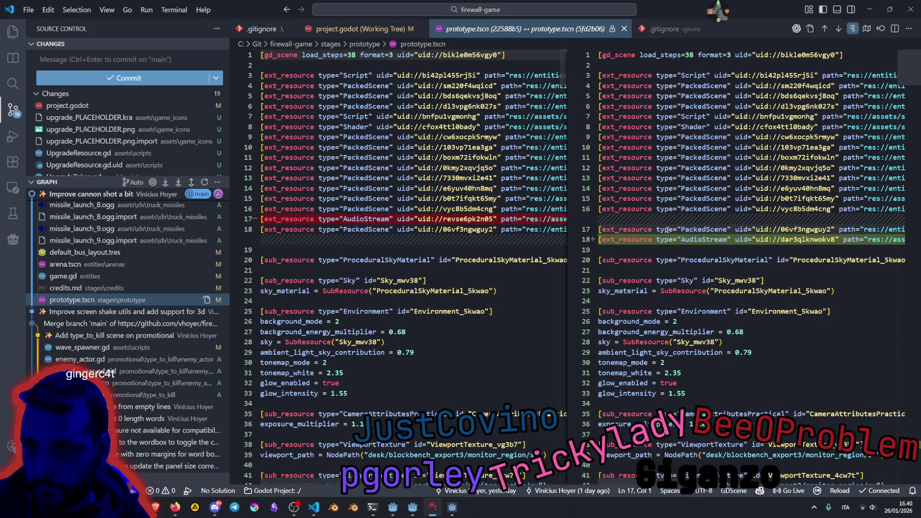
Step: Select the missile_launch.tres audio path on line 18 and collapse the GRAPH section
drag(607, 240, 858, 241)
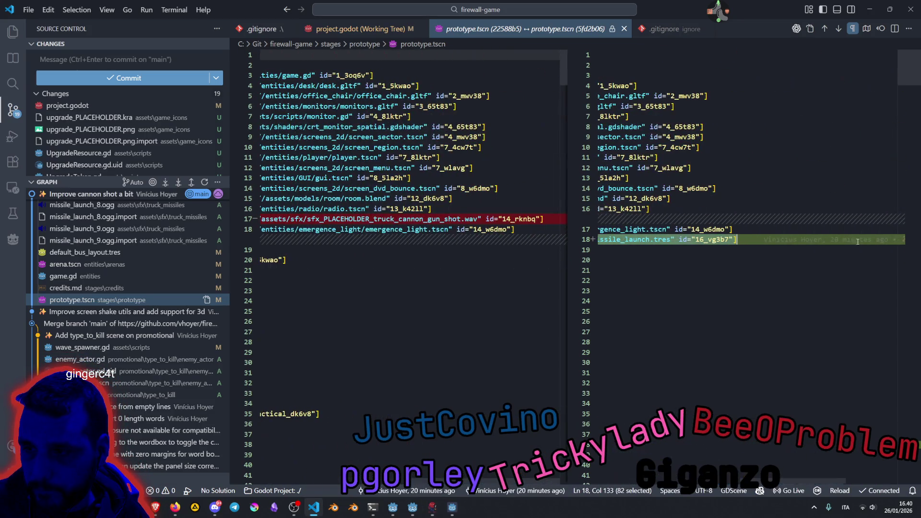
click(768, 241)
key(shift+Left)
mouse_move(711, 238)
mouse_down()
mouse_move(600, 244)
mouse_move(697, 240)
mouse_up()
shift+click(820, 239)
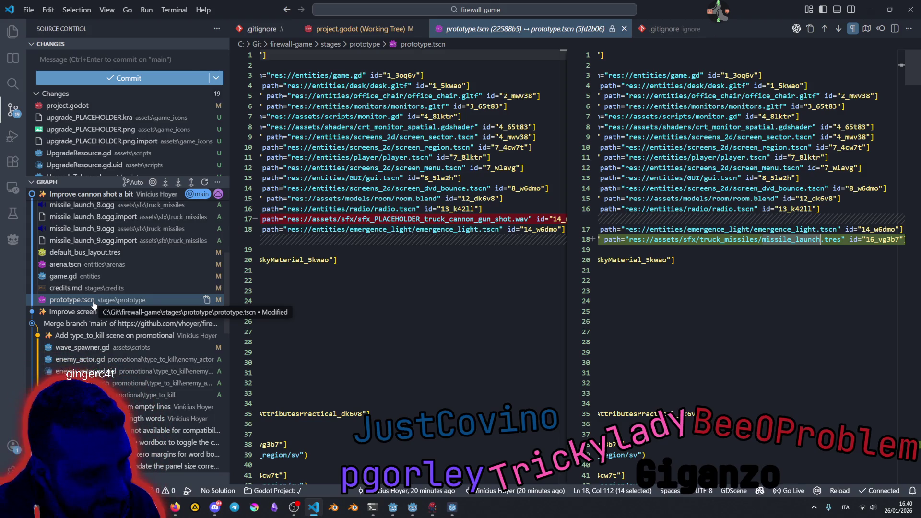
click(63, 183)
Step: Switch to Godot and stop the running game
mouse_move(451, 511)
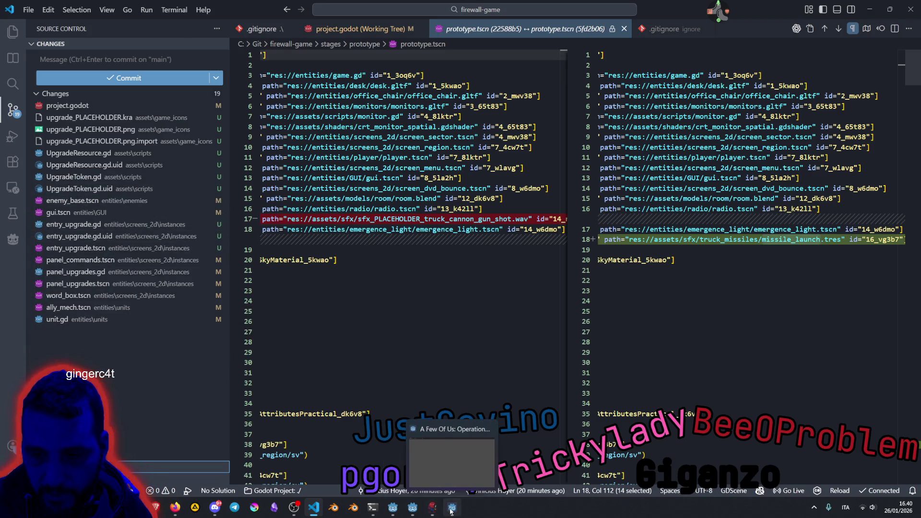
mouse_move(417, 502)
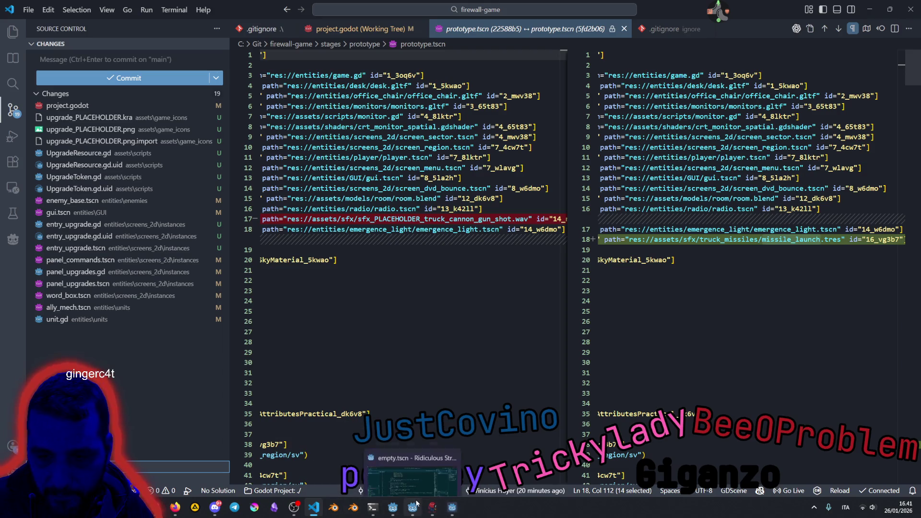
click(392, 507)
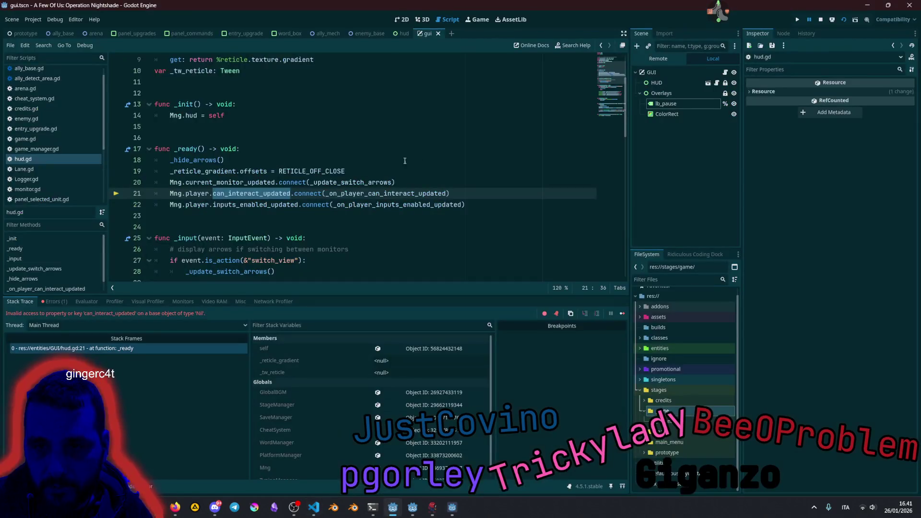
click(693, 71)
click(826, 22)
click(820, 19)
click(291, 182)
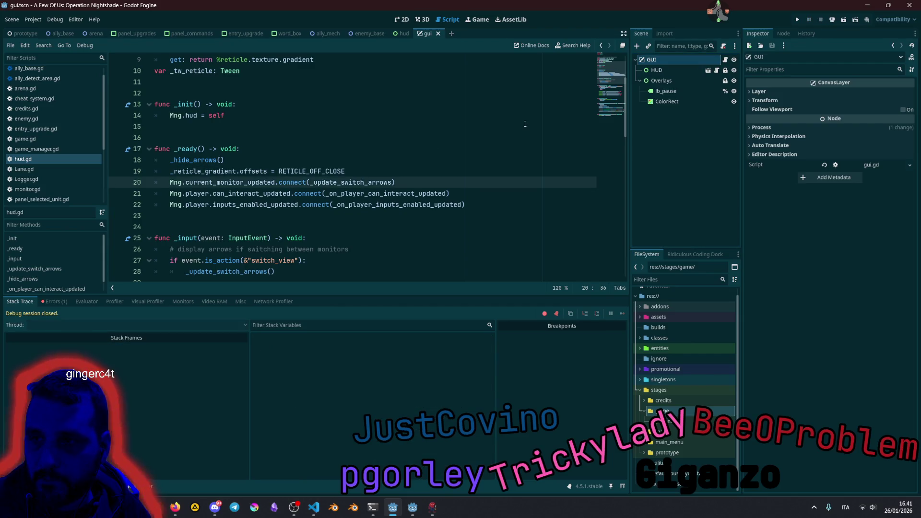
Step: In the GUI scene's 2D view, hide the HUD, Overlays and GUI root layers
click(402, 19)
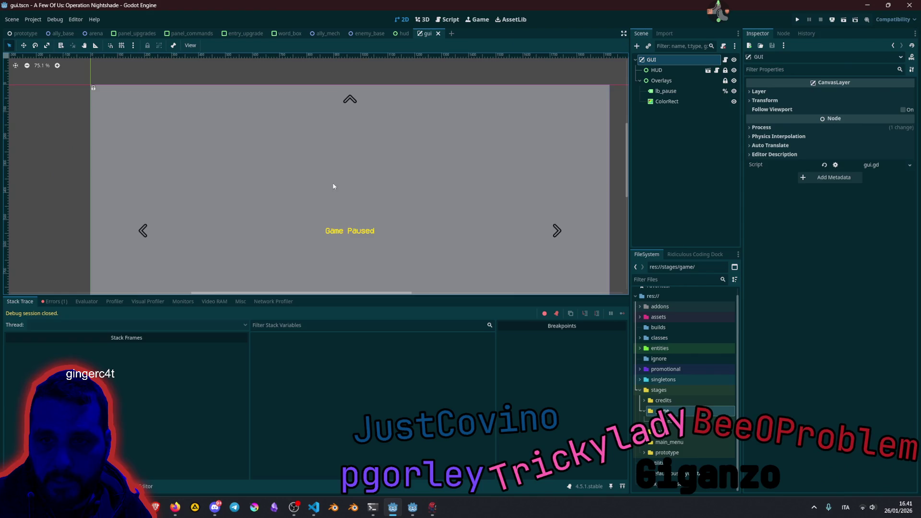
scroll(331, 187, down, 5)
click(733, 70)
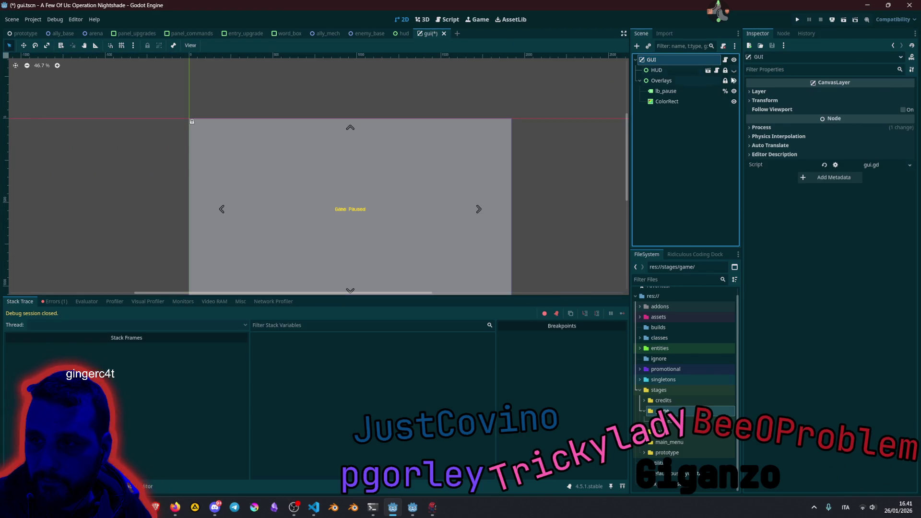
click(733, 81)
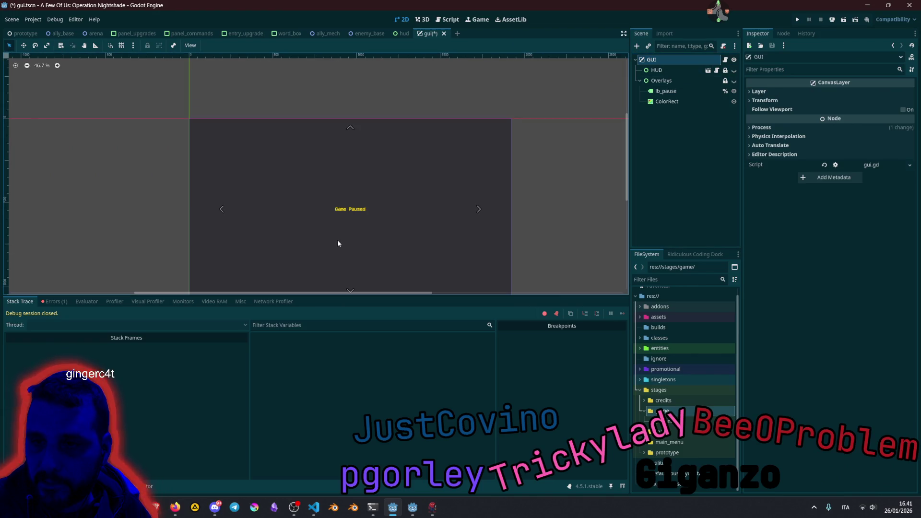
click(734, 59)
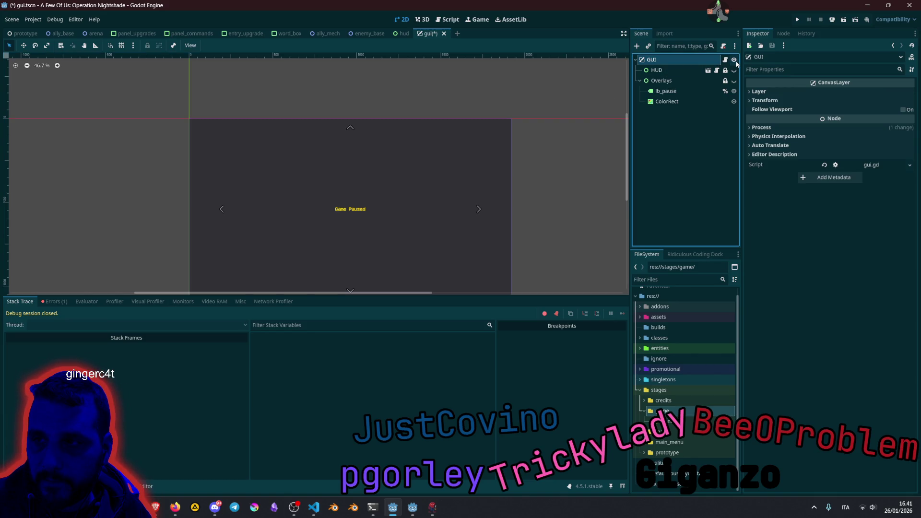
scroll(310, 217, down, 2)
Step: Toggle the HUD and Overlays visibility to compare, leaving both shown
click(661, 71)
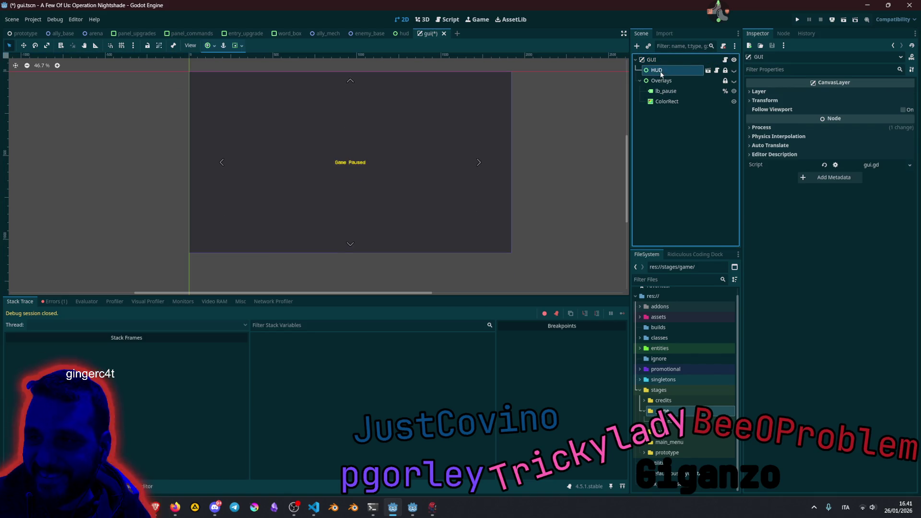
click(734, 71)
click(733, 71)
click(734, 71)
click(732, 81)
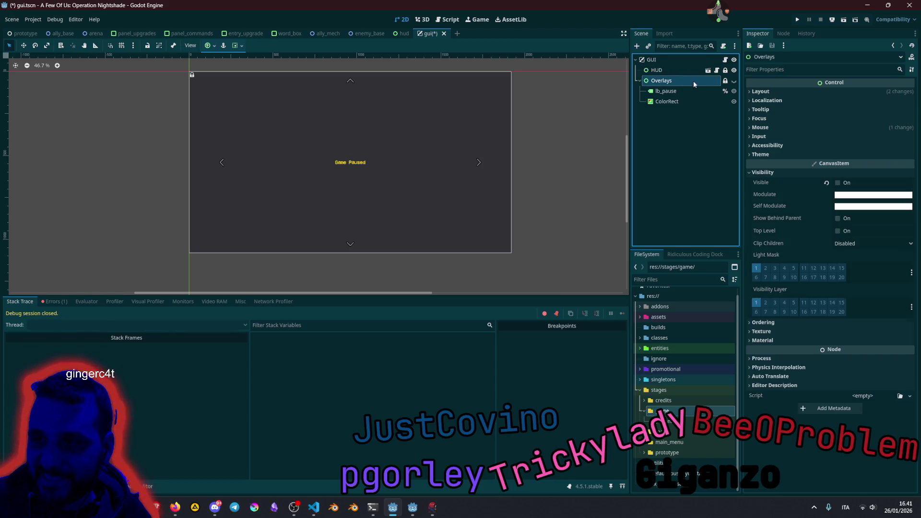
click(733, 81)
click(732, 82)
click(733, 81)
Step: Open the HUD scene and toggle its root node's visibility off and on
click(707, 71)
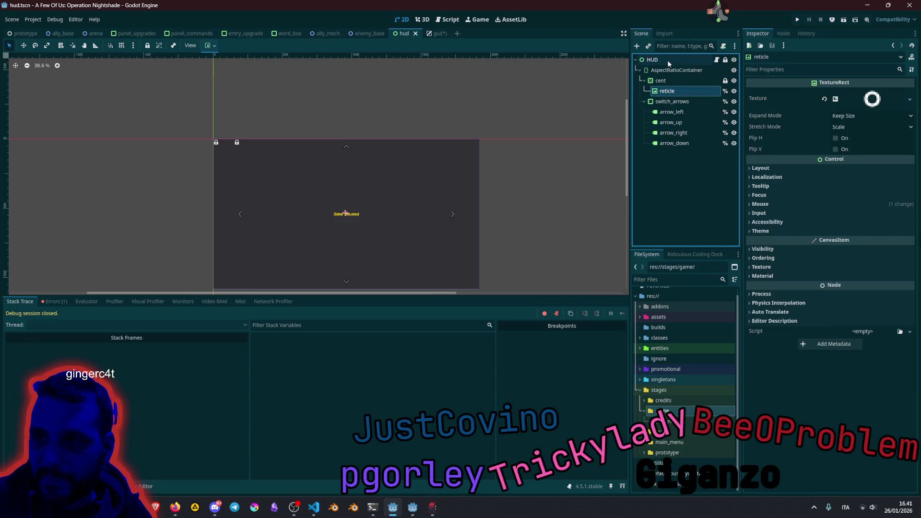
click(671, 59)
click(734, 60)
click(734, 60)
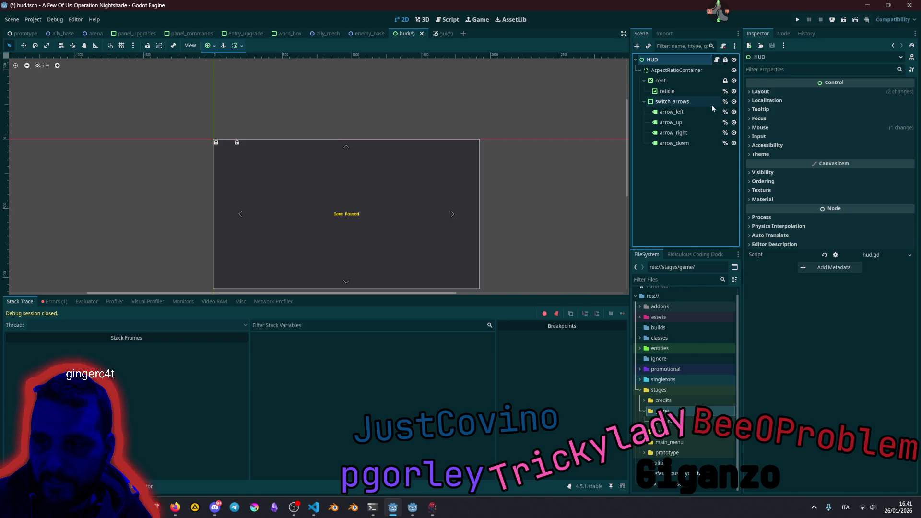
Step: Toggle the switch_arrows node's visibility, then bring up the hud.gd script
scroll(345, 161, up, 5)
click(672, 101)
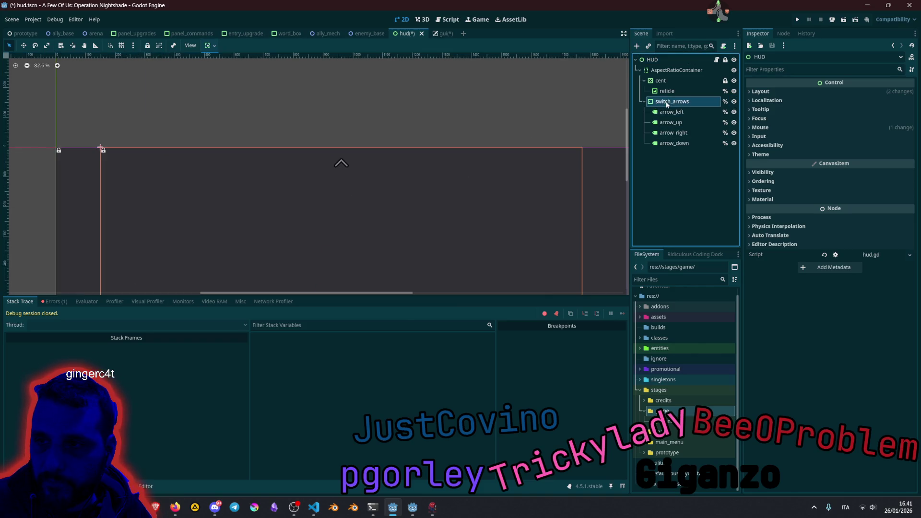
click(733, 101)
click(734, 102)
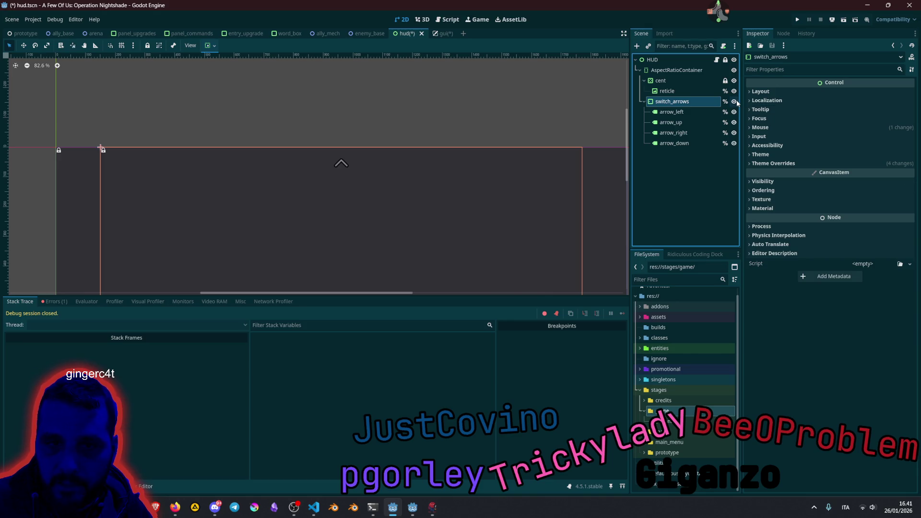
click(716, 60)
scroll(541, 102, up, 3)
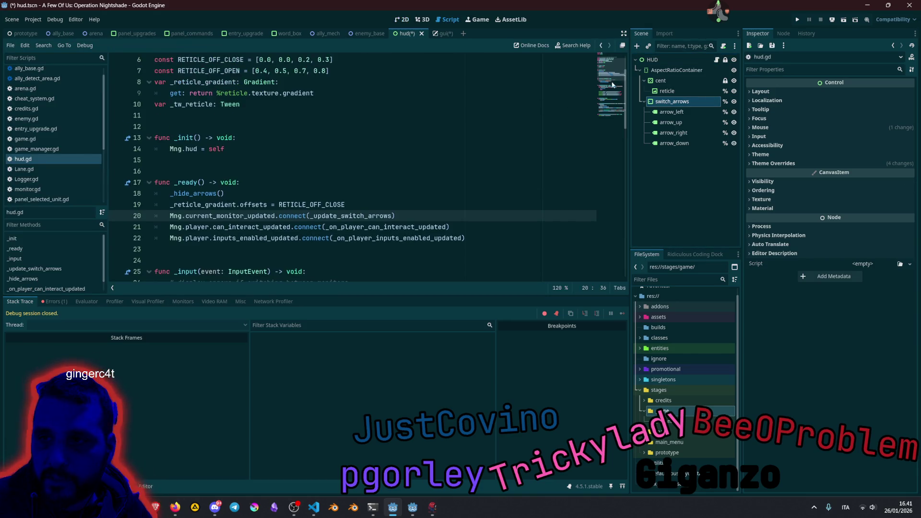
Step: Show the HUD scene in 2D and toggle the AspectRatioContainer's visibility off and on
click(528, 120)
click(667, 102)
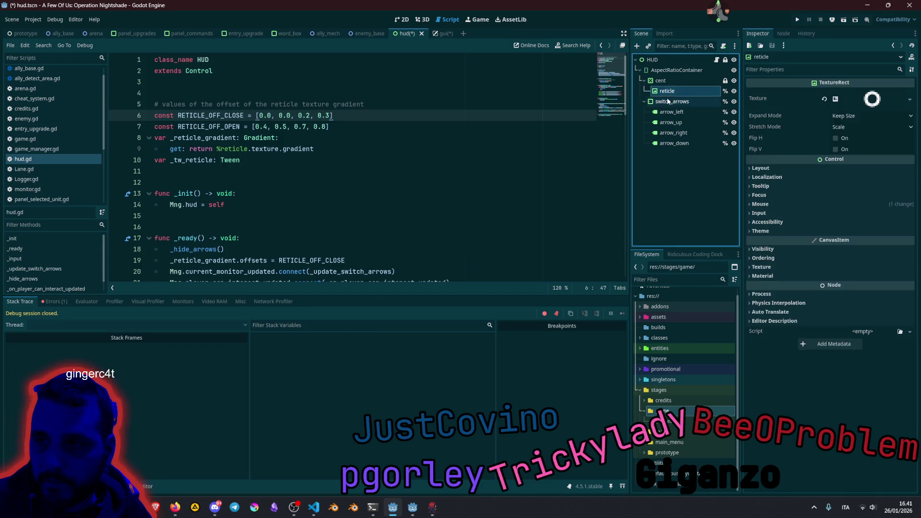
click(696, 60)
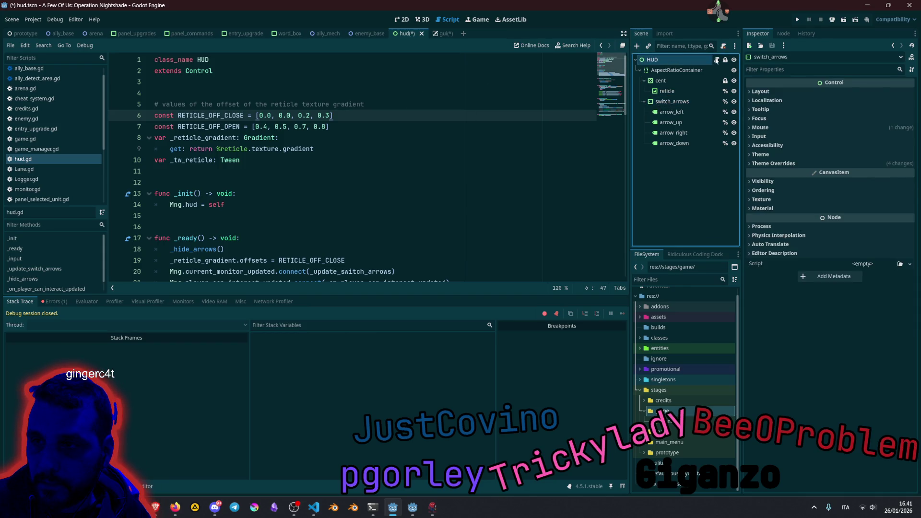
click(401, 19)
scroll(344, 193, up, 3)
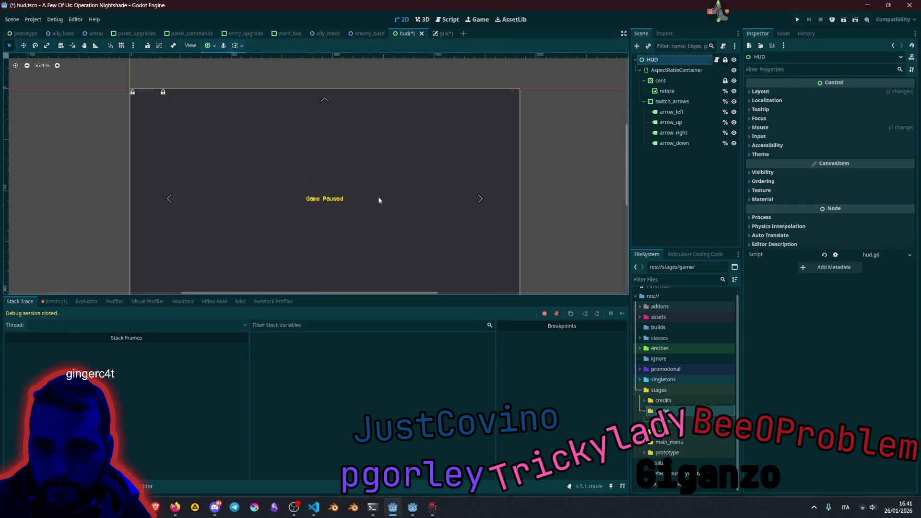
click(695, 70)
click(733, 70)
click(734, 70)
Step: Inspect the cent, reticle, arrow_left and switch_arrows nodes in the Scene dock
click(685, 81)
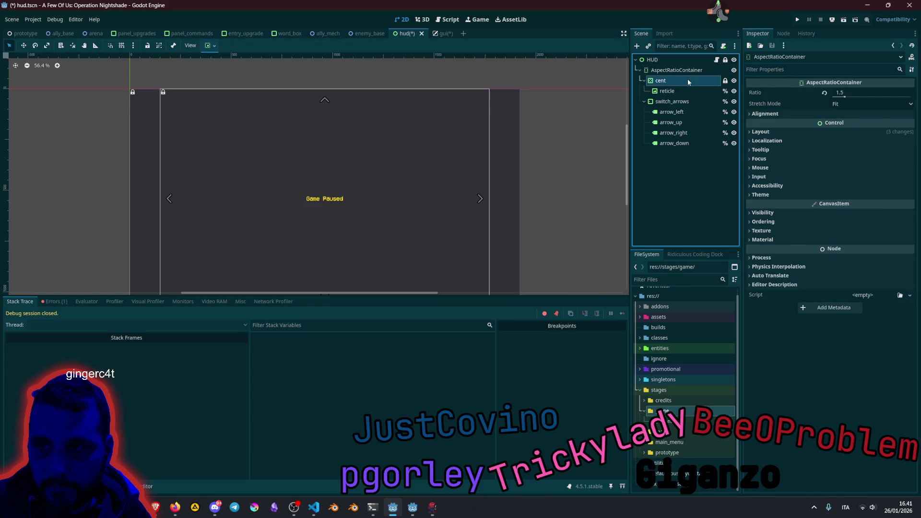
click(679, 91)
click(681, 70)
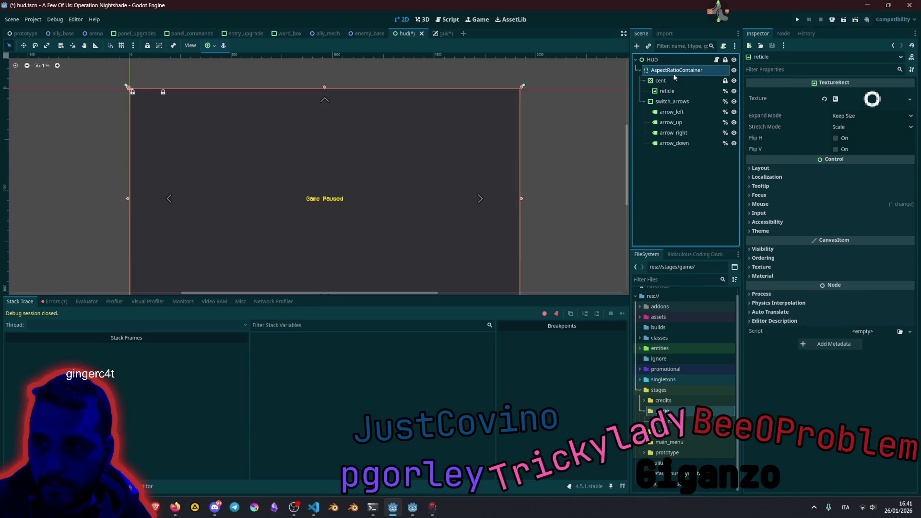
click(666, 111)
click(669, 100)
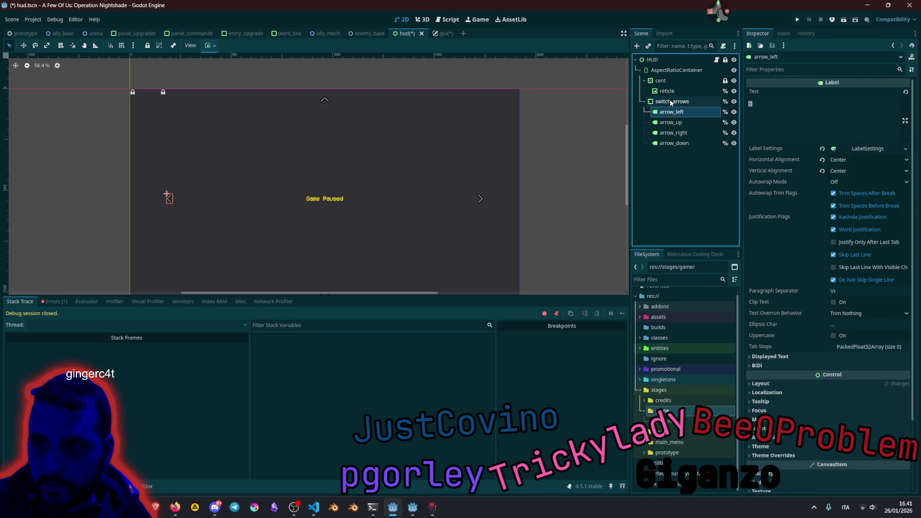
scroll(387, 137, down, 2)
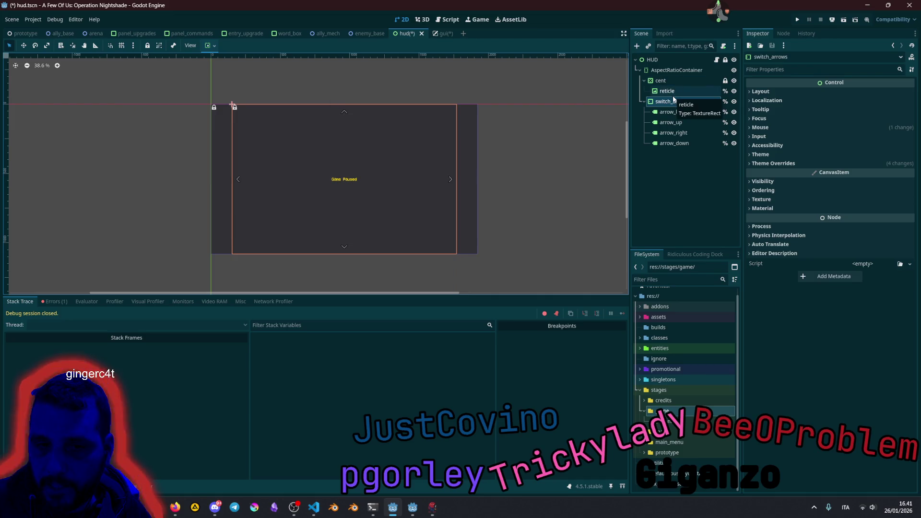
Step: Read the HUD._ready Nil error about can_interact_updated in the Errors (1) list
click(54, 301)
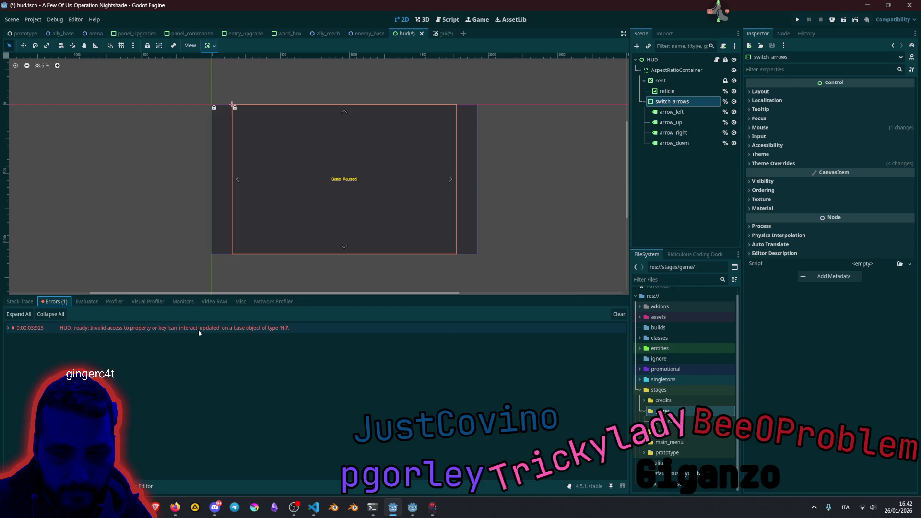
mouse_move(199, 330)
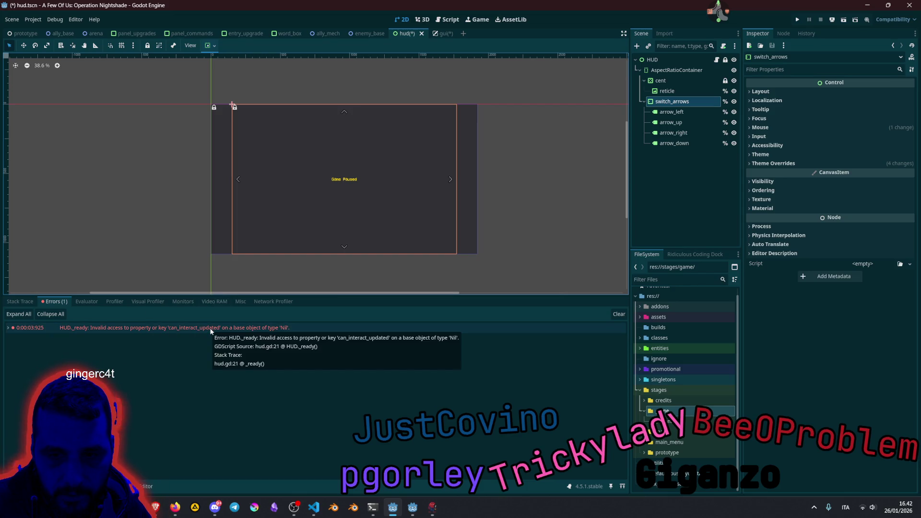
key(alt+Tab)
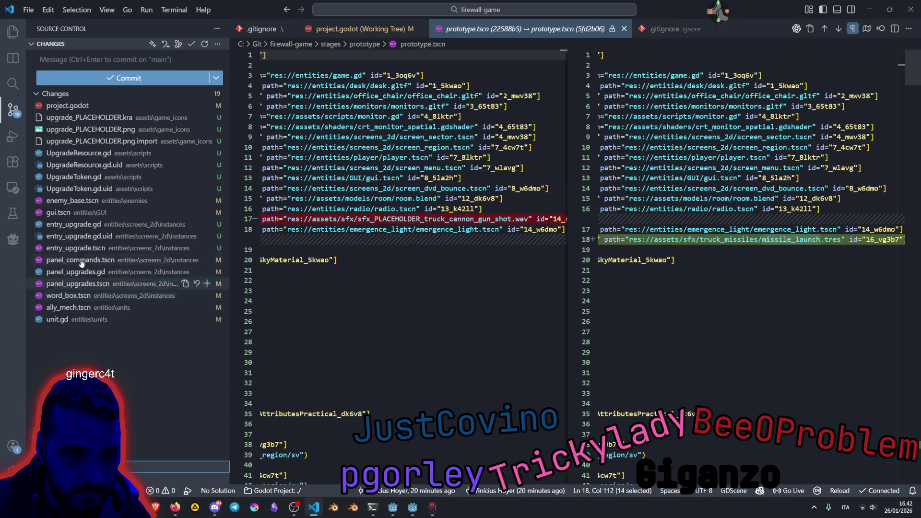
Step: Review the gui.tscn working-tree diff adding a ColorRect under Overlays, then return to Godot
click(86, 214)
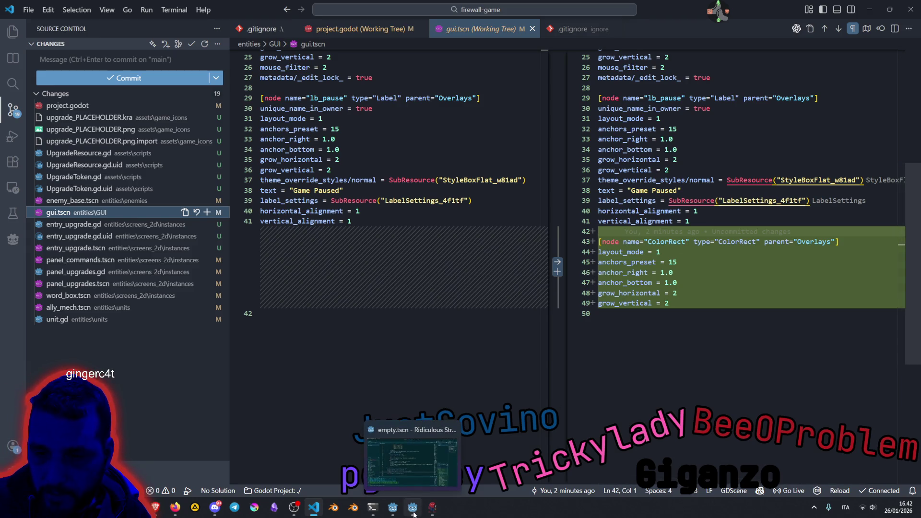
click(392, 507)
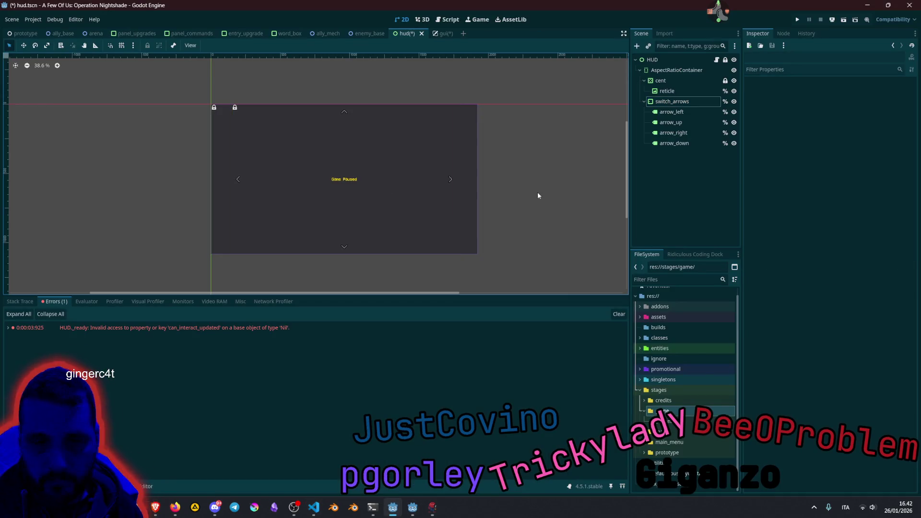
Step: Close the hud scene without saving its changes
click(34, 19)
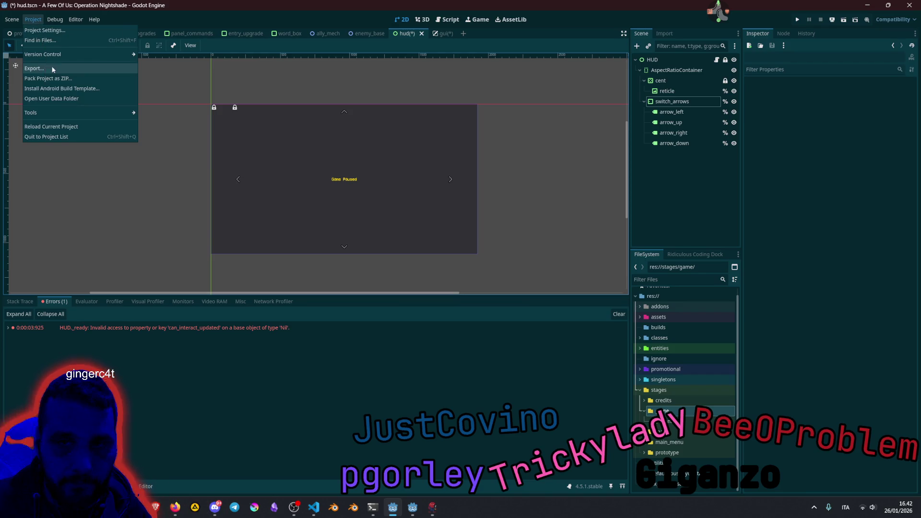
click(355, 74)
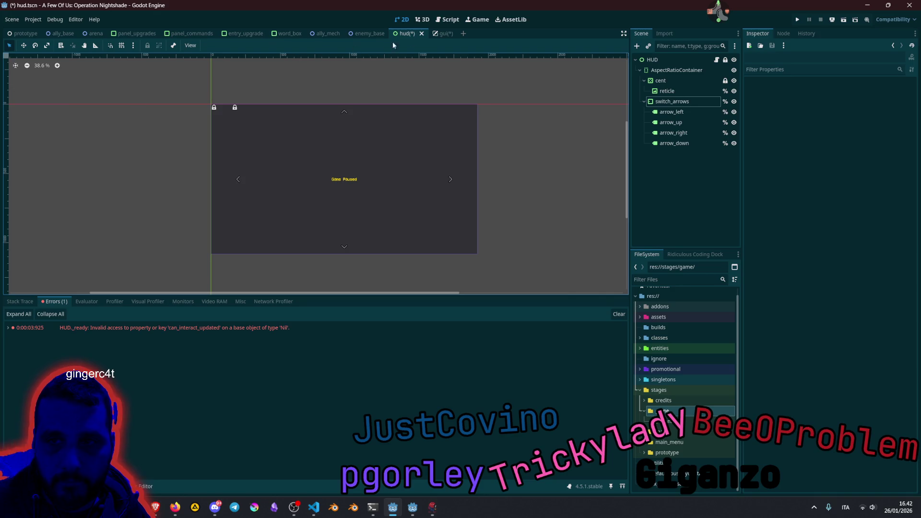
click(422, 33)
click(504, 279)
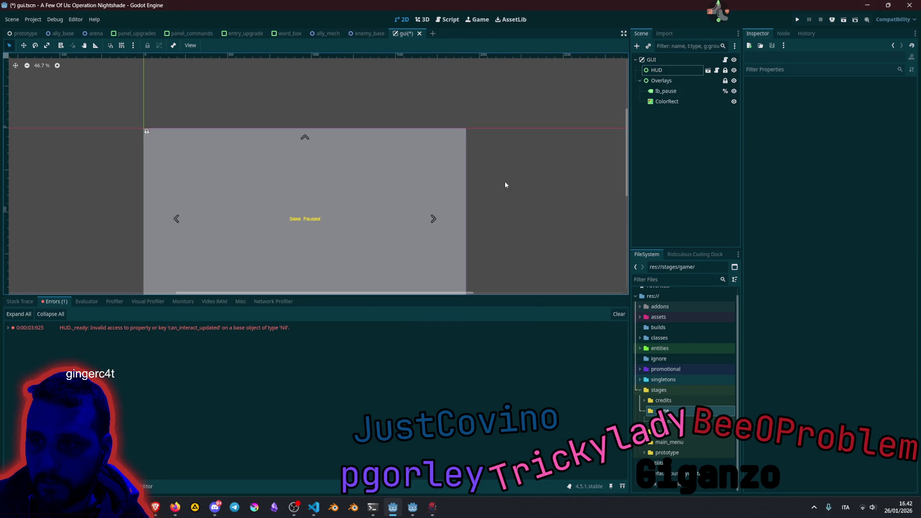
Step: Delete the ColorRect node from the gui scene, save, and reload the current project
click(668, 92)
click(670, 103)
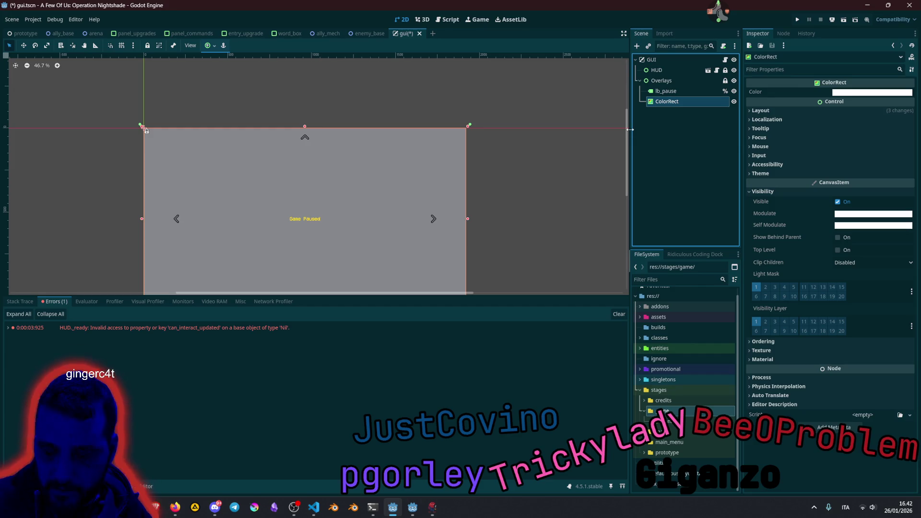
key(Delete)
key(ctrl+s)
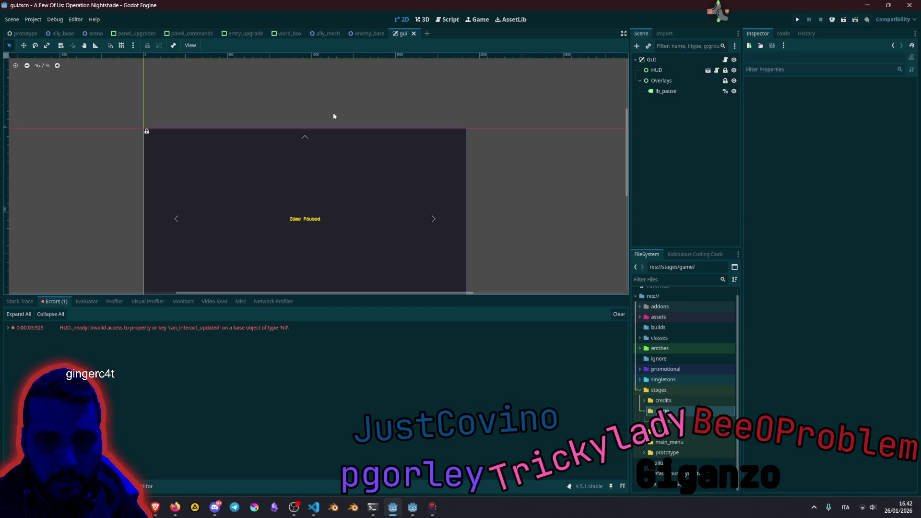
click(33, 19)
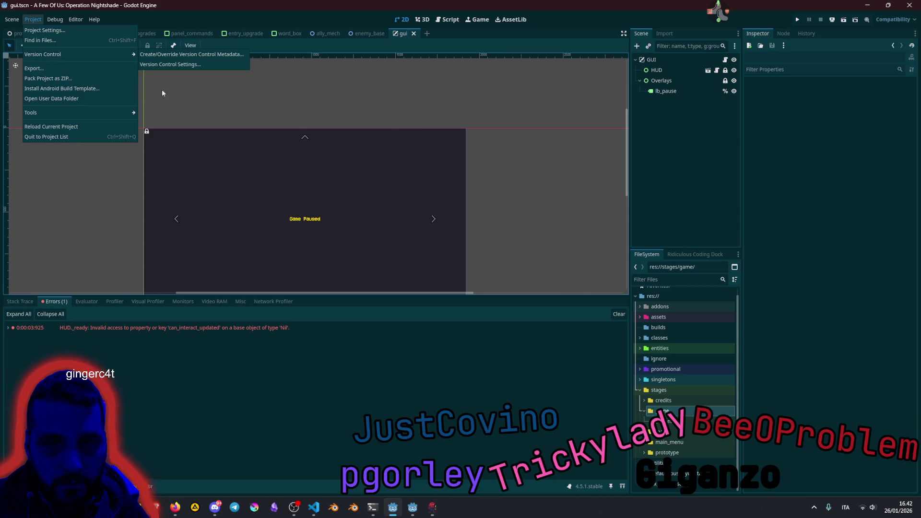
click(62, 128)
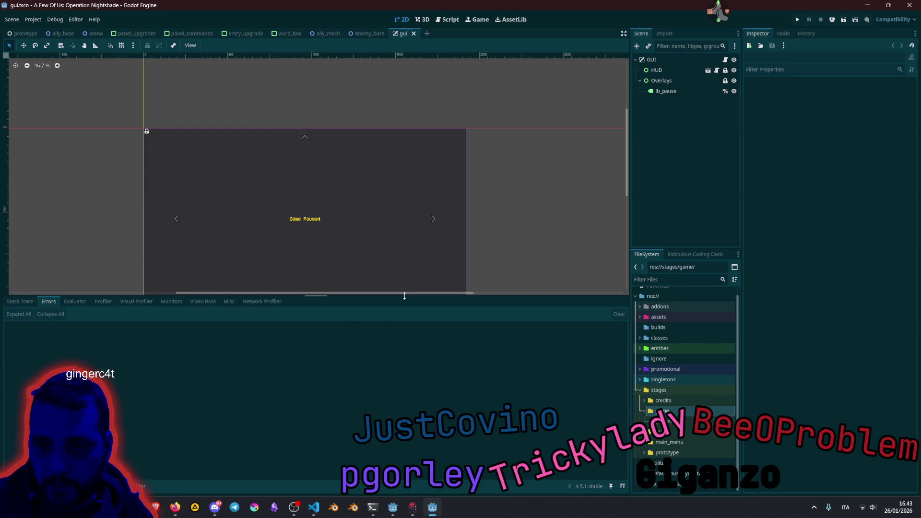
Step: Enlarge the 2D canvas, check the Overlays node's visibility, and run the project (F5)
drag(405, 297, 404, 391)
click(695, 81)
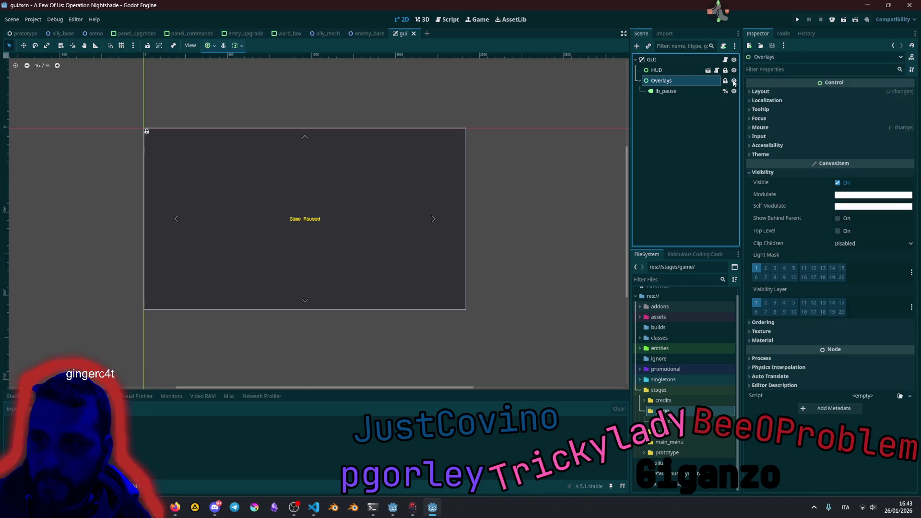
click(734, 80)
click(734, 81)
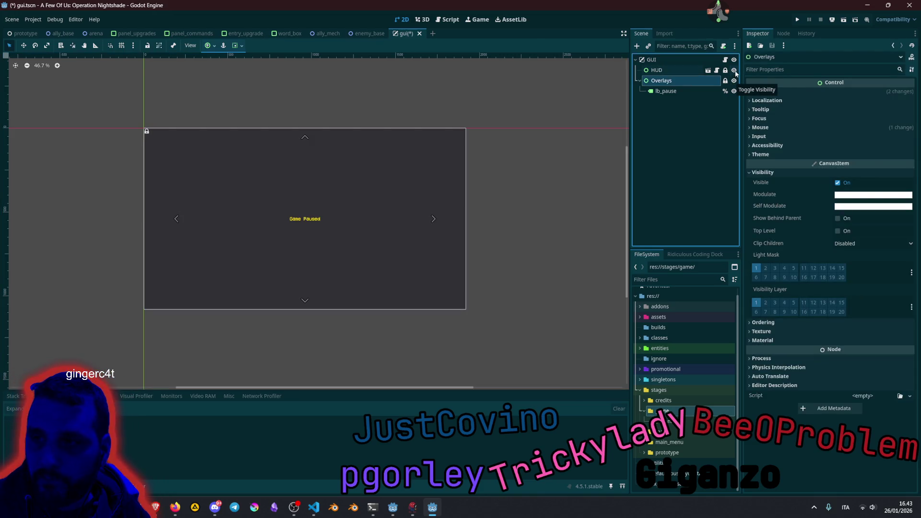
click(733, 80)
click(733, 80)
click(501, 105)
key(F5)
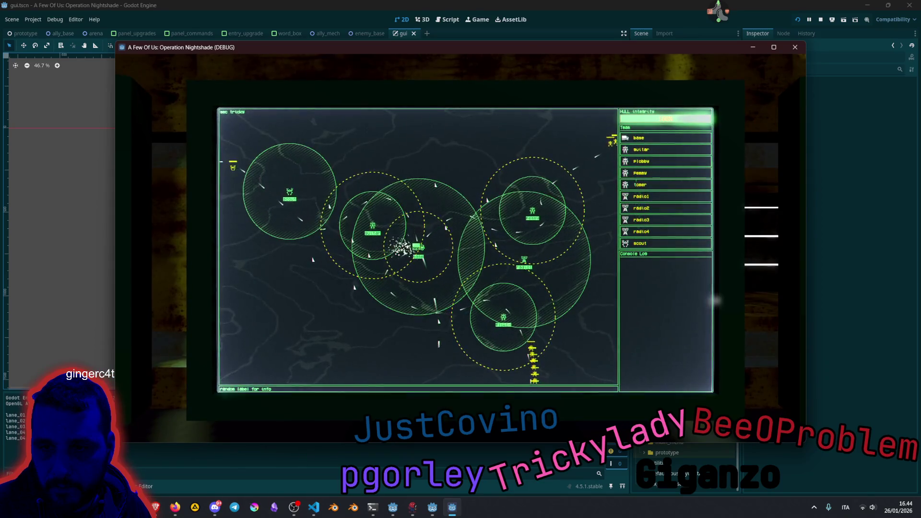
Step: Stop the running game with F8, returning to the gui scene
key(F8)
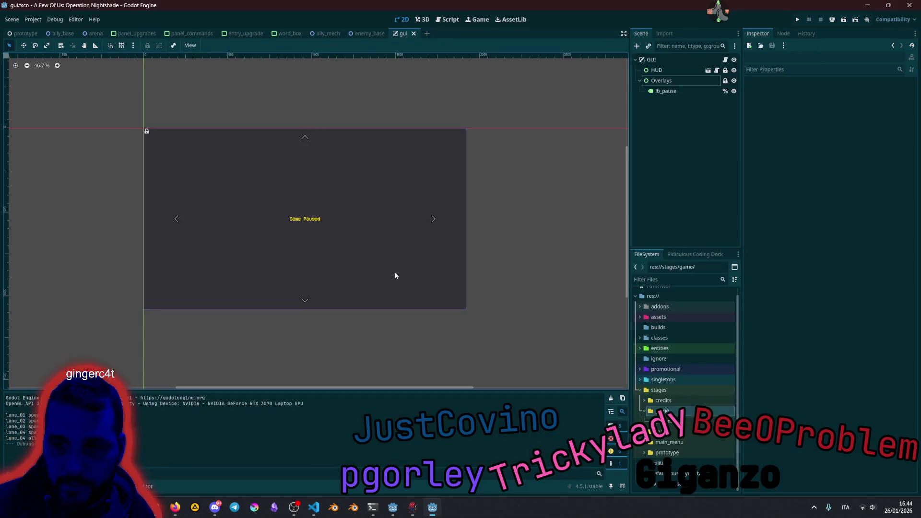
Step: Run the project again with F5 and turn the camera toward the monitor desk
key(alt+Tab)
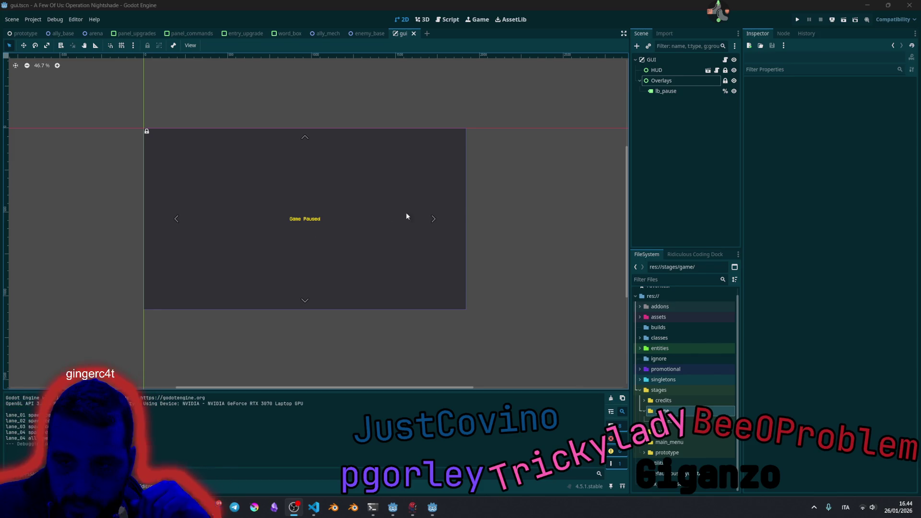
key(F5)
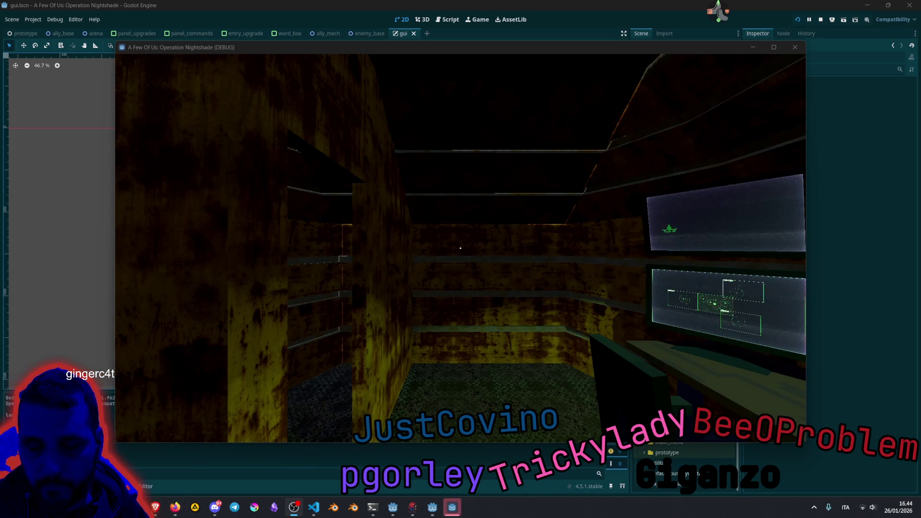
click(461, 248)
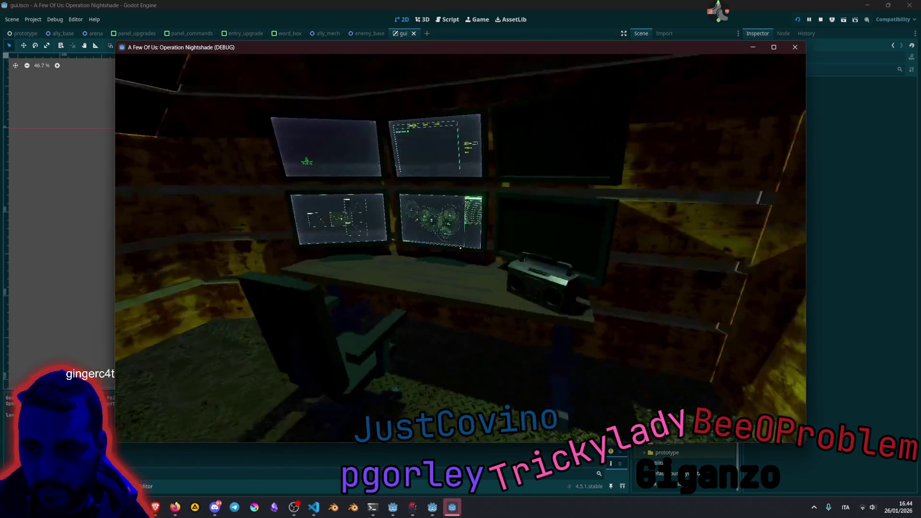
Step: Zoom into the tactical map monitor and trigger stream effects like the falling bean cans
click(460, 248)
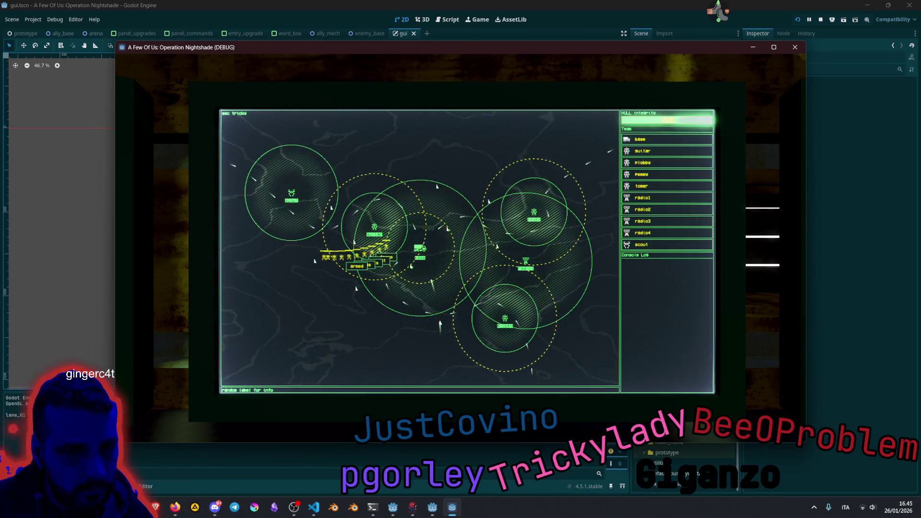
key(alt+Tab)
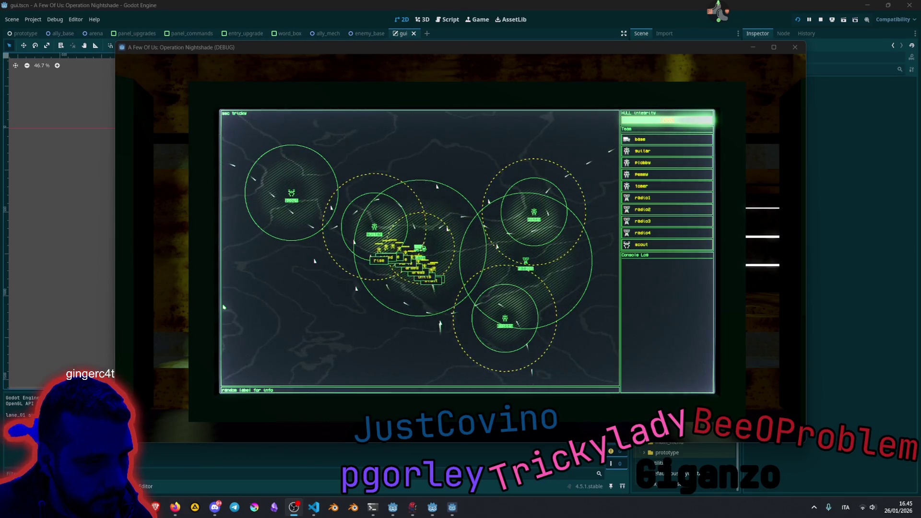
click(746, 3)
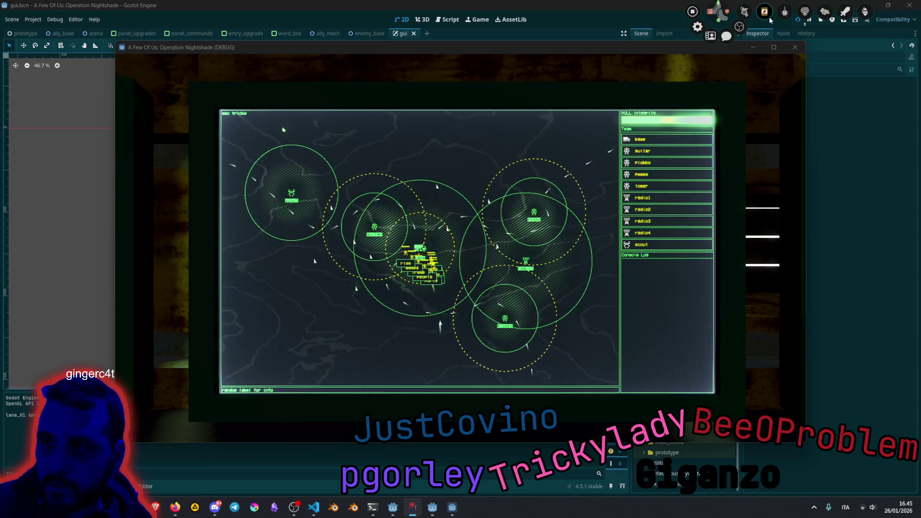
click(765, 14)
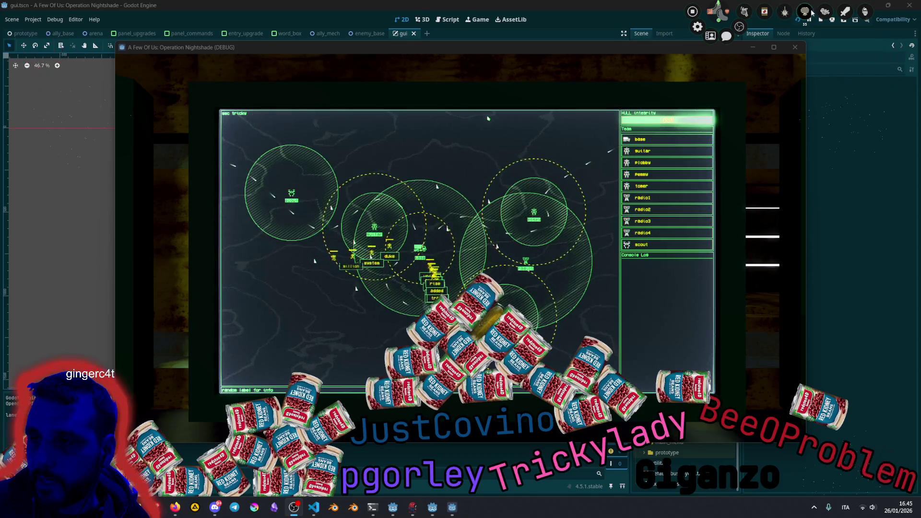
click(785, 23)
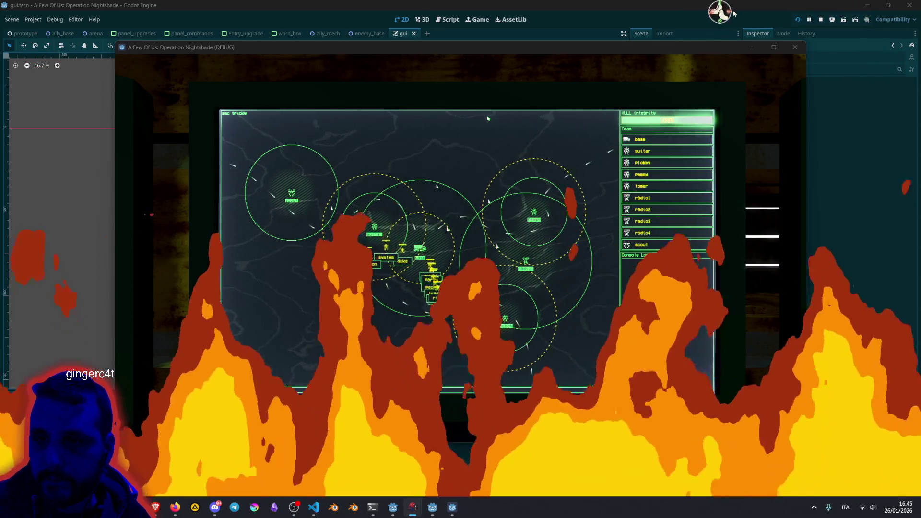
click(471, 262)
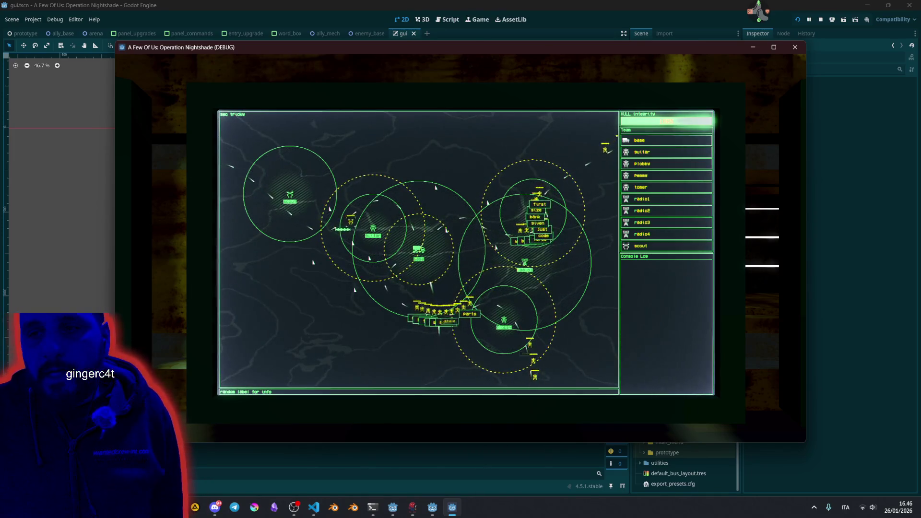
Step: Browse the pause menu's audio settings and credits, then return to the tactical map
key(Escape)
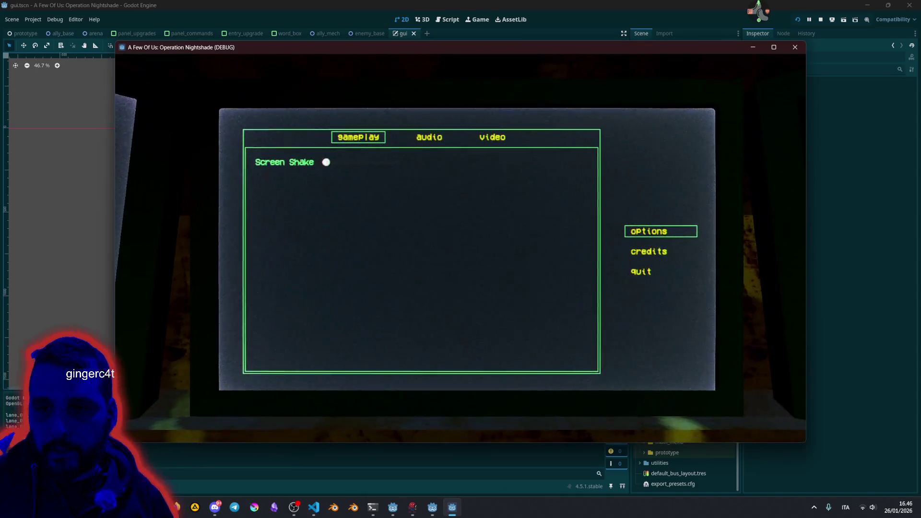
key(Right)
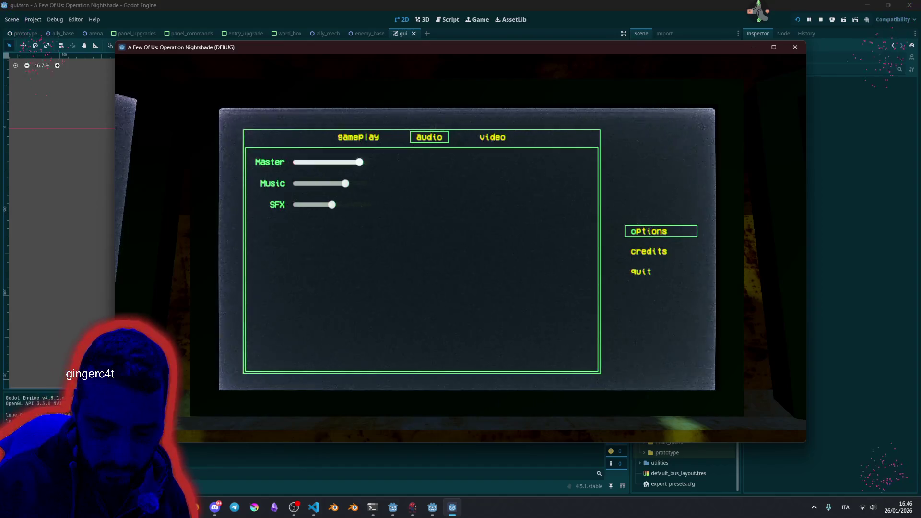
key(Down)
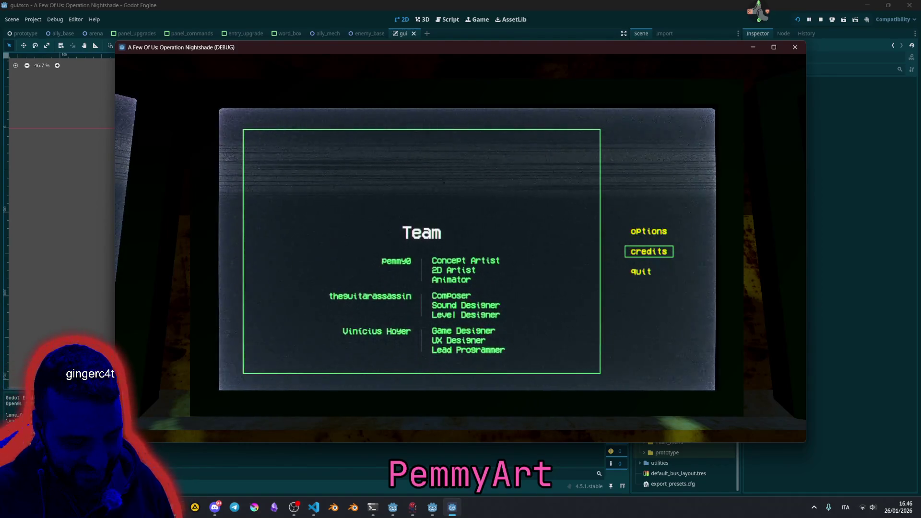
key(Escape)
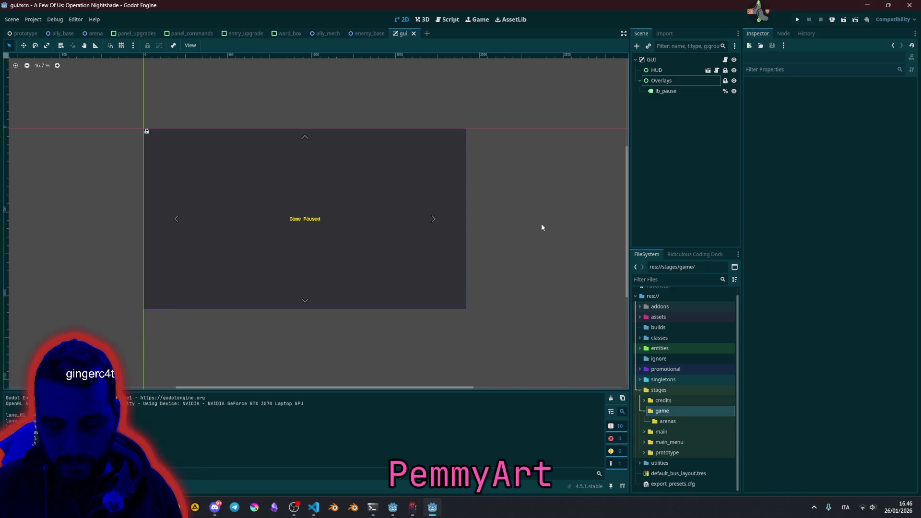
key(F5)
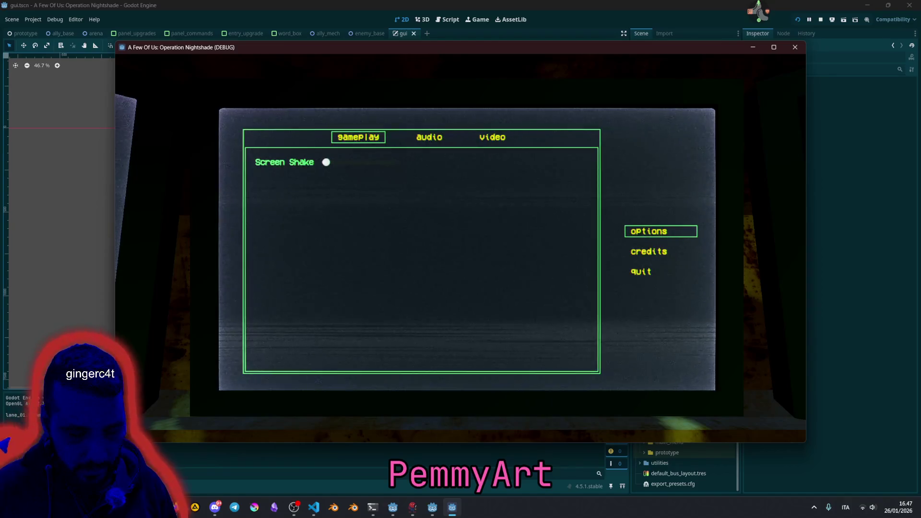
click(664, 246)
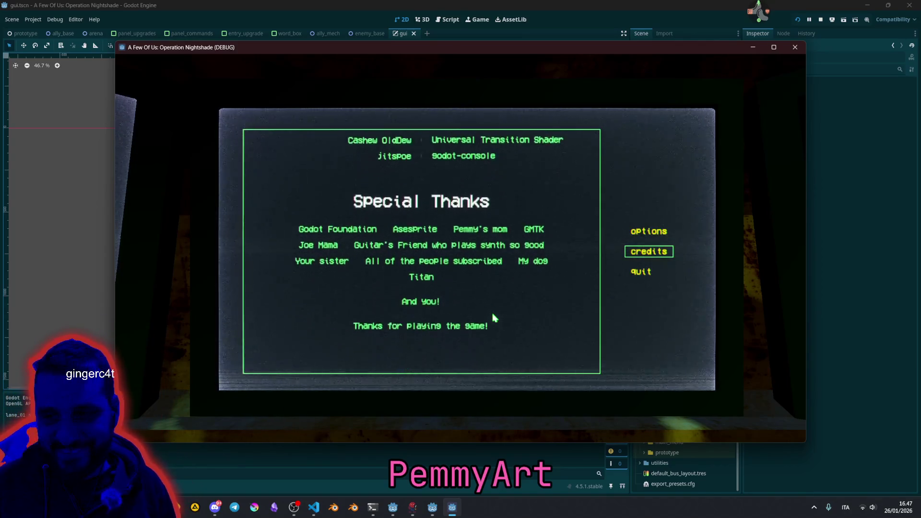
key(Escape)
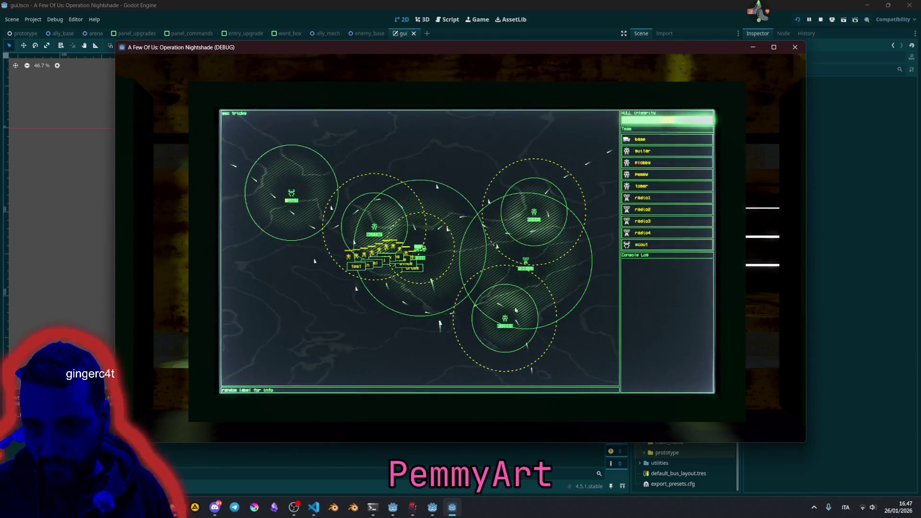
key(F8)
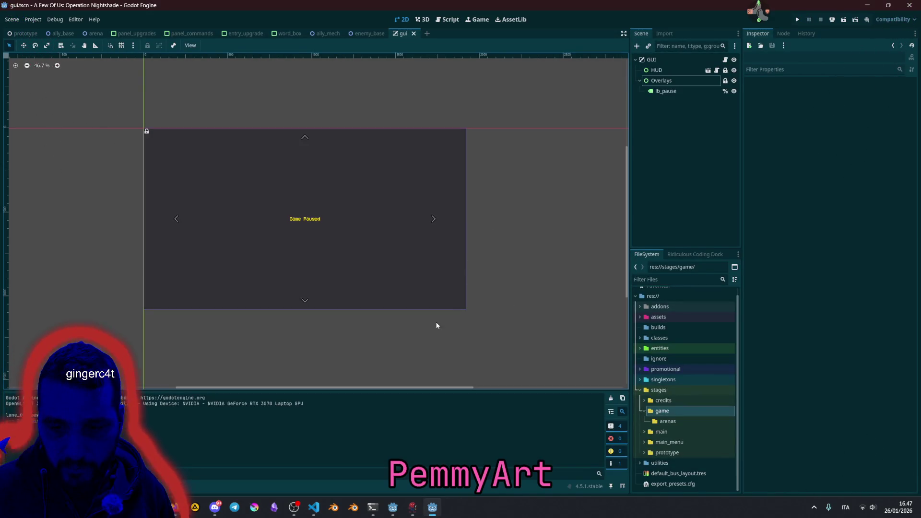
Step: Switch to the entry_upgrade scene, inspect lb_description, then run the project with F5
mouse_move(401, 508)
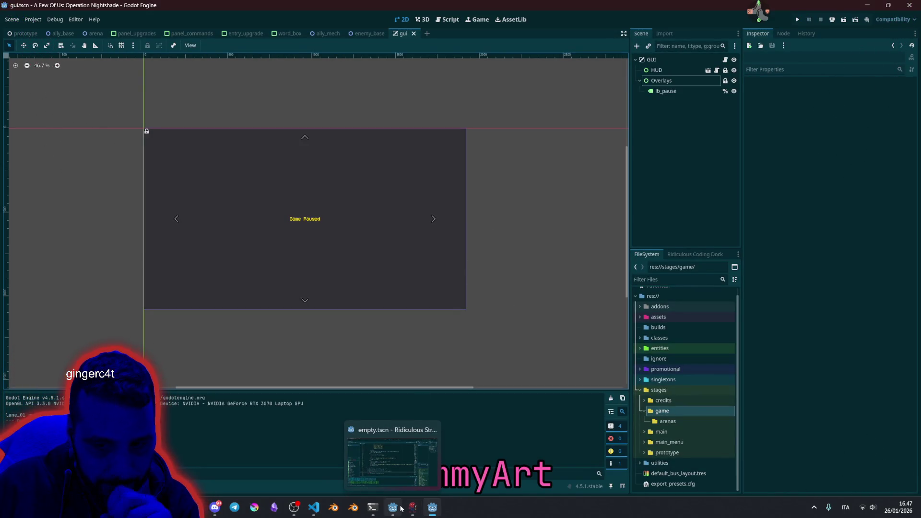
click(242, 33)
scroll(413, 223, up, 3)
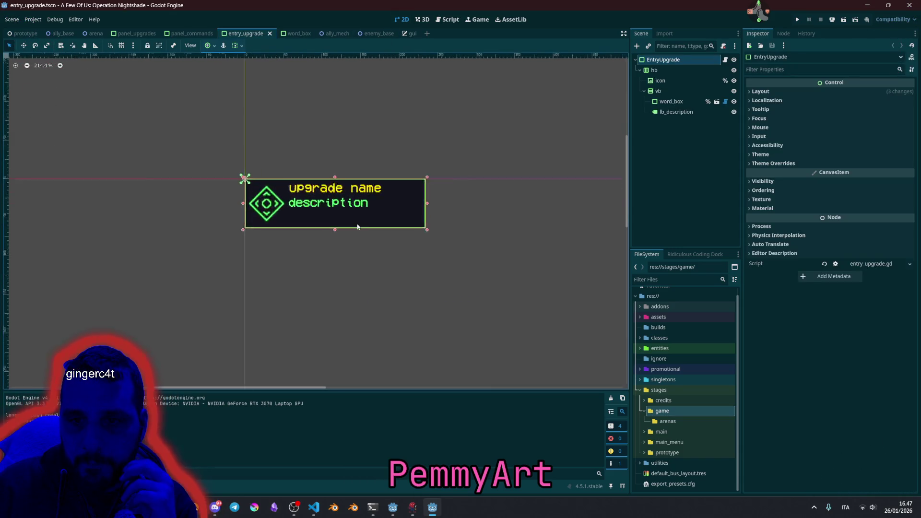
click(349, 199)
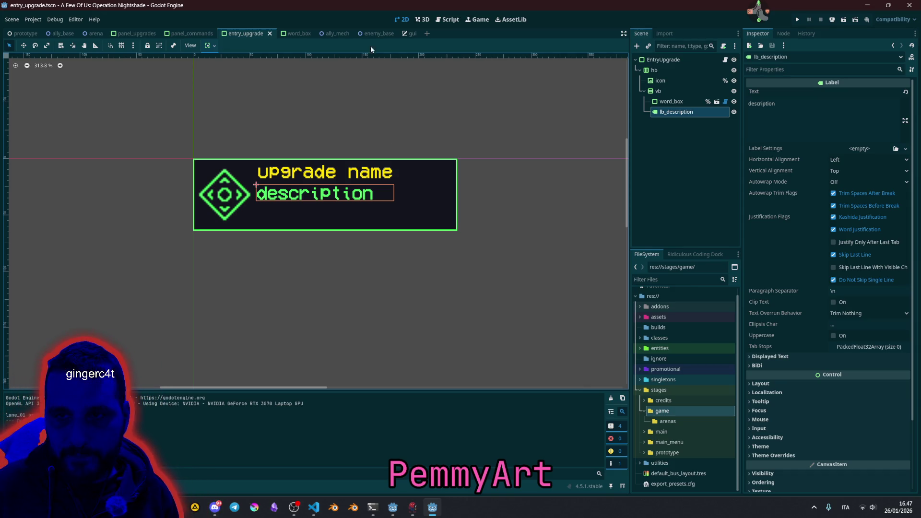
click(422, 148)
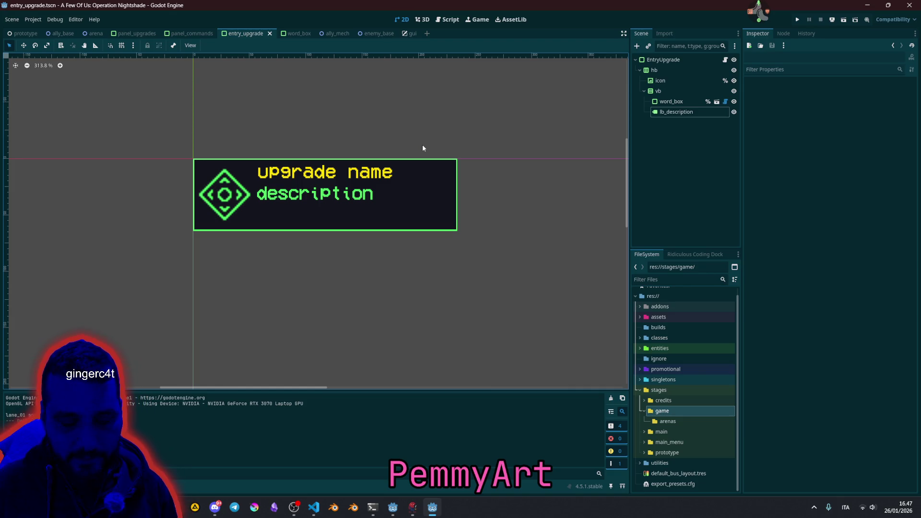
key(F5)
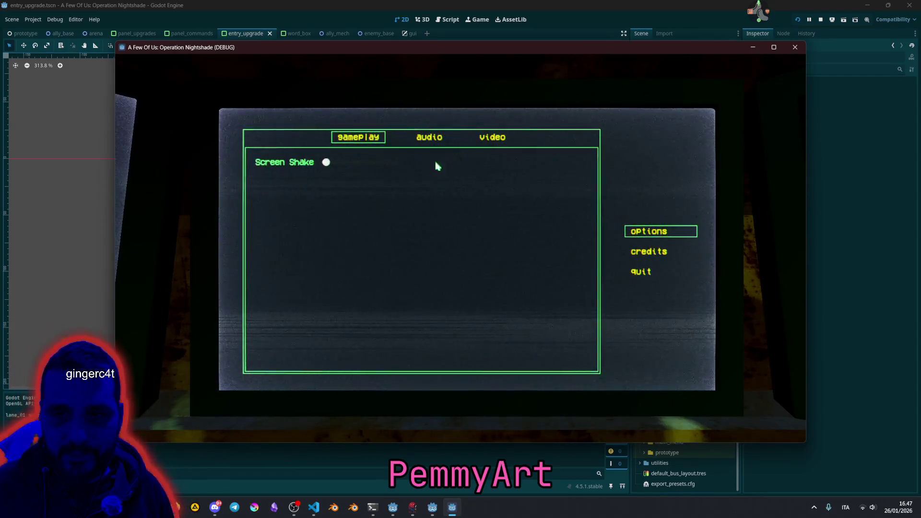
click(640, 248)
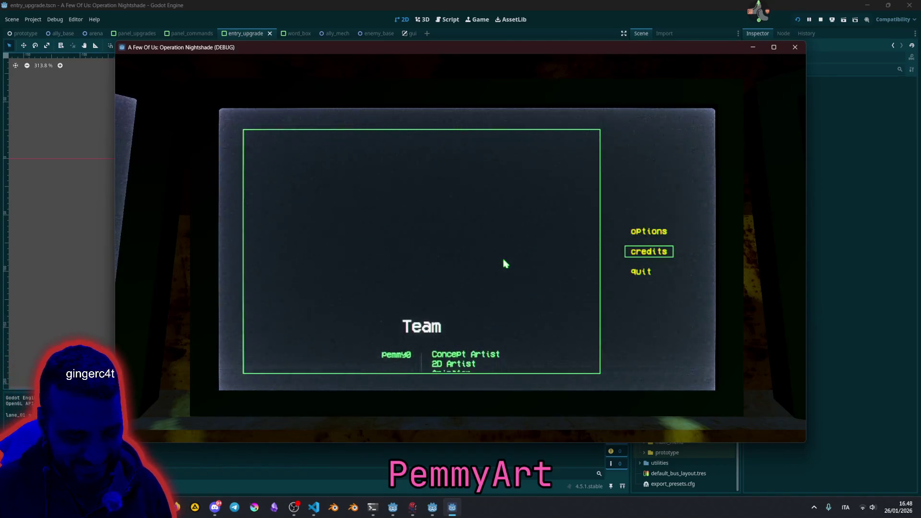
key(Up)
key(Return)
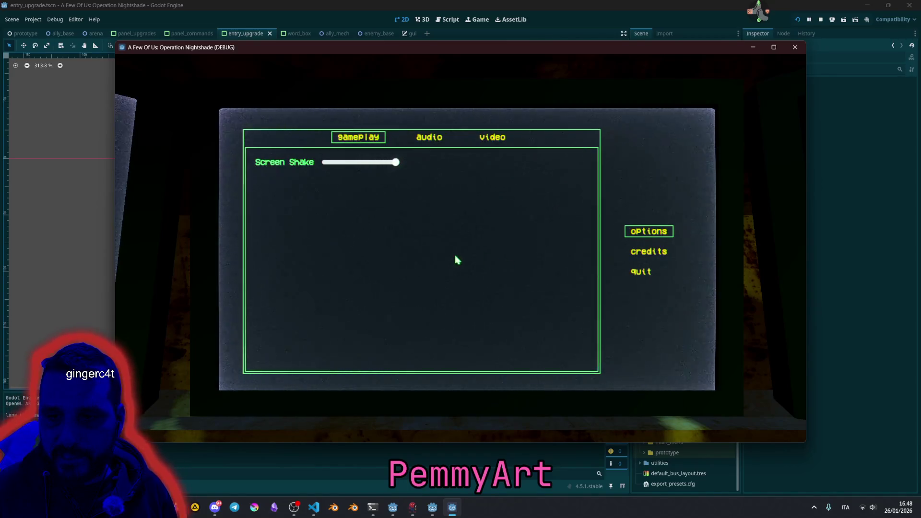
key(Escape)
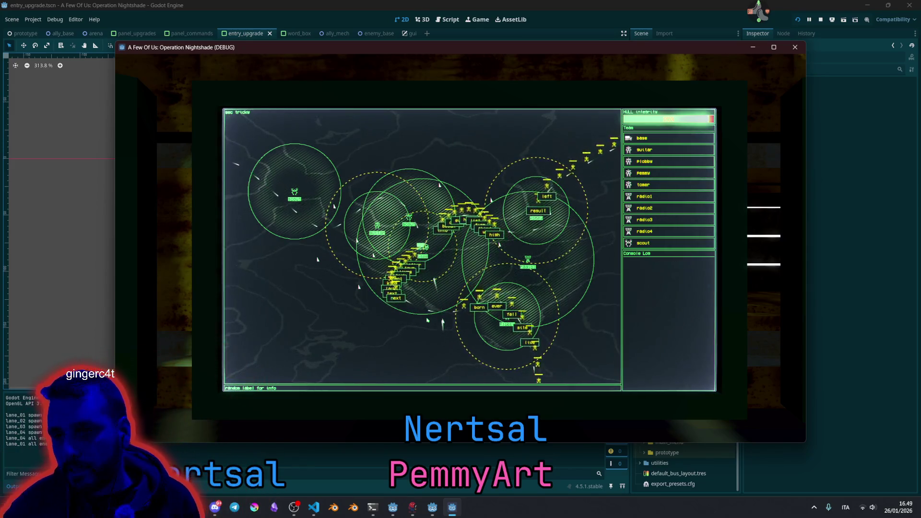
Step: Select the scout unit, subdivide the top-right map cell with keys 2, 1, 2, cancel, then stop the game with F8
click(642, 243)
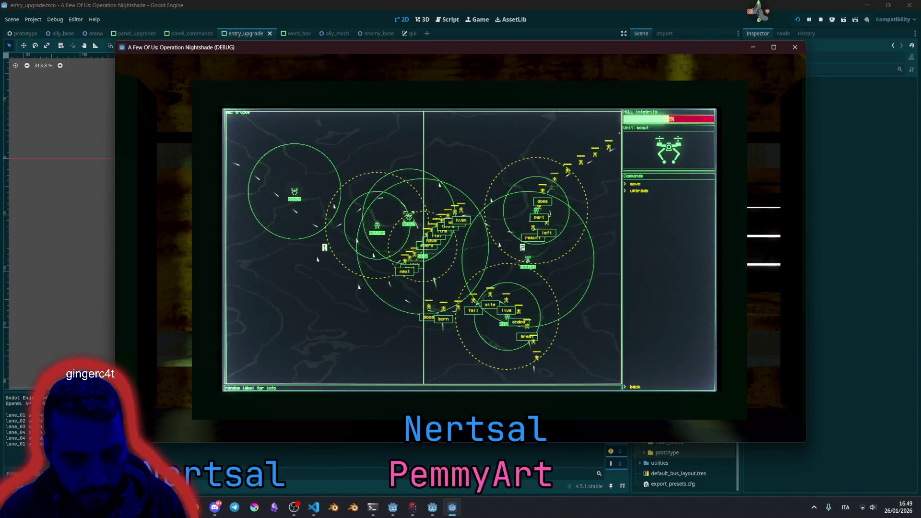
key(2)
key(1)
key(1)
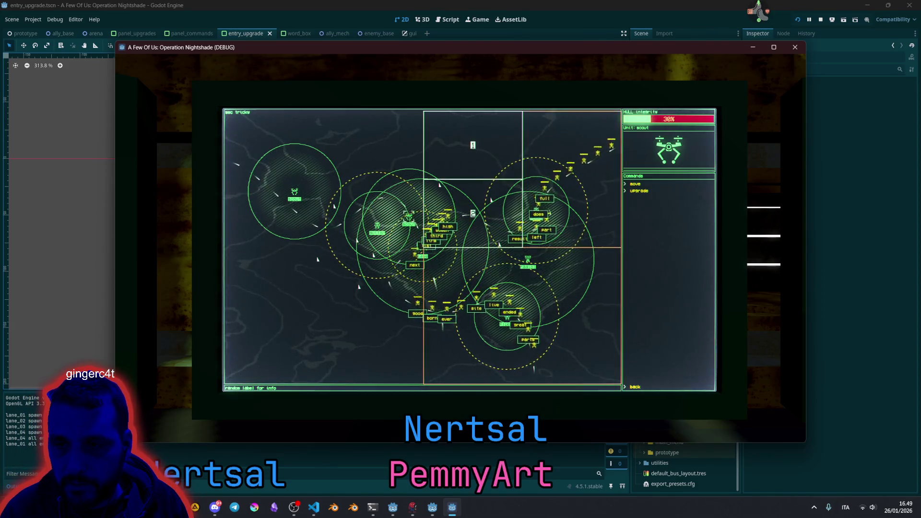
key(2)
key(Escape)
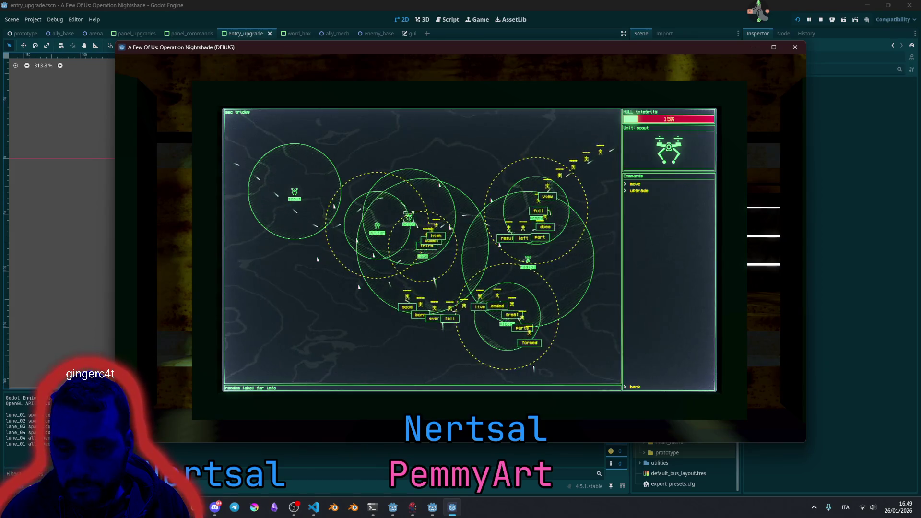
key(F8)
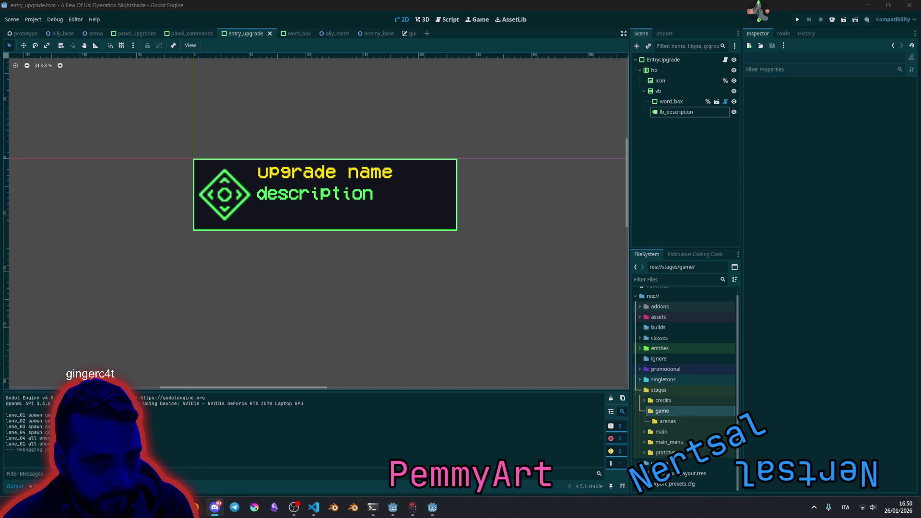
key(alt+Tab)
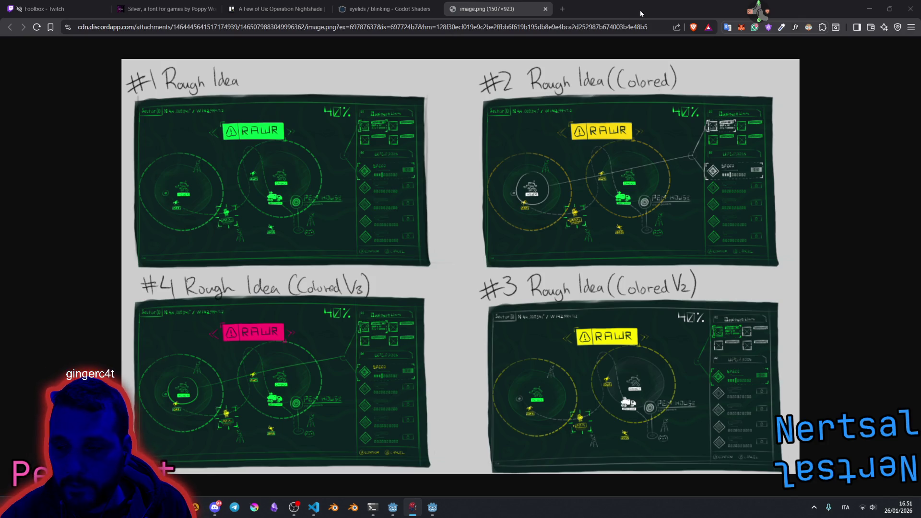
Step: Sample the pink RAWR banner colour #FF006F with the ColorZilla eyedropper
click(781, 27)
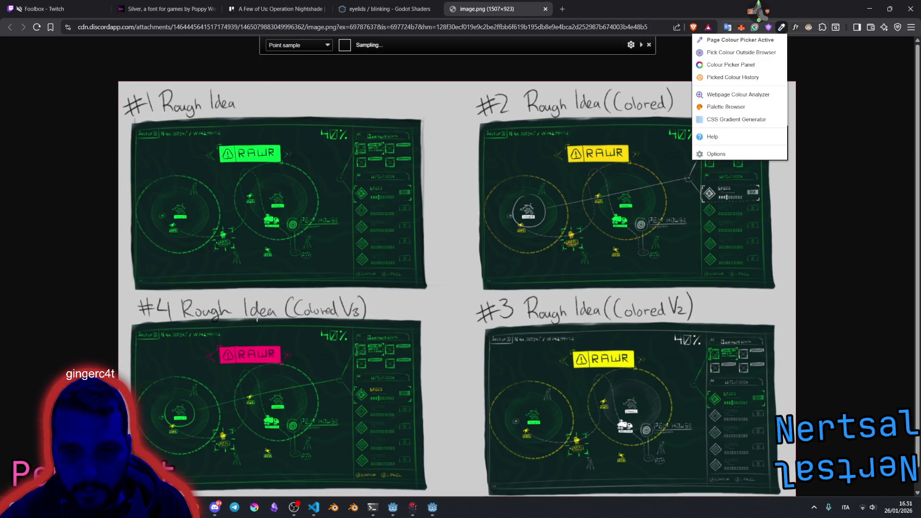
click(246, 359)
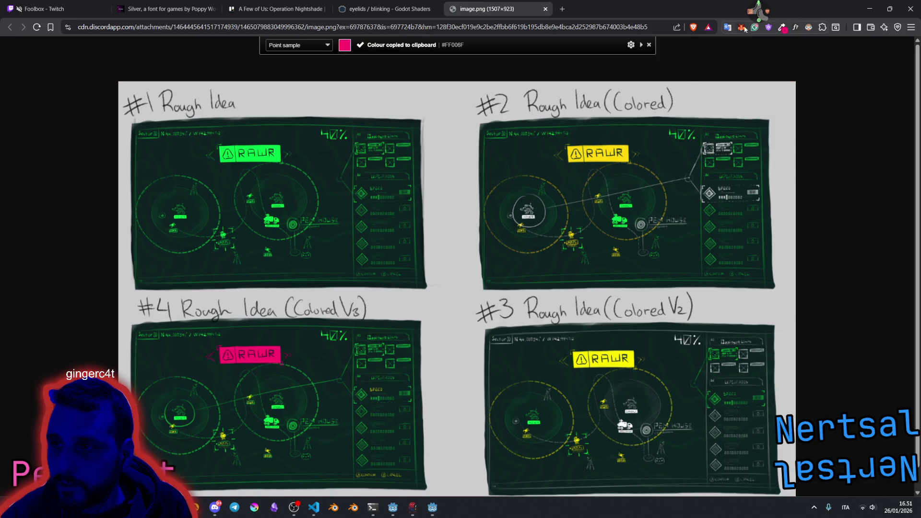
click(781, 28)
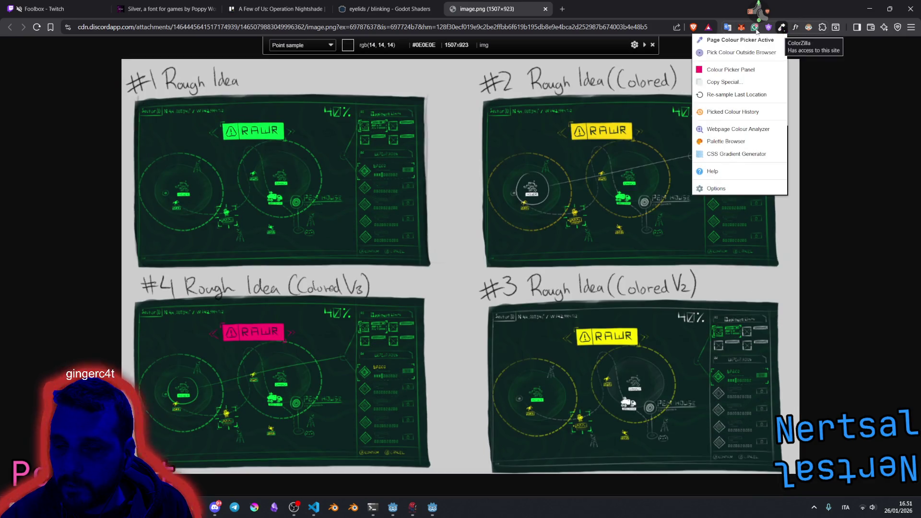
click(739, 40)
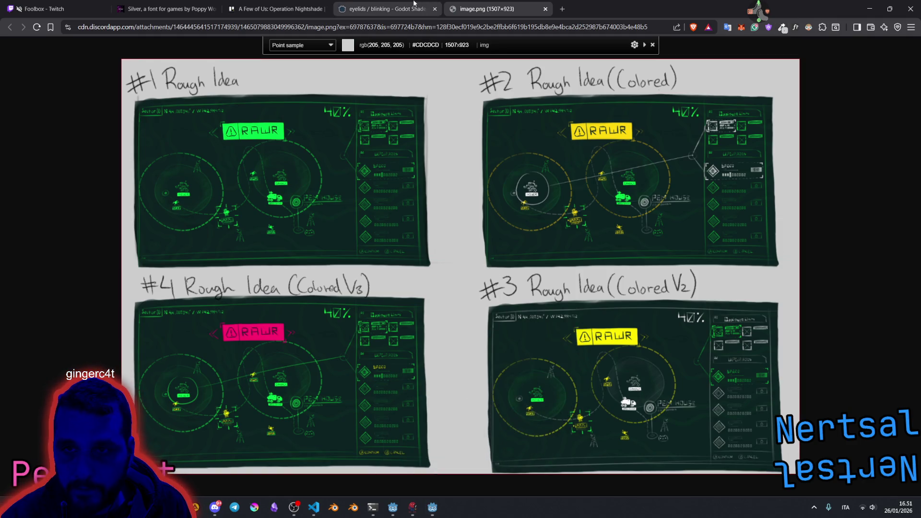
Step: Return to Godot's gui scene with Overlays selected in the scene tree
click(432, 507)
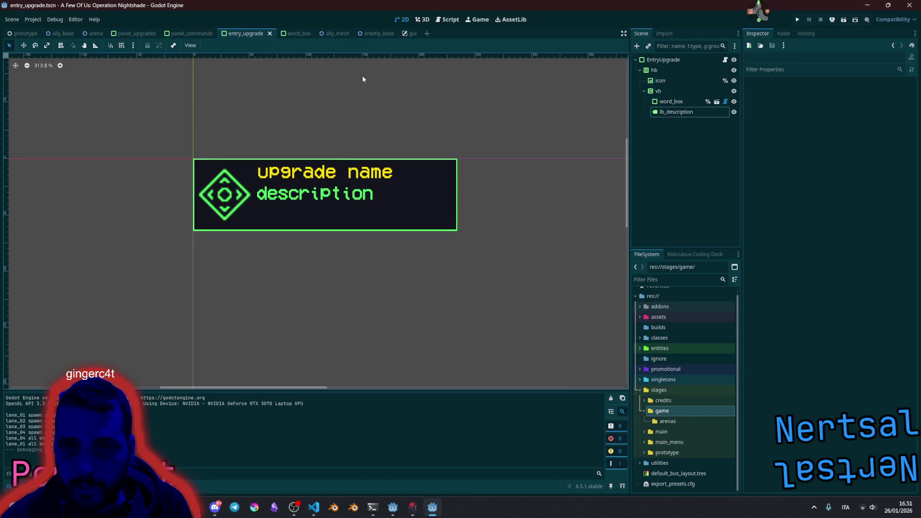
click(413, 32)
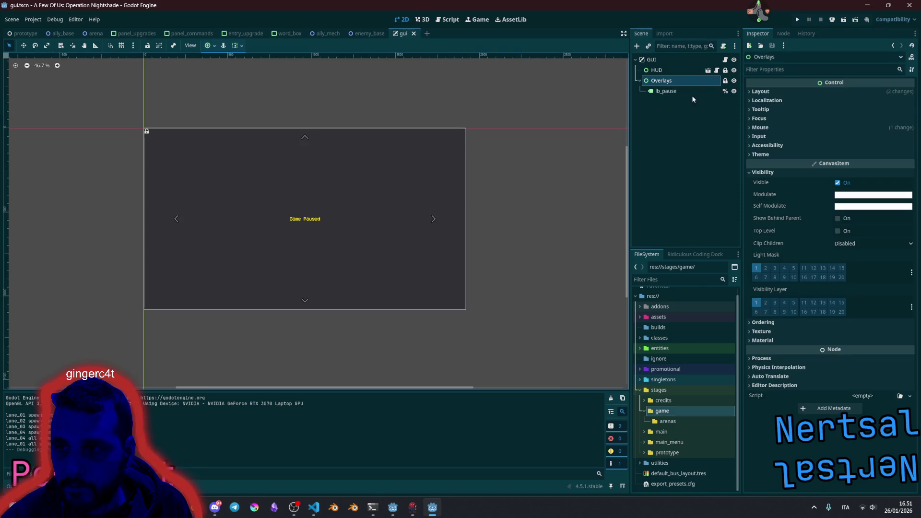
click(684, 82)
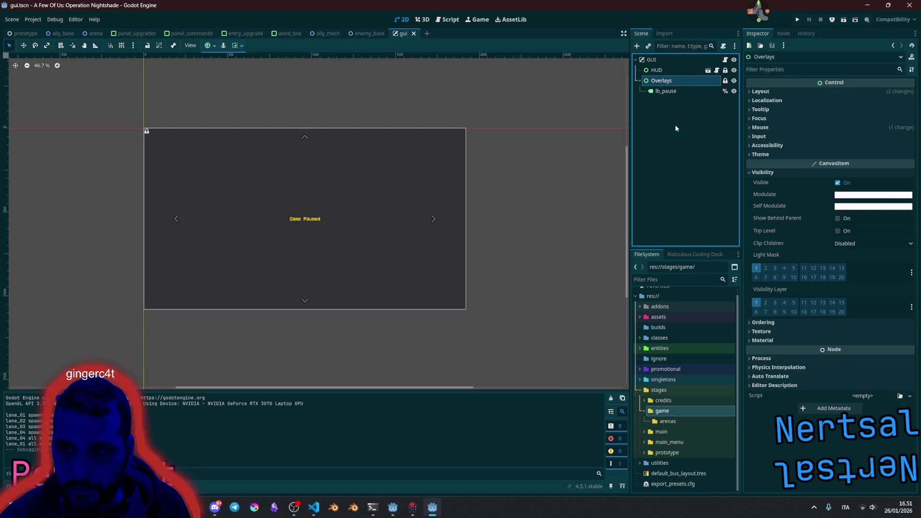
Step: Add a ColorRect under Overlays and paste the pink #FF006F colour into it
key(ctrl+a)
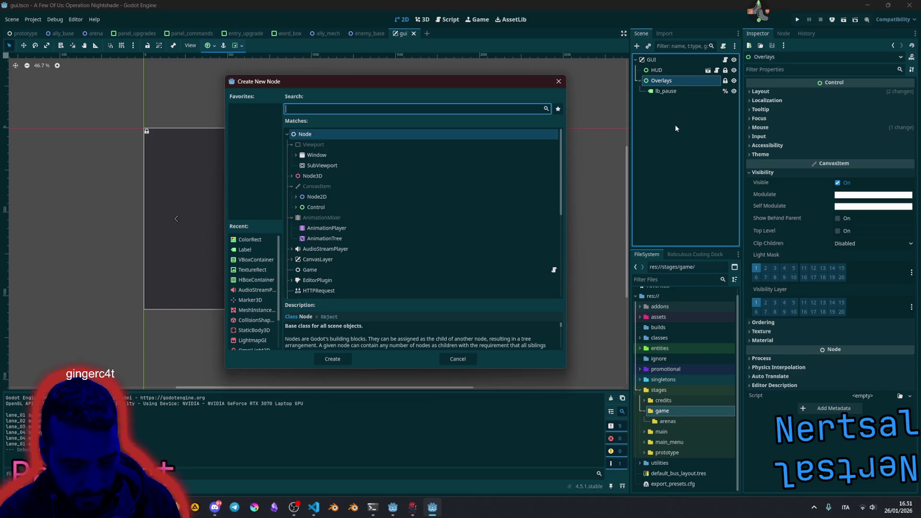
text(rect)
key(Return)
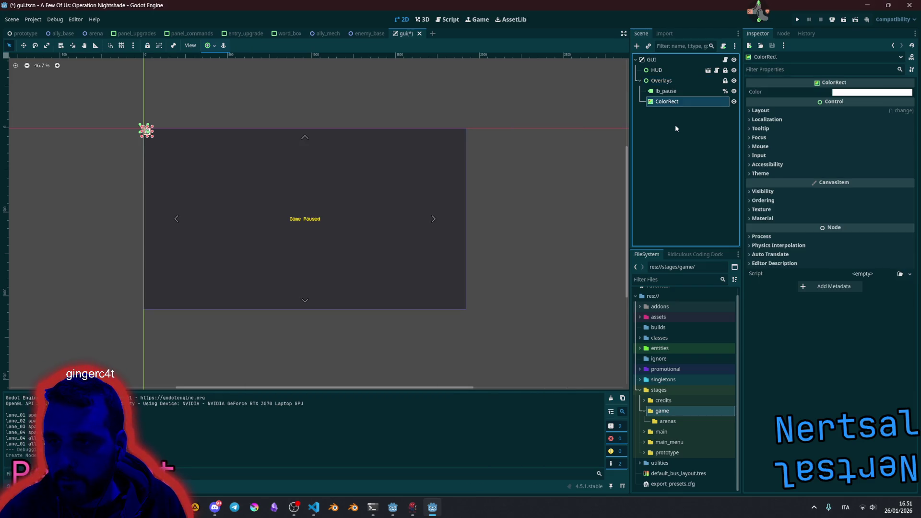
click(858, 92)
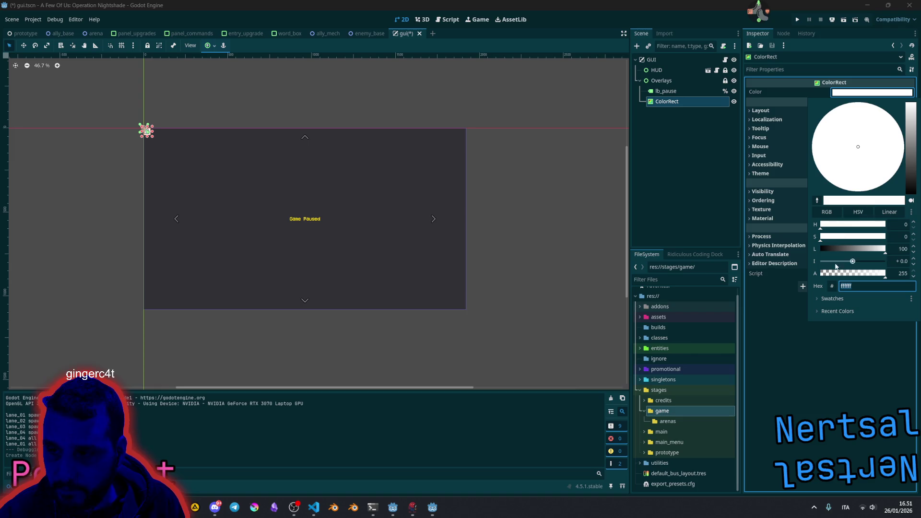
key(ctrl+v)
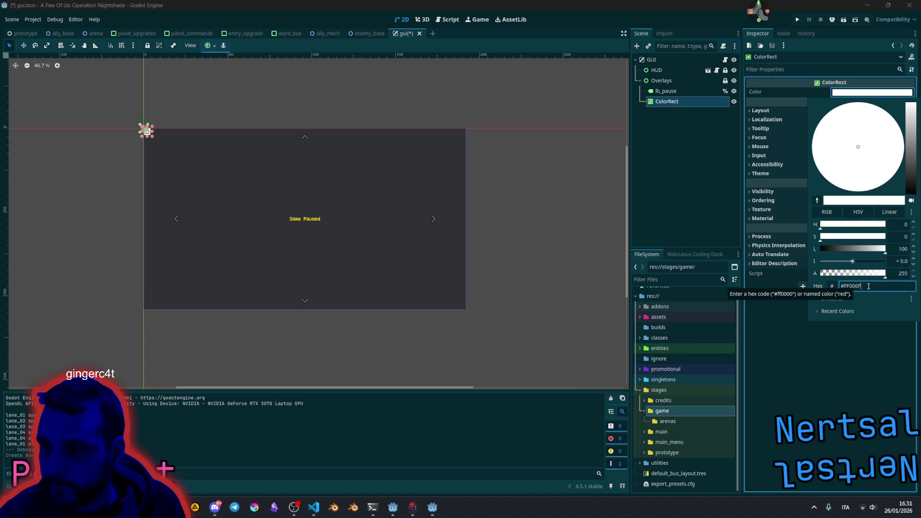
key(Return)
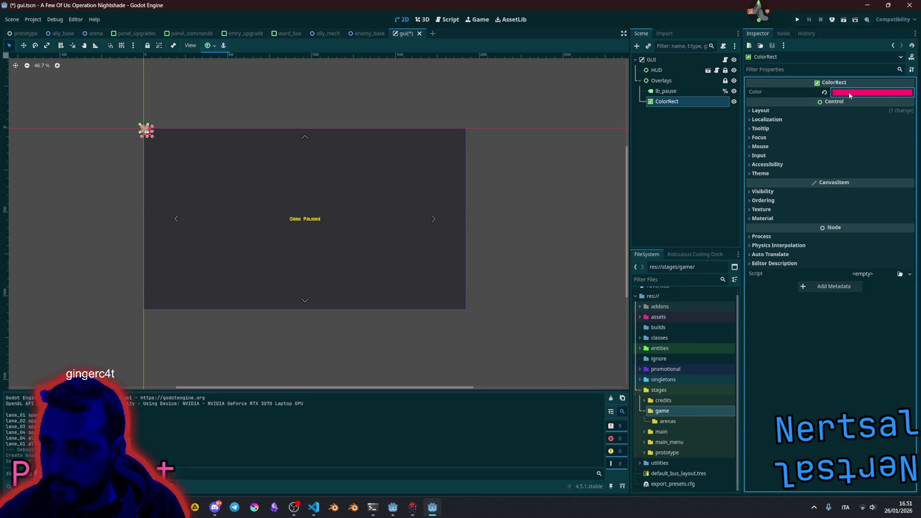
click(847, 92)
click(851, 299)
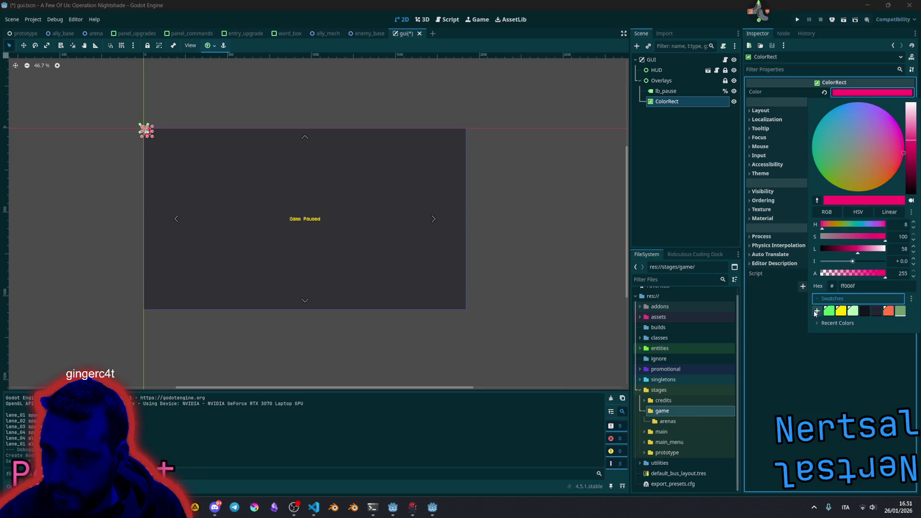
key(Escape)
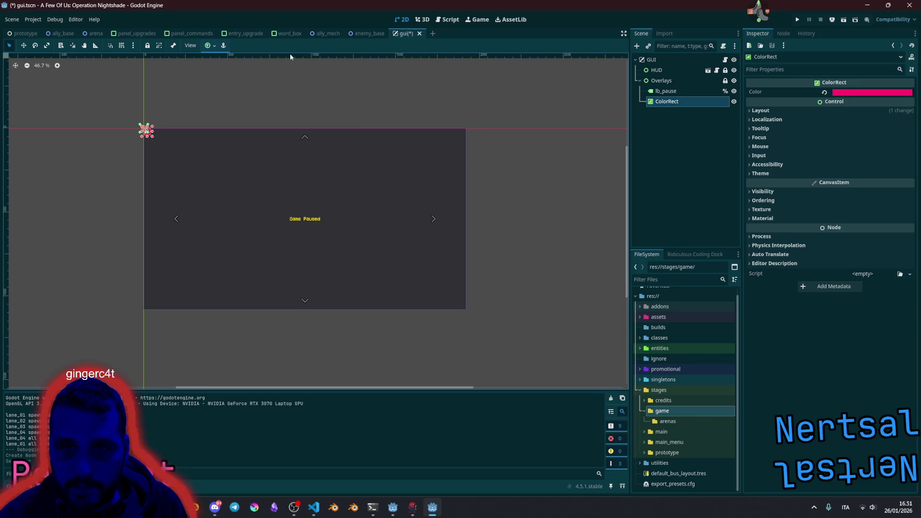
Step: Make the ColorRect fill the screen with the Full Rect preset and change its colour to black
click(207, 45)
click(252, 120)
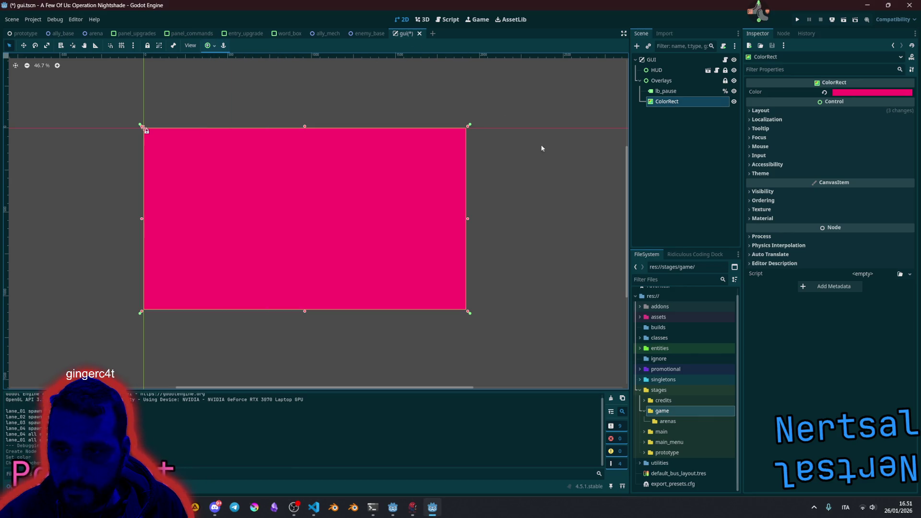
click(670, 152)
click(695, 101)
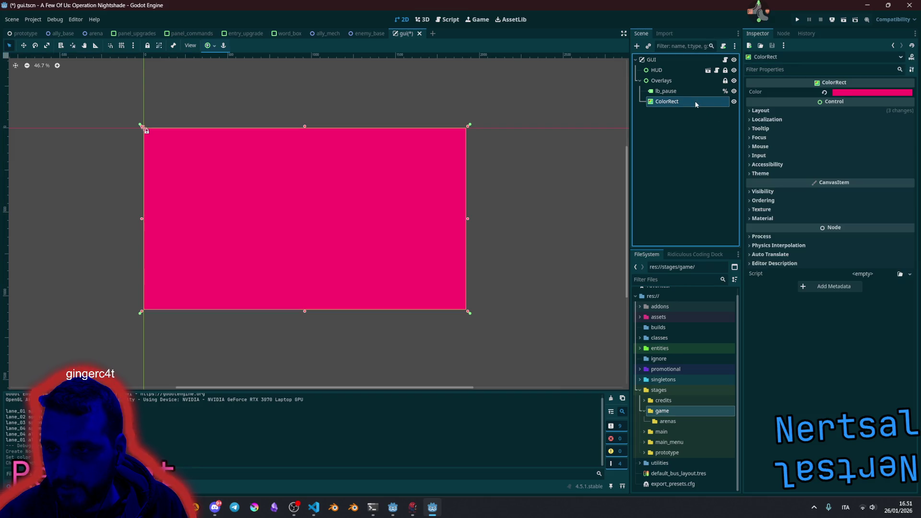
click(871, 92)
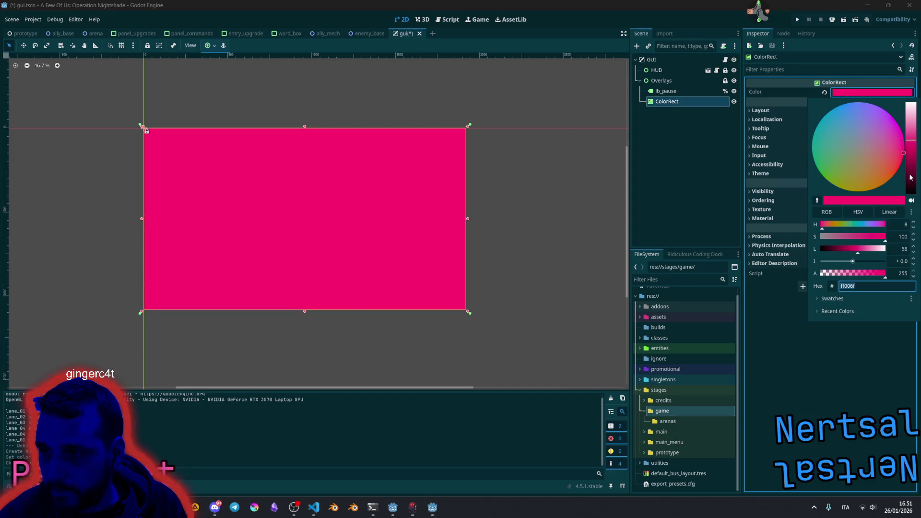
drag(877, 247, 771, 290)
click(771, 290)
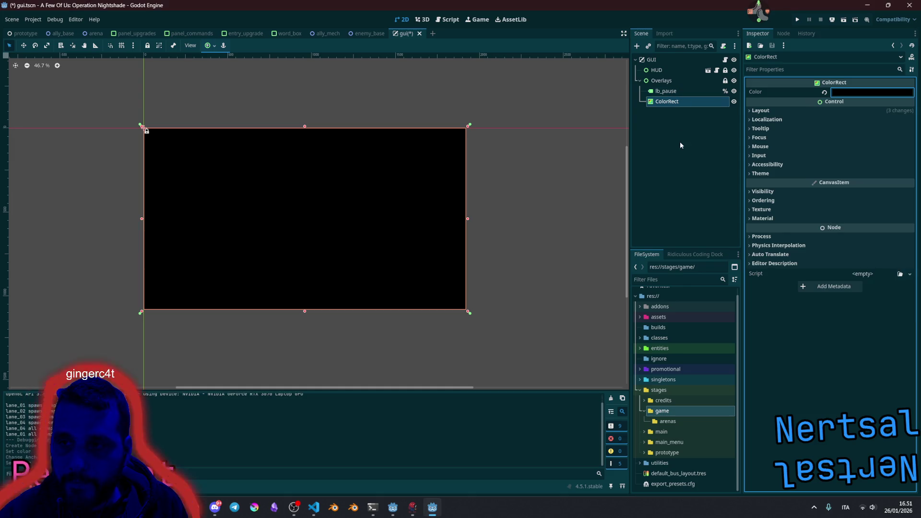
click(679, 140)
Step: Rename the ColorRect node to eyelids
double_click(680, 102)
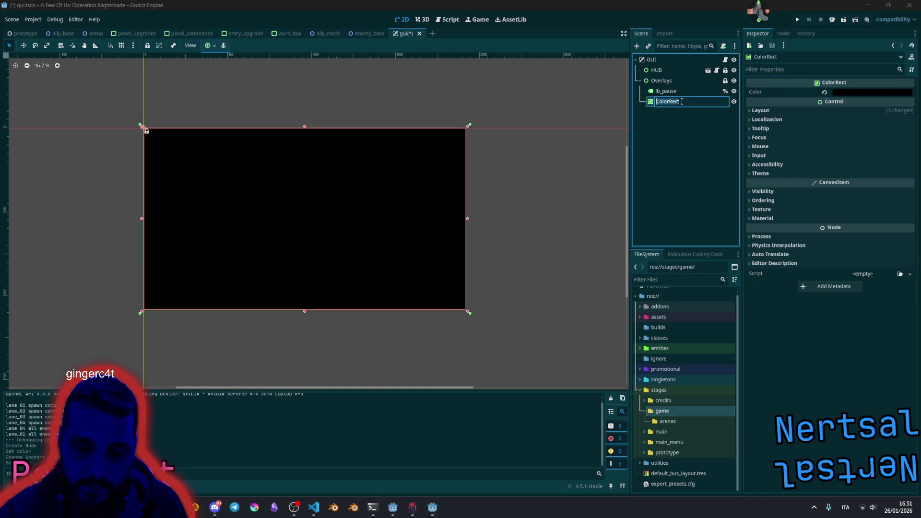
text(eyelids)
key(Return)
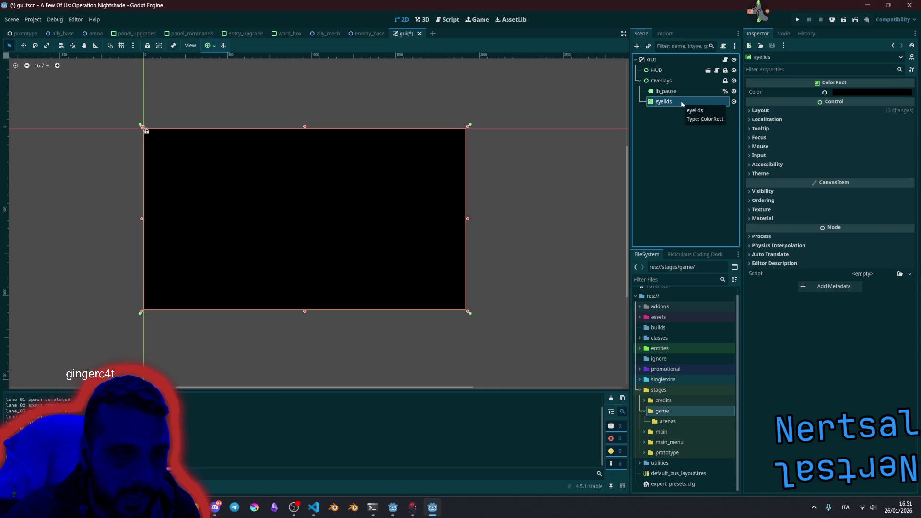
Step: Make both eyelids and Overlays accessible by unique name
right_click(680, 100)
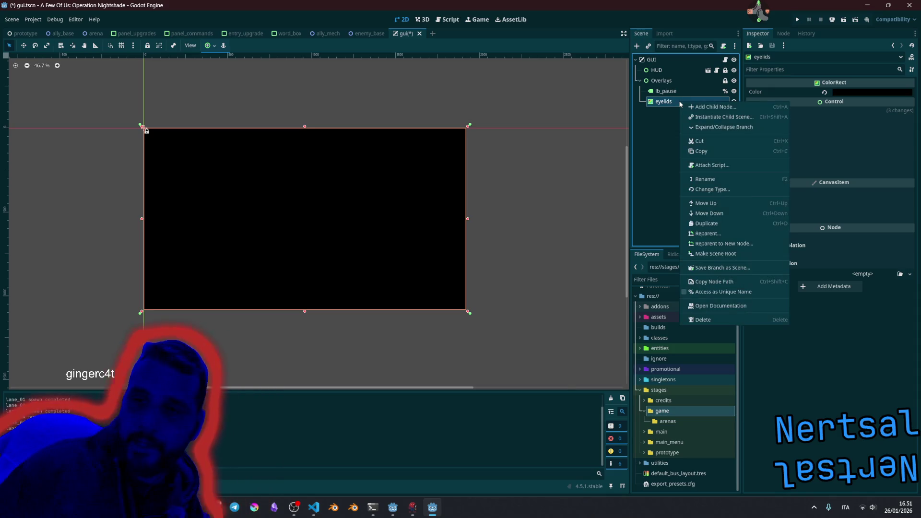
click(714, 292)
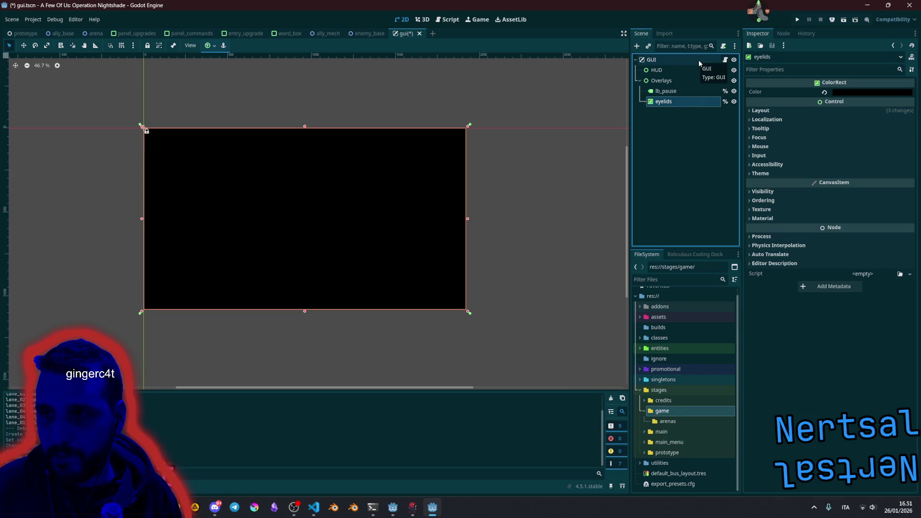
right_click(670, 82)
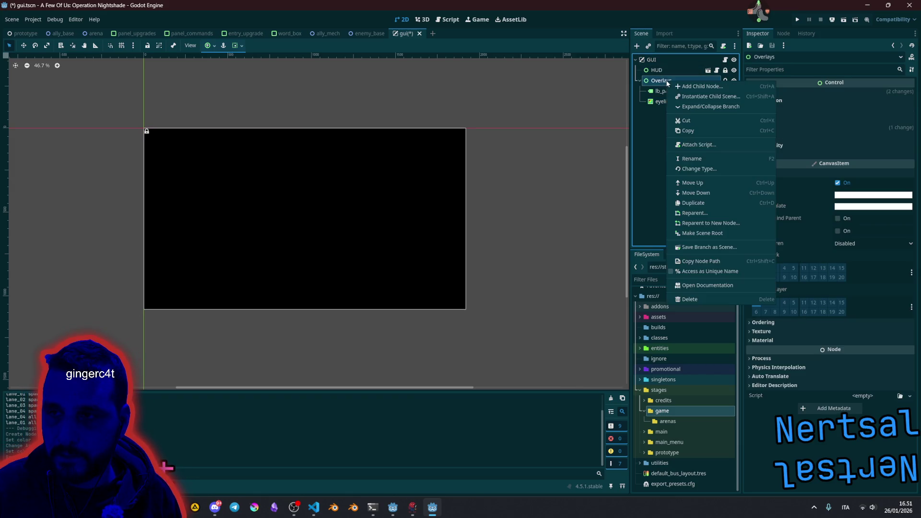
click(694, 273)
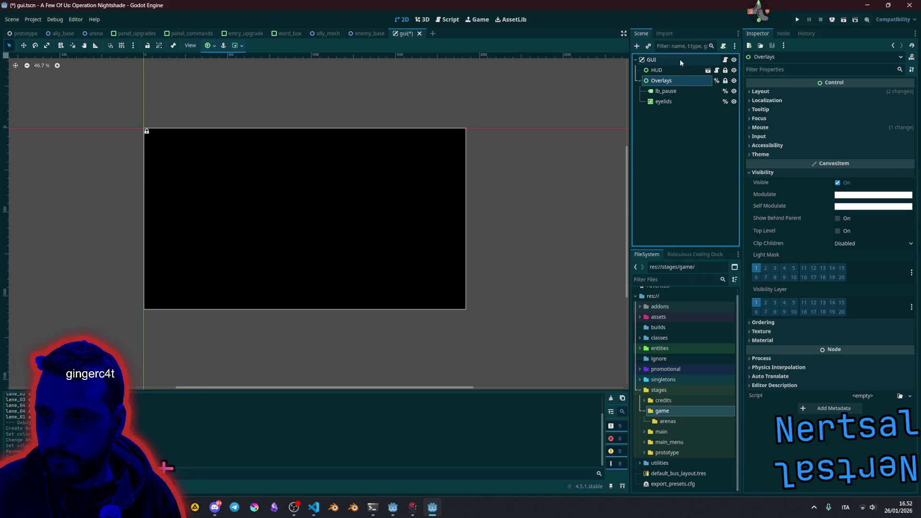
Step: Save the Overlays branch as the scene overlays.tscn
right_click(670, 82)
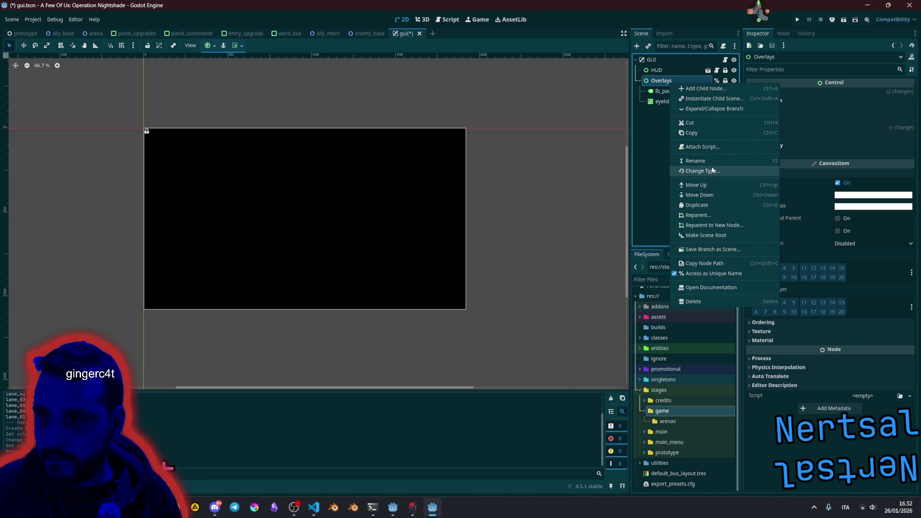
click(714, 249)
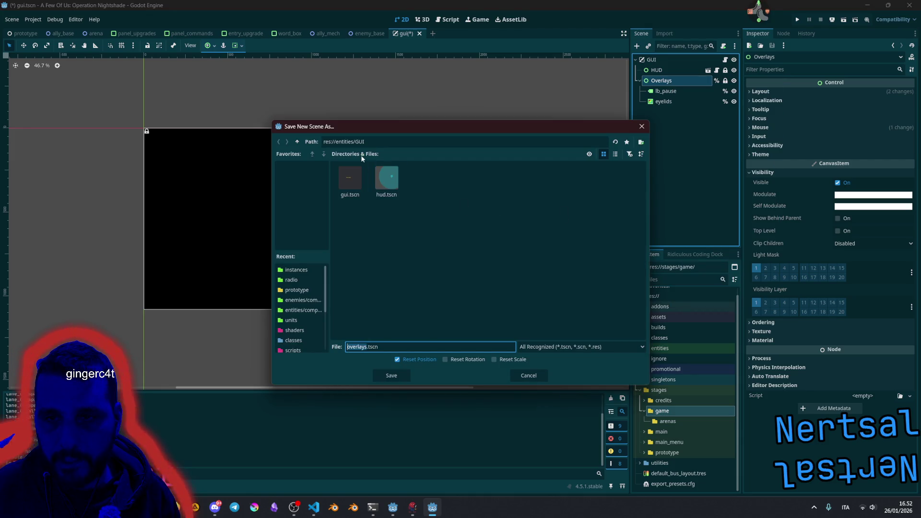
click(391, 374)
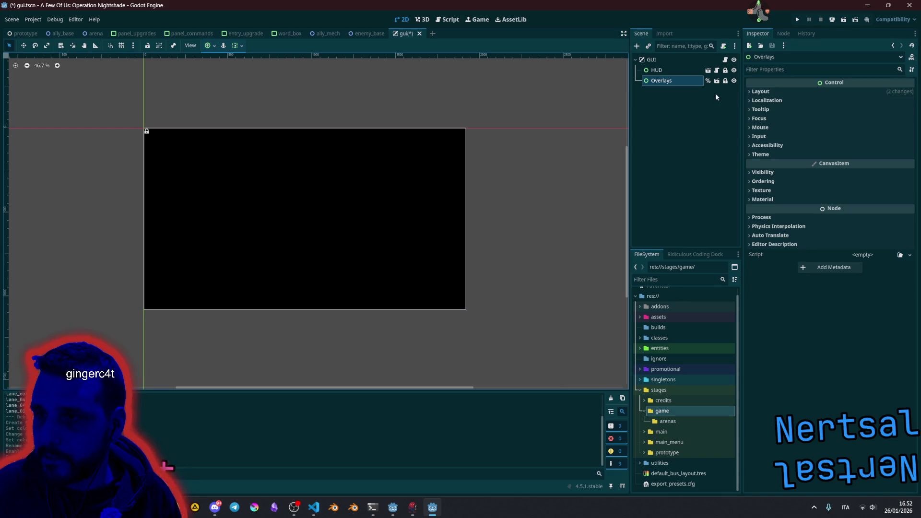
click(656, 60)
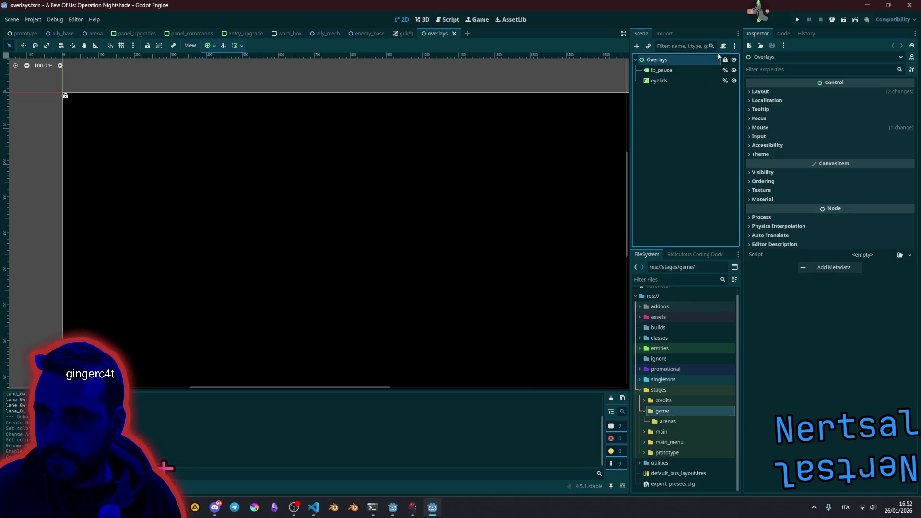
Step: Attach a new overlays.gd script to Overlays and add class_name Overlays at the top
click(722, 46)
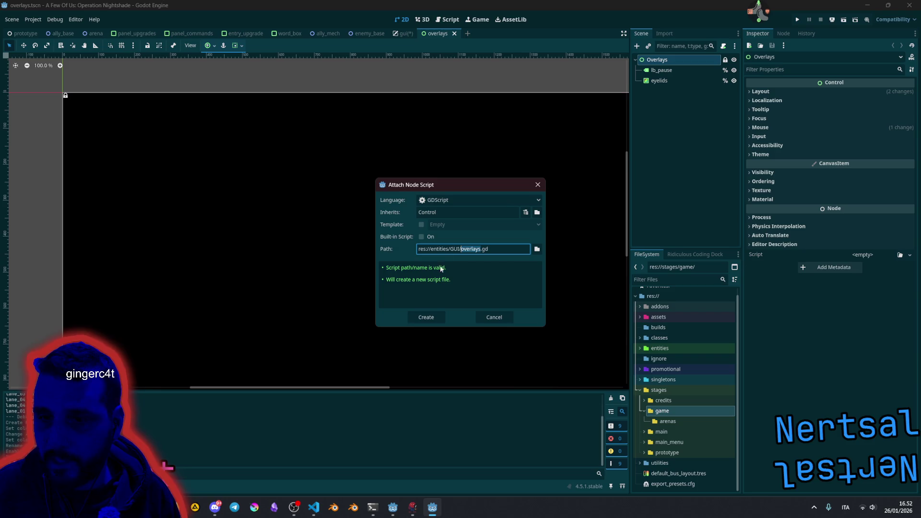
click(433, 318)
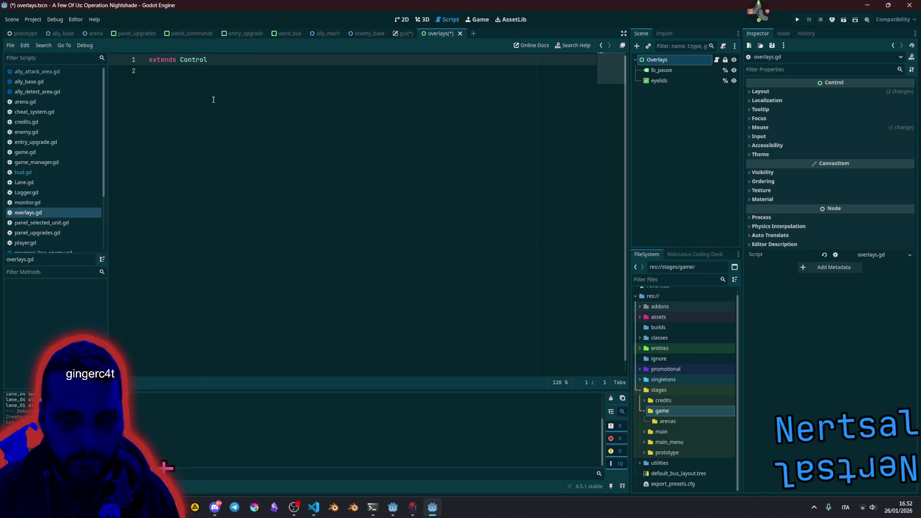
key(Return)
key(Up)
text(clsaa_name Overlays)
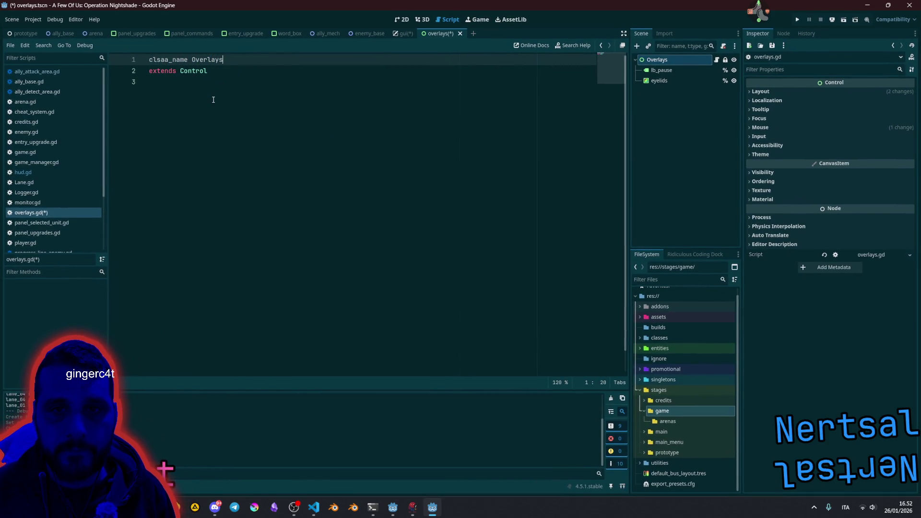
key(Left)
key(Left)
key(Left)
key(Delete)
key(Delete)
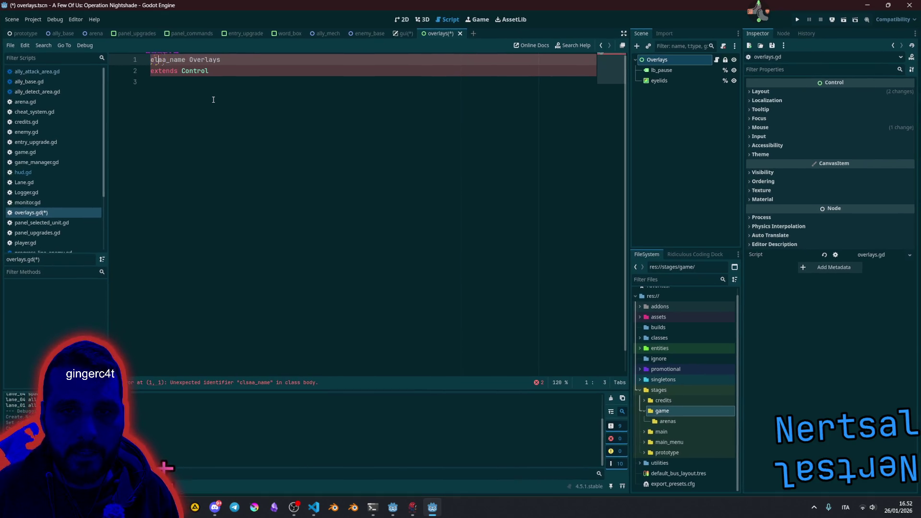
text(ss)
key(End)
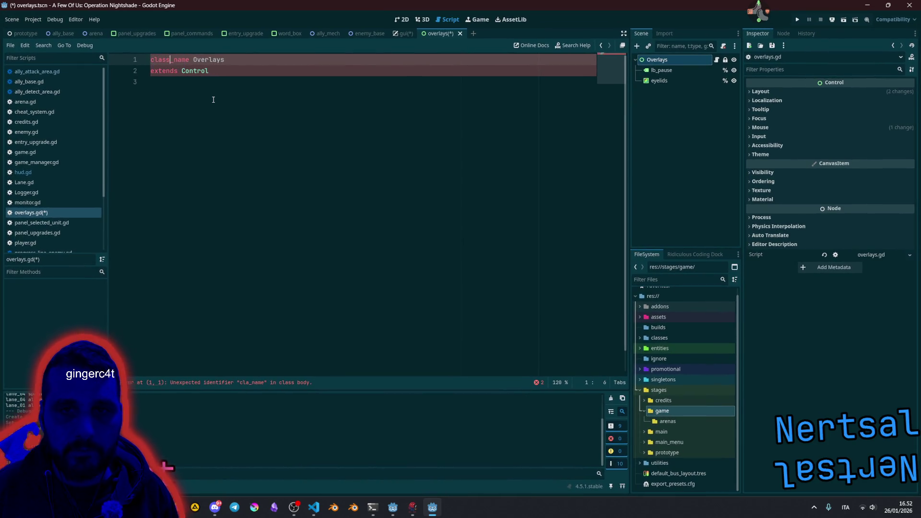
key(Down)
key(Down)
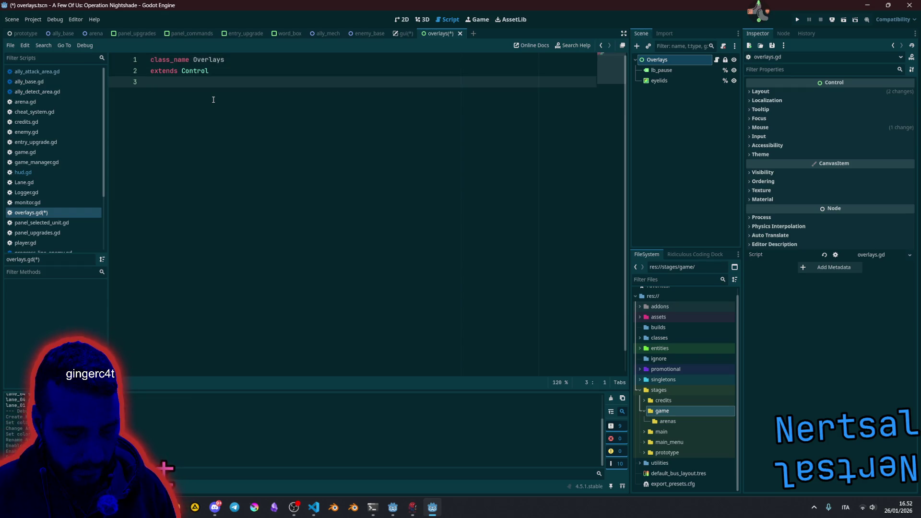
key(Return)
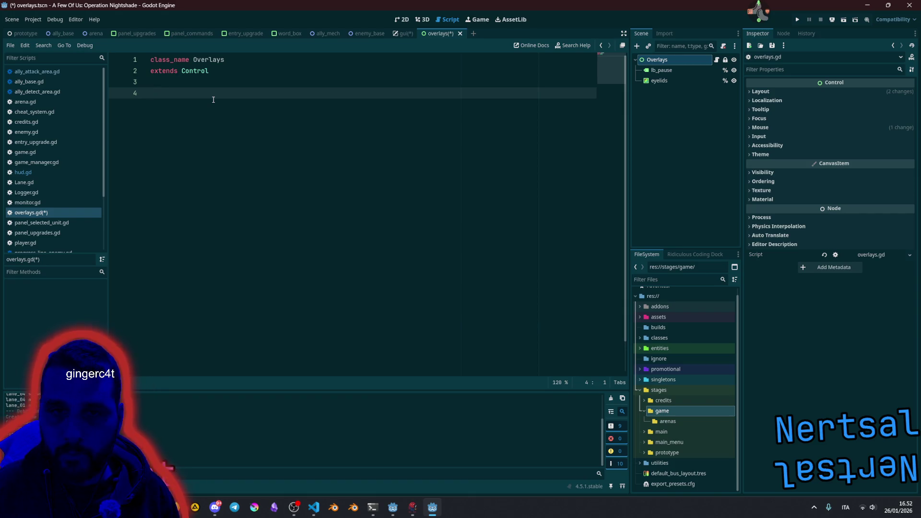
Step: Add a _ready function whose body is just pass
text(func _re)
key(Return)
key(Home)
key(Return)
key(End)
key(Return)
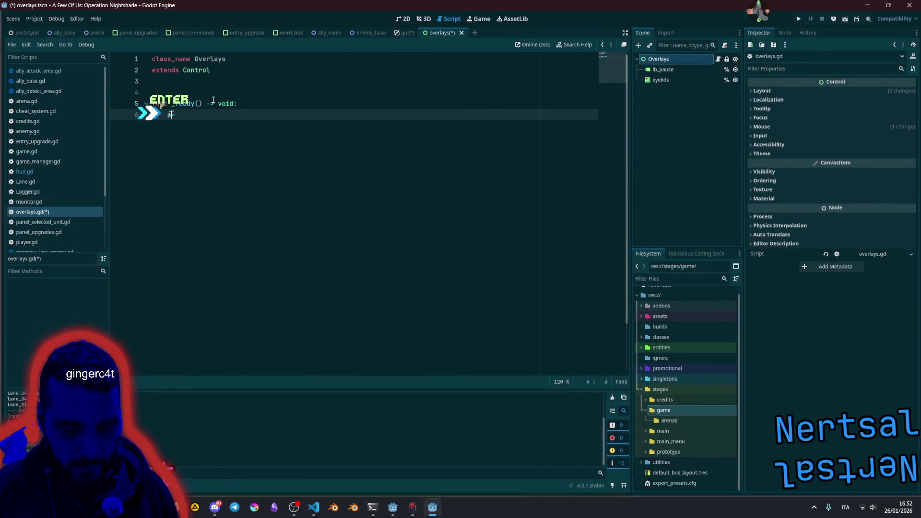
text(pass)
key(Return)
key(BackSpace)
key(Return)
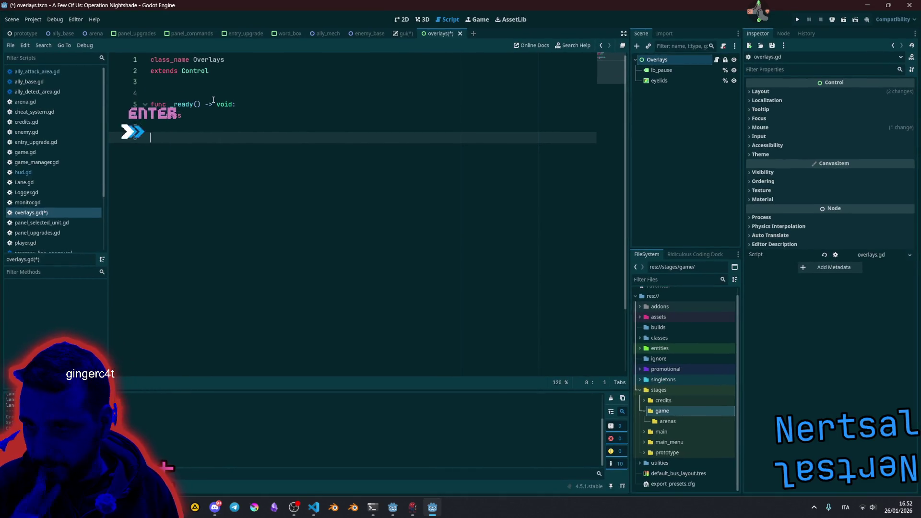
key(Return)
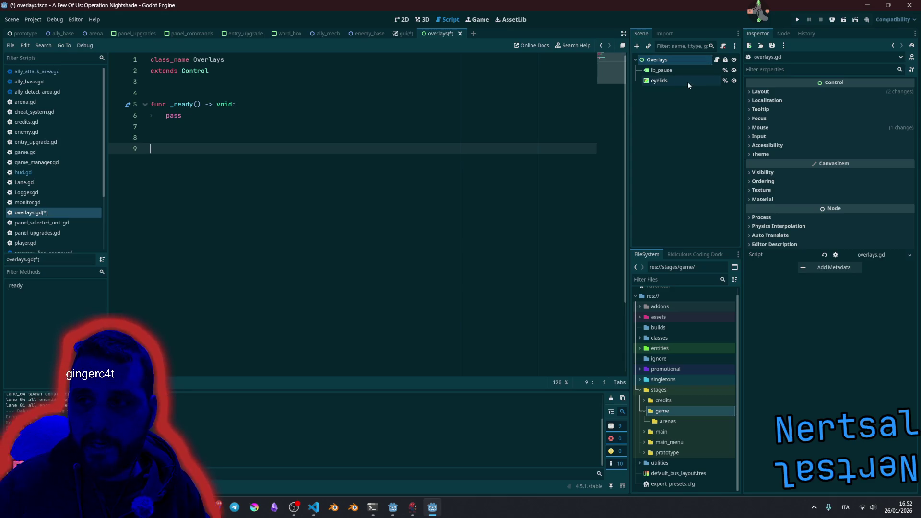
Step: Add an _init function setting Mng.overlays = self, then jump to Mng's definition
click(315, 88)
key(Return)
key(ctrl+shift+Return)
key(Return)
text(func _init)
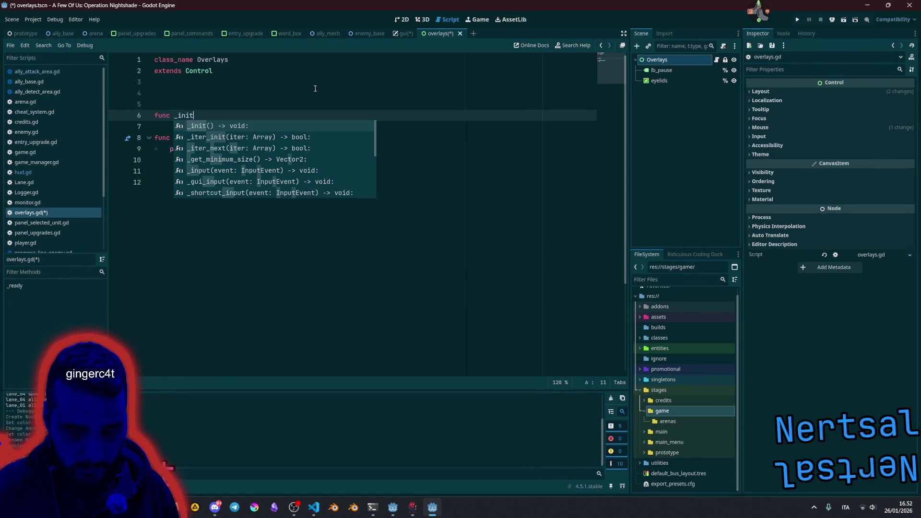
key(Return)
key(Return)
text(Mng.overlays)
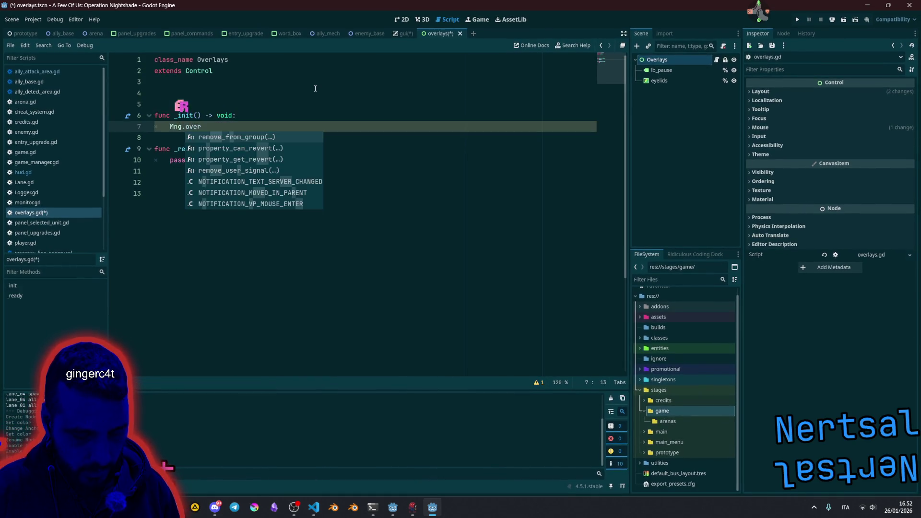
text( = self)
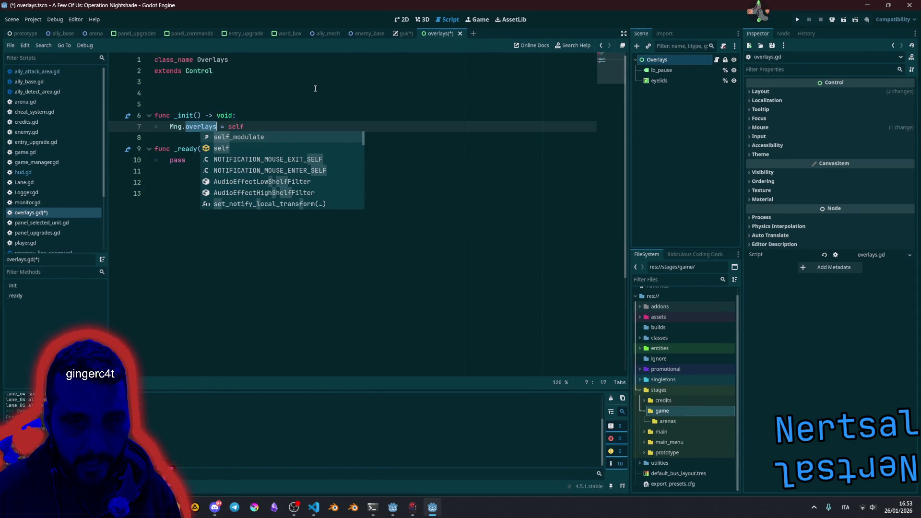
click(315, 88)
ctrl+click(174, 127)
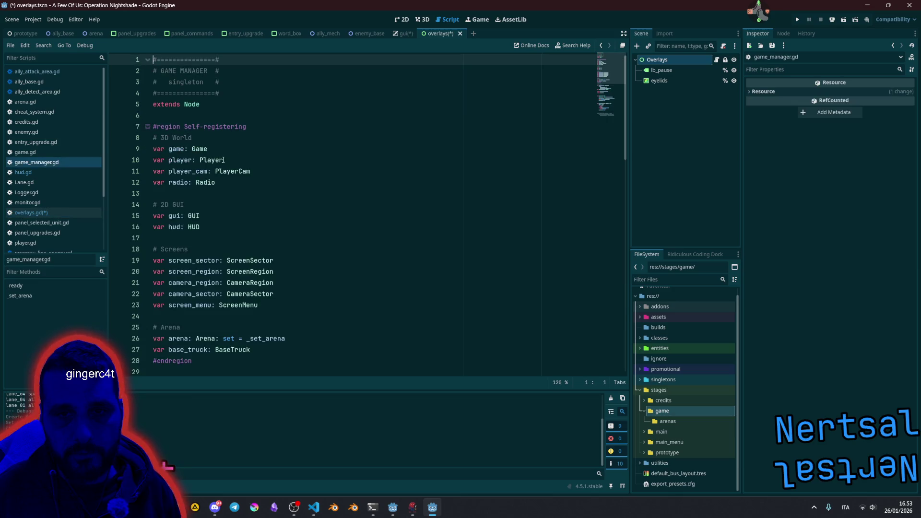
Step: Duplicate the hud line into 'var overlays: Overlays' in game_manager.gd and save
click(234, 230)
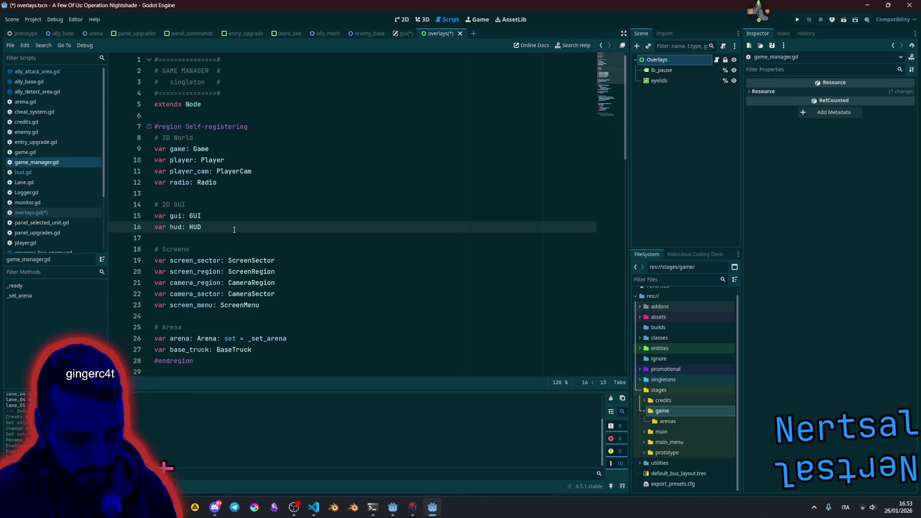
key(ctrl+shift+d)
text(overlays)
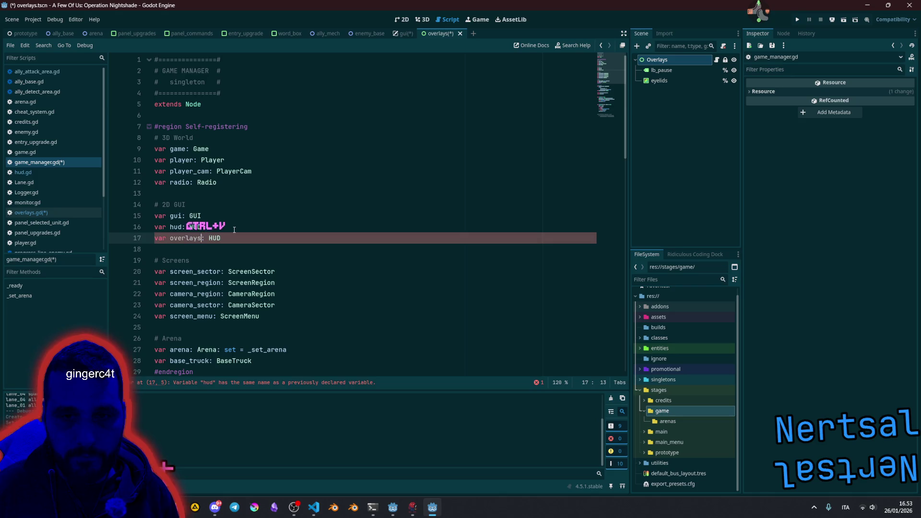
key(End)
key(ctrl+shift+Left)
text(Ovre)
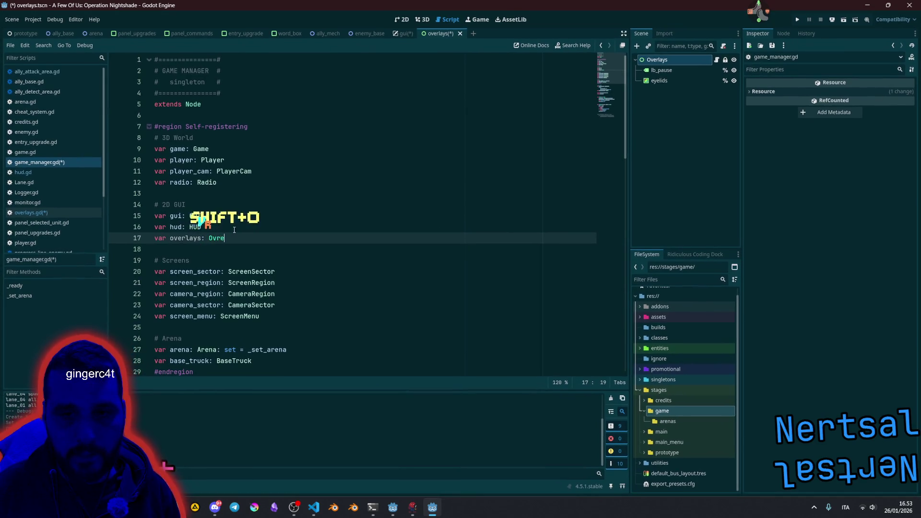
key(BackSpace)
key(BackSpace)
text(er)
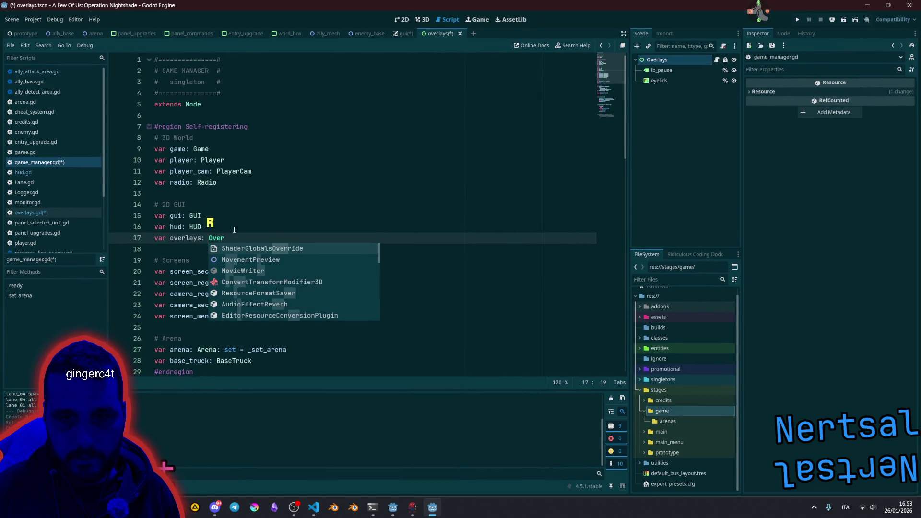
key(ctrl+s)
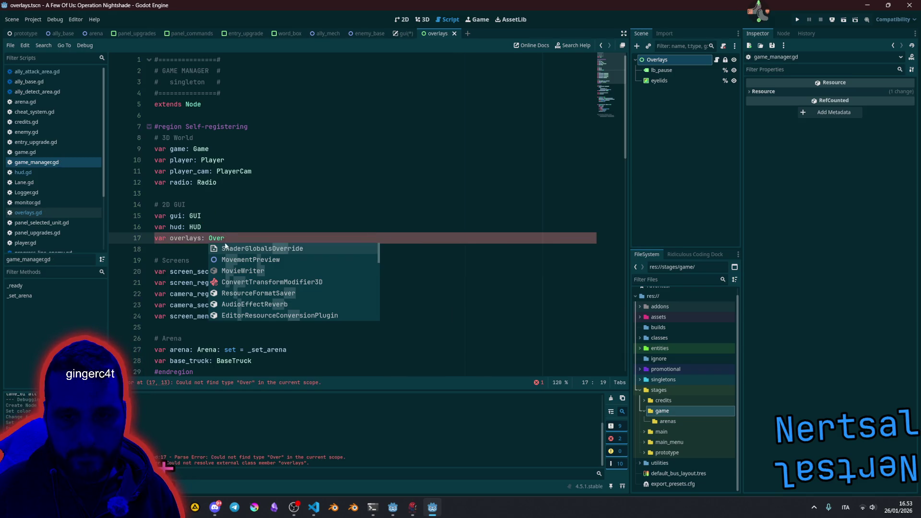
text(la)
key(Return)
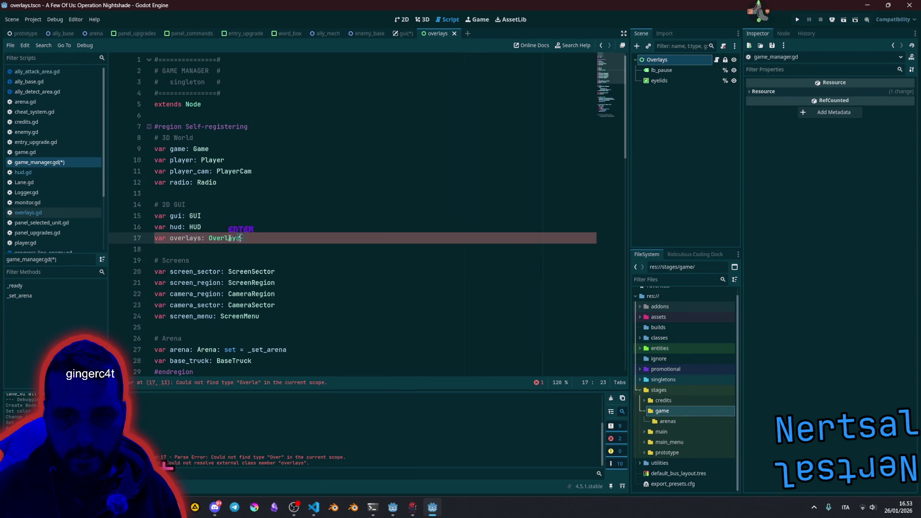
key(ctrl+s)
Step: Switch back to overlays.gd and add an empty line below line 8
click(206, 216)
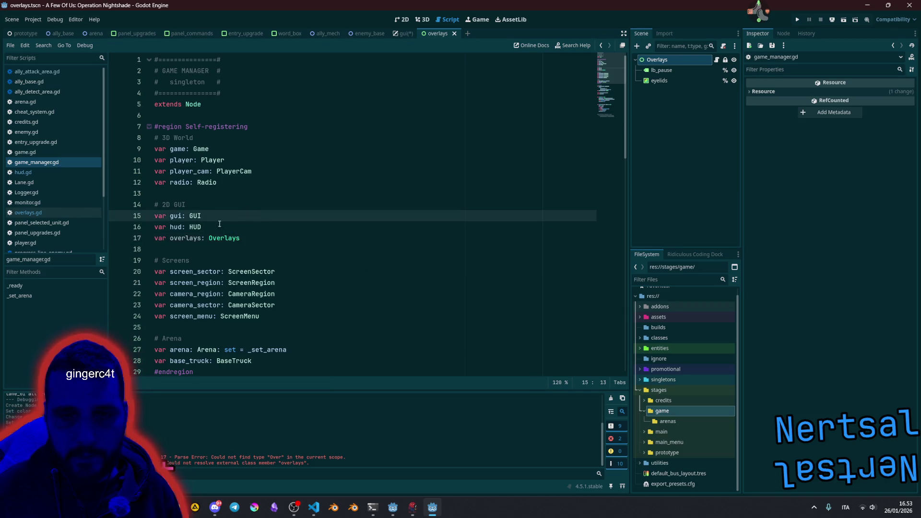
click(30, 212)
click(230, 141)
click(204, 126)
click(297, 160)
click(288, 149)
click(283, 142)
key(Return)
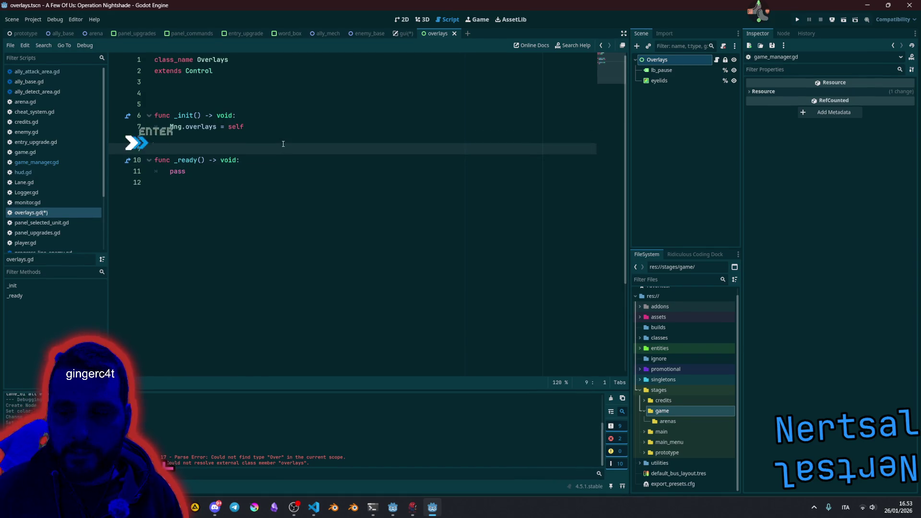
click(256, 92)
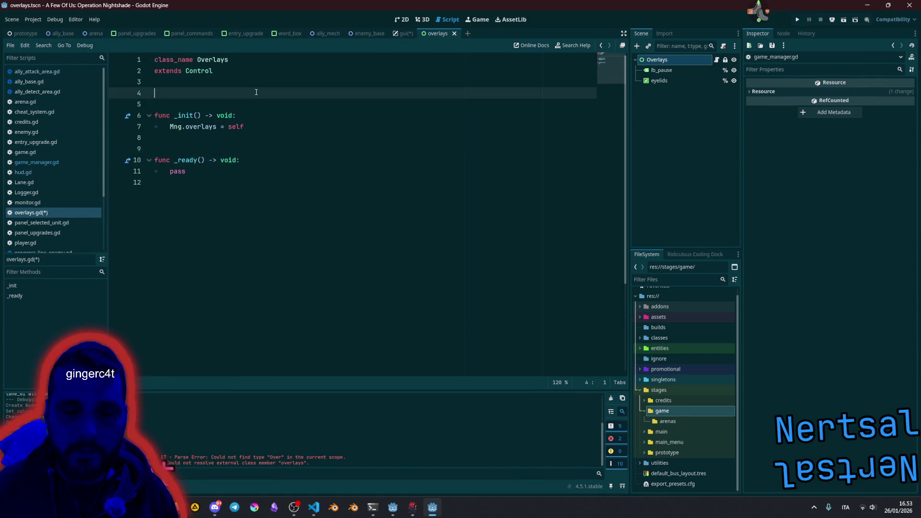
key(Up)
key(Return)
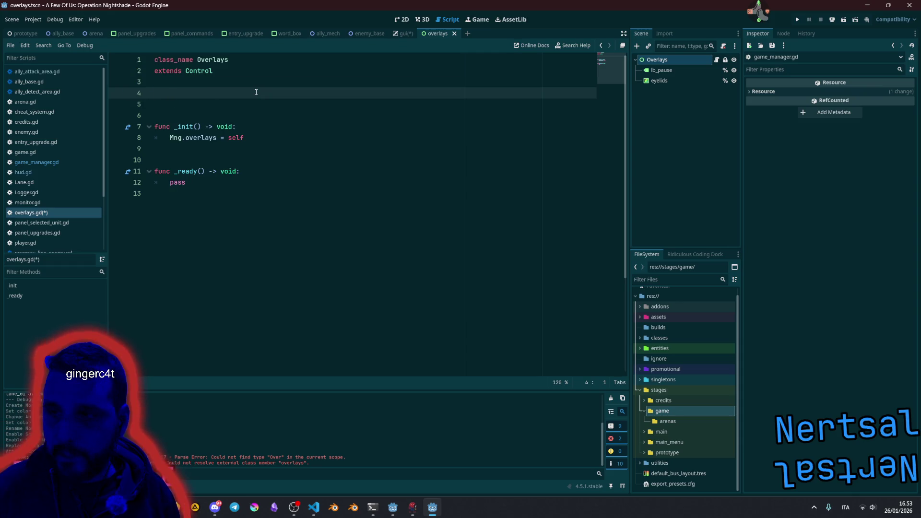
click(672, 83)
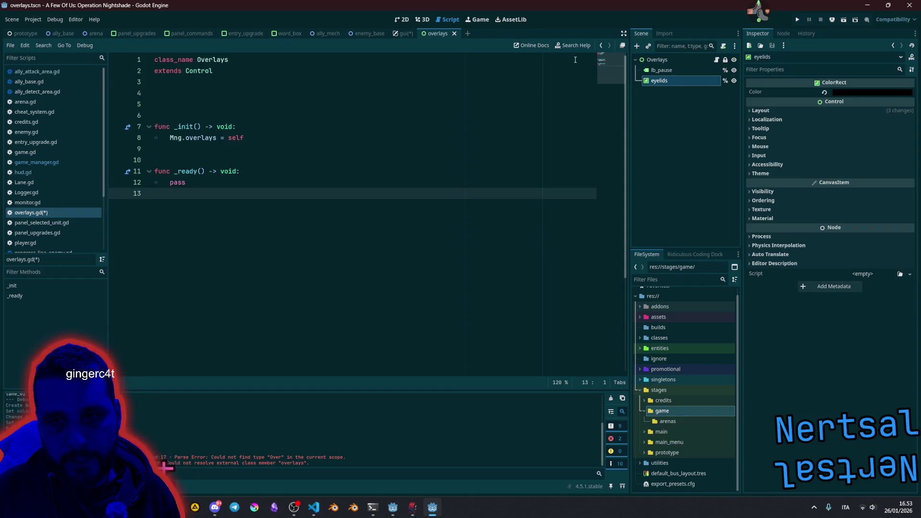
click(656, 59)
click(662, 81)
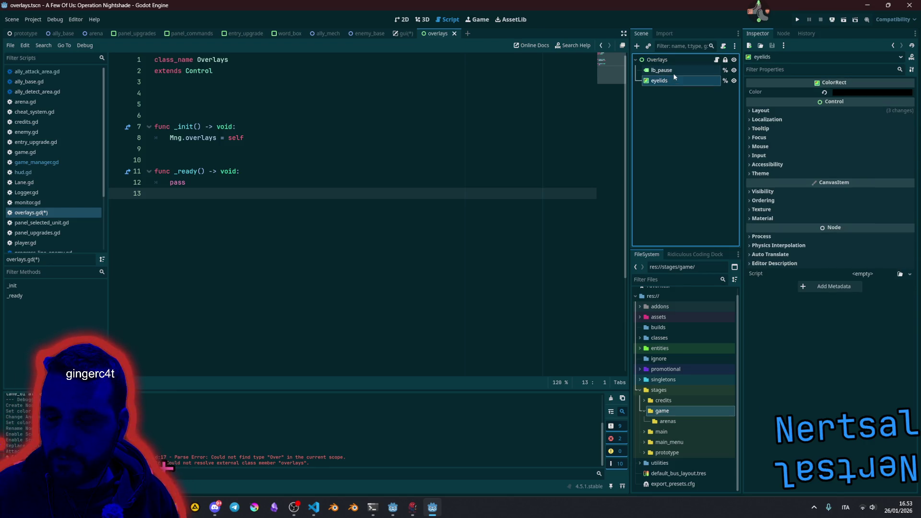
shift+click(673, 70)
mouse_move(677, 70)
mouse_down()
mouse_move(194, 84)
mouse_move(194, 94)
mouse_up()
key(Return)
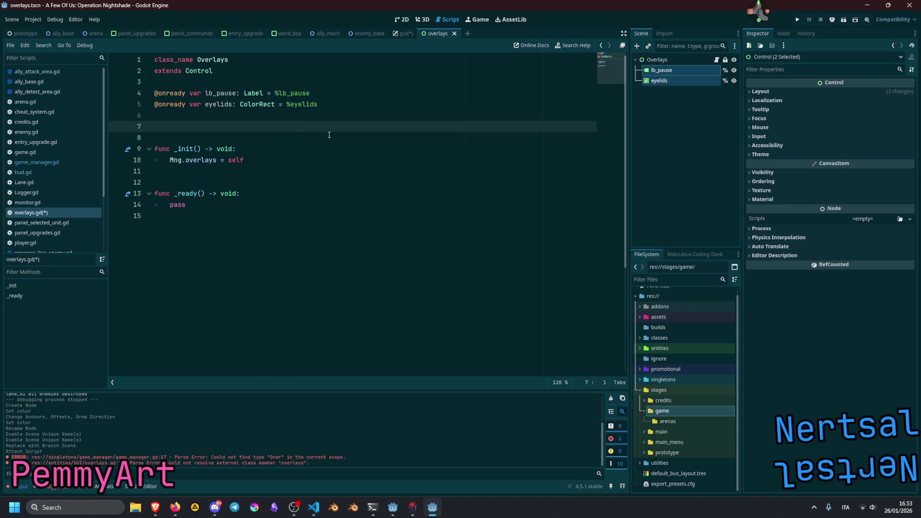
click(227, 102)
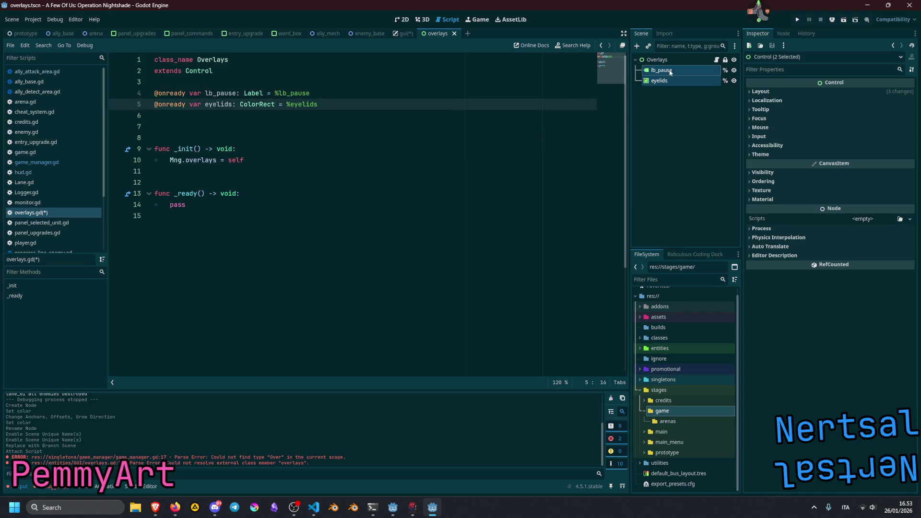
Step: Rename the root node to overlays, save, and select the eyelids node
click(664, 70)
click(479, 137)
click(664, 59)
click(664, 60)
text(overlays)
key(Return)
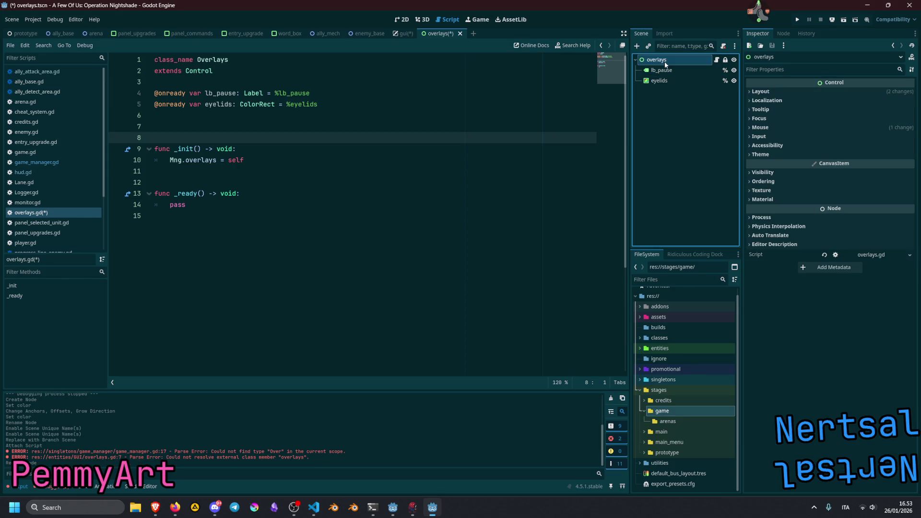
key(ctrl+s)
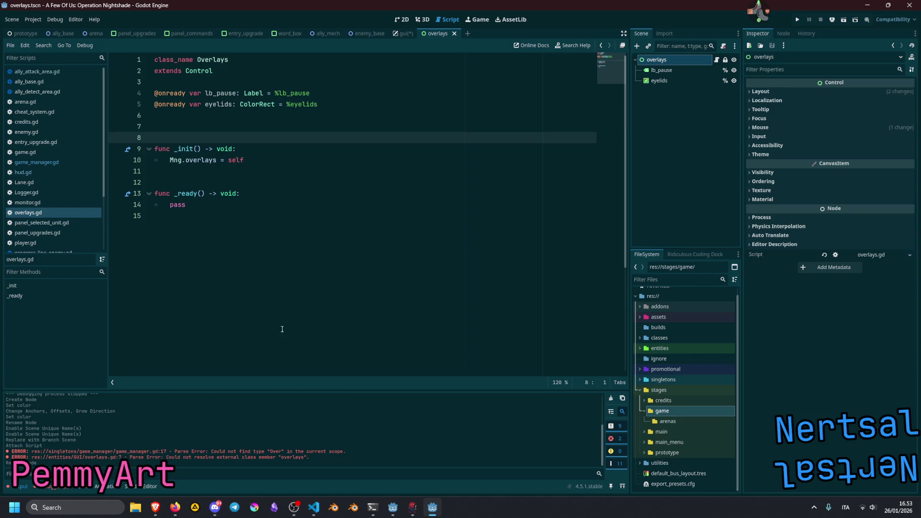
click(325, 224)
click(669, 81)
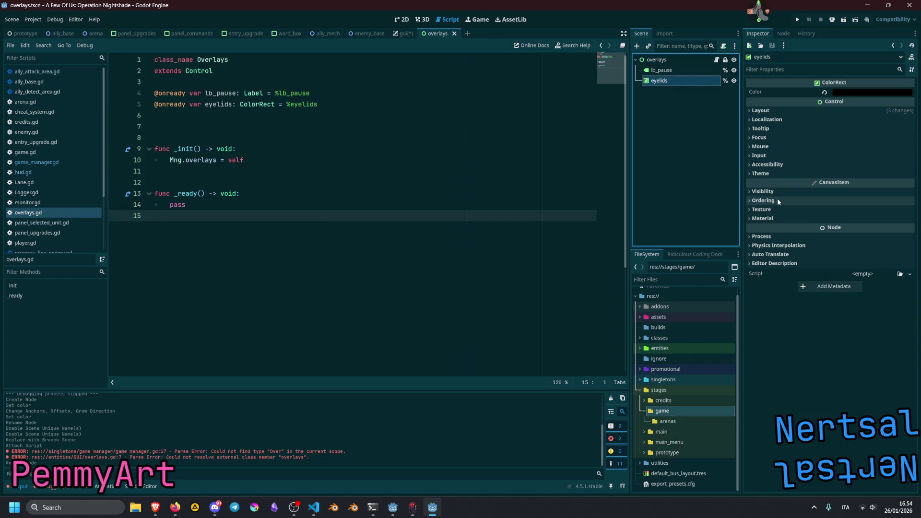
Step: Give eyelids a new ShaderMaterial with a new eyelids.gdshader saved in res://assets/shaders
click(775, 218)
click(865, 232)
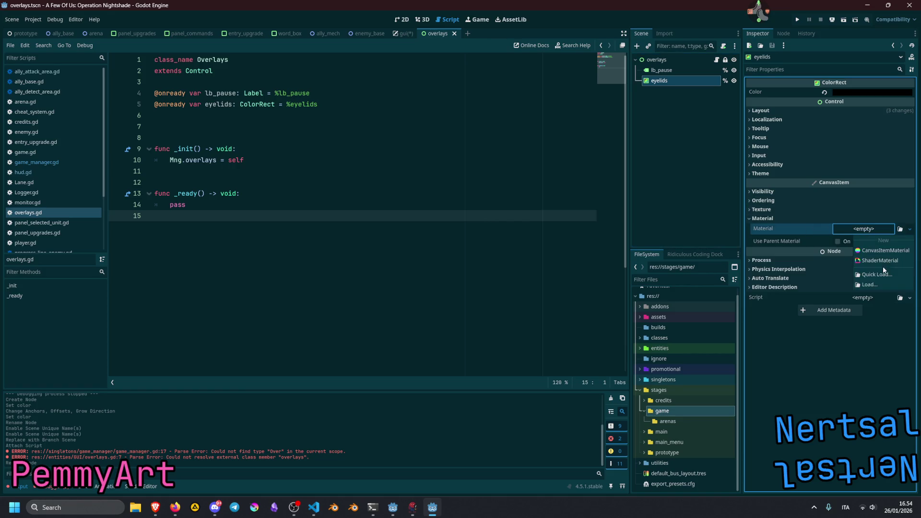
click(878, 260)
click(865, 243)
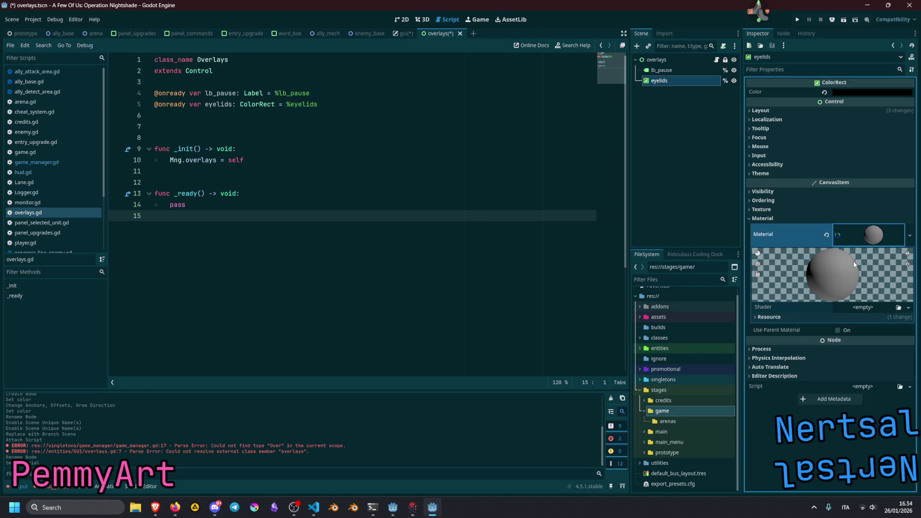
click(863, 307)
click(882, 319)
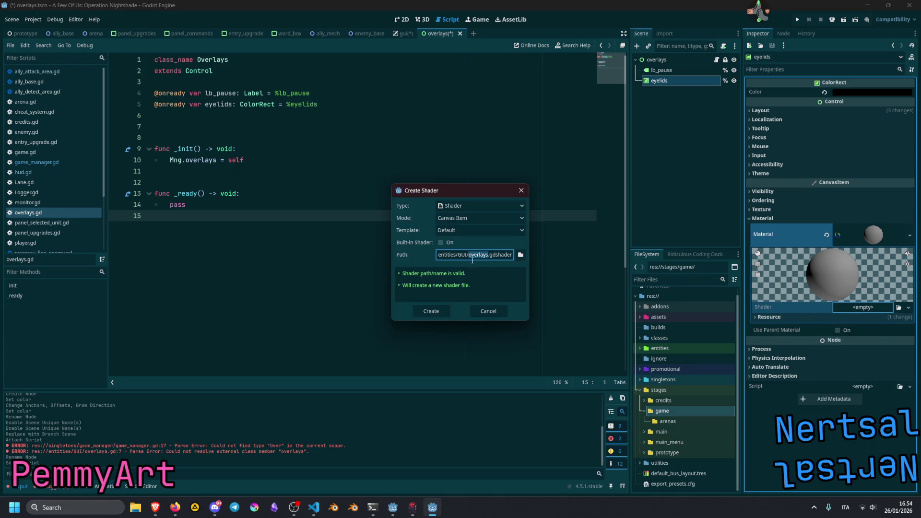
text(eyelids)
click(520, 254)
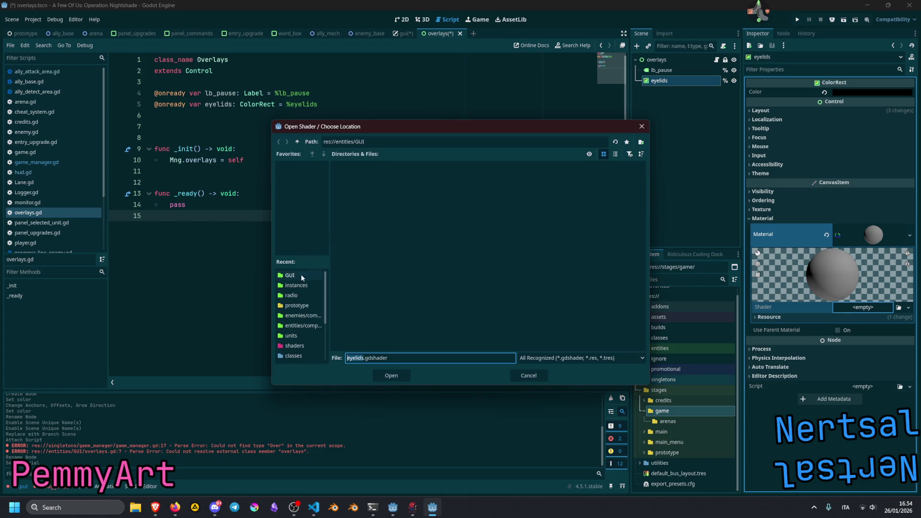
click(294, 346)
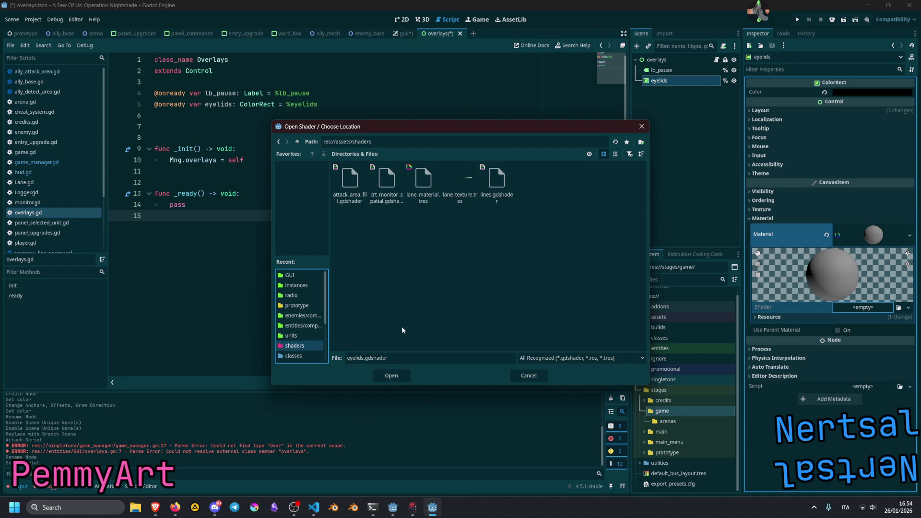
click(401, 375)
click(431, 312)
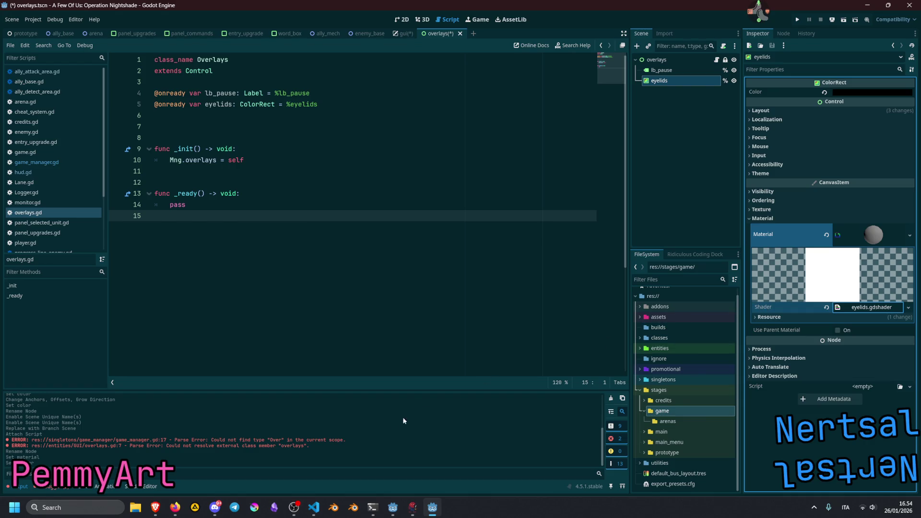
Step: Bring up the eyelids blinking shader web page in the browser, select its address, and return to Godot
click(154, 507)
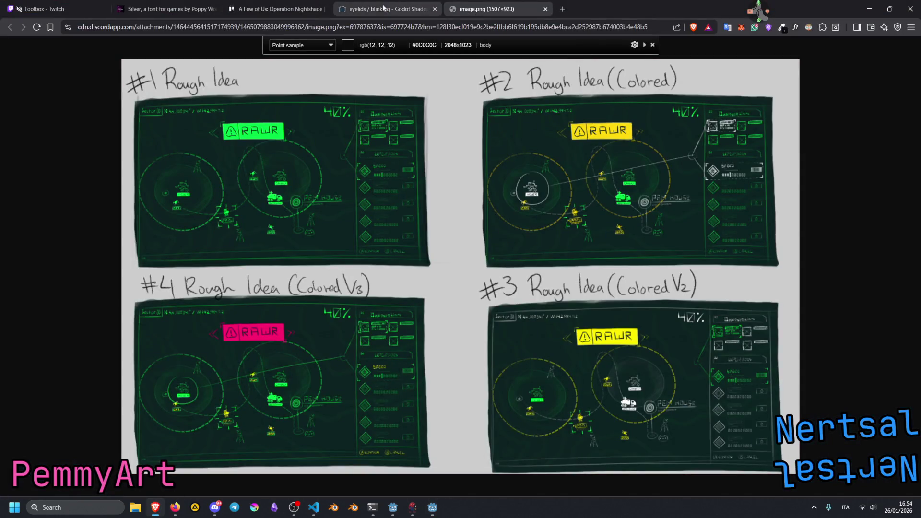
click(384, 9)
scroll(528, 144, up, 5)
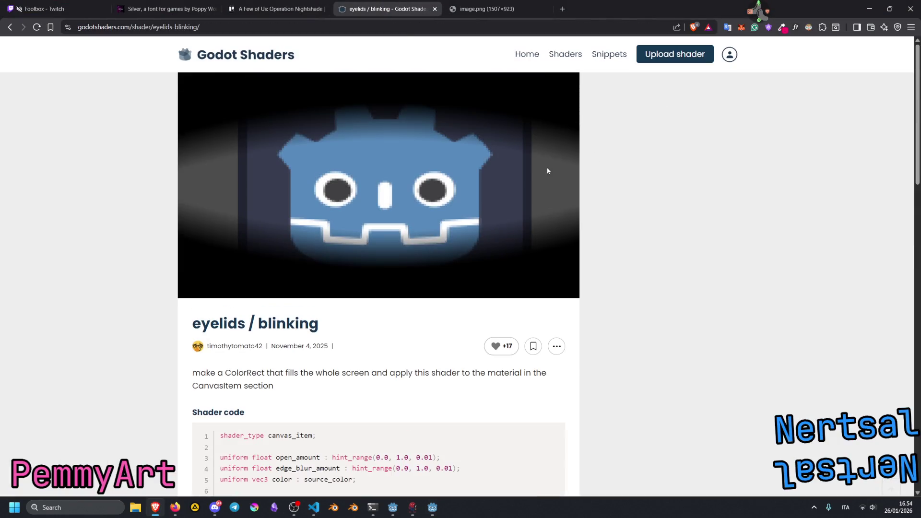
click(145, 27)
click(667, 168)
click(426, 504)
click(355, 166)
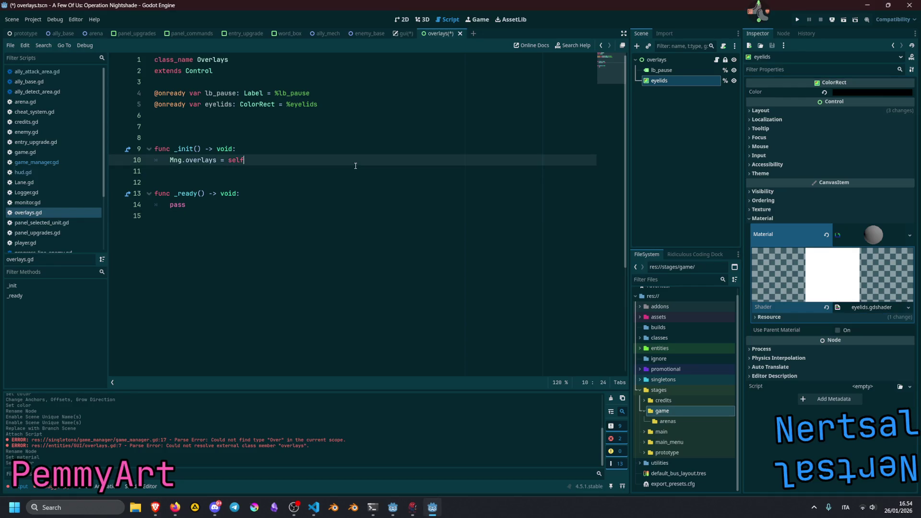
Step: Find credits.md by filtering the project files for 'credit' and open it
key(alt+shift+o)
text(cred)
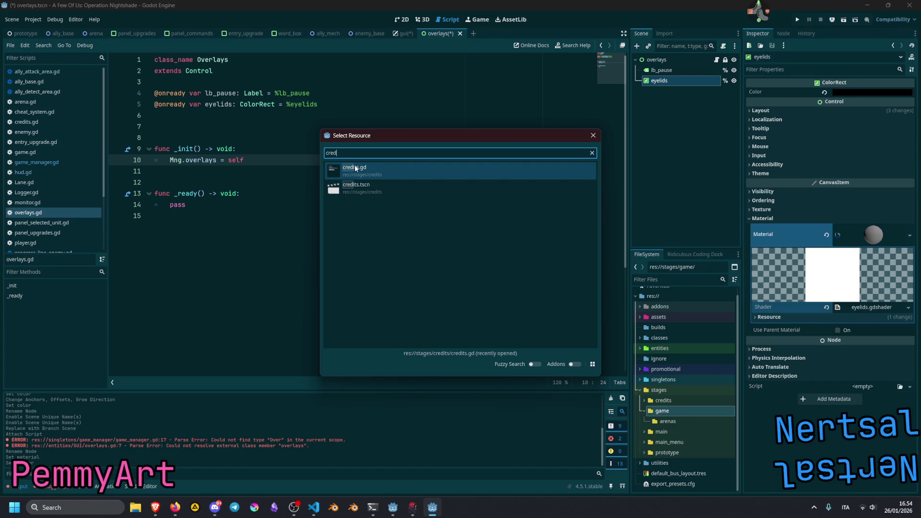
key(ctrl+a)
key(BackSpace)
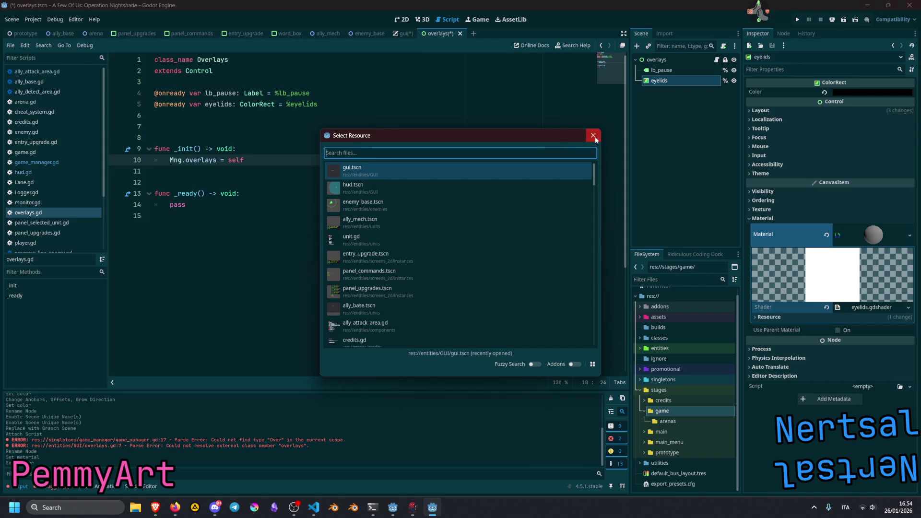
click(593, 136)
click(664, 279)
text(cre)
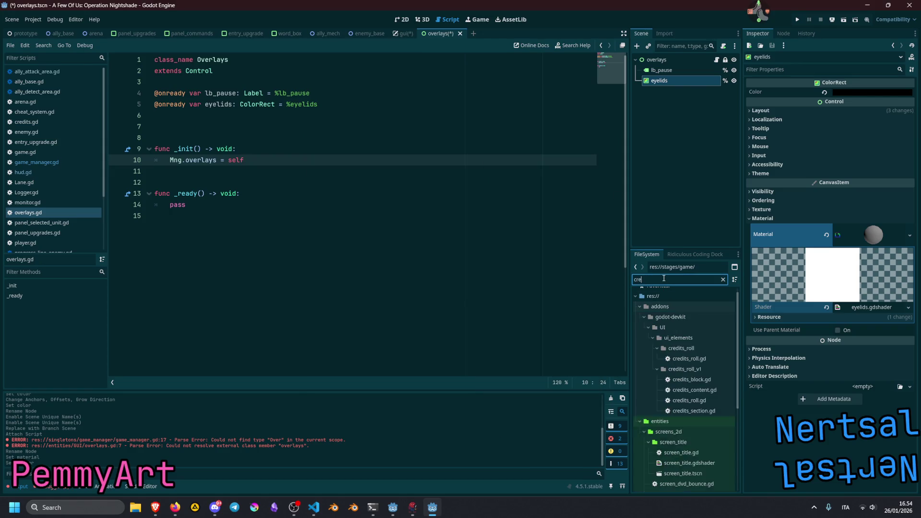
text(dit)
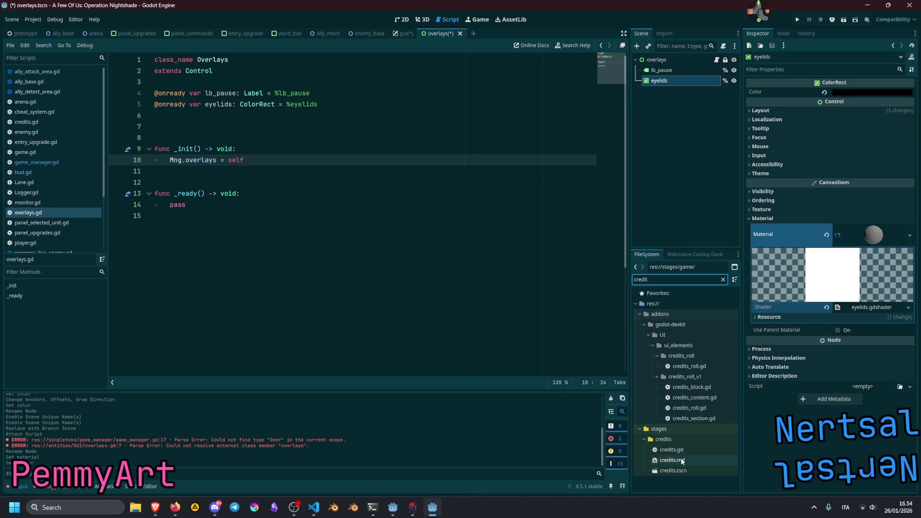
double_click(682, 461)
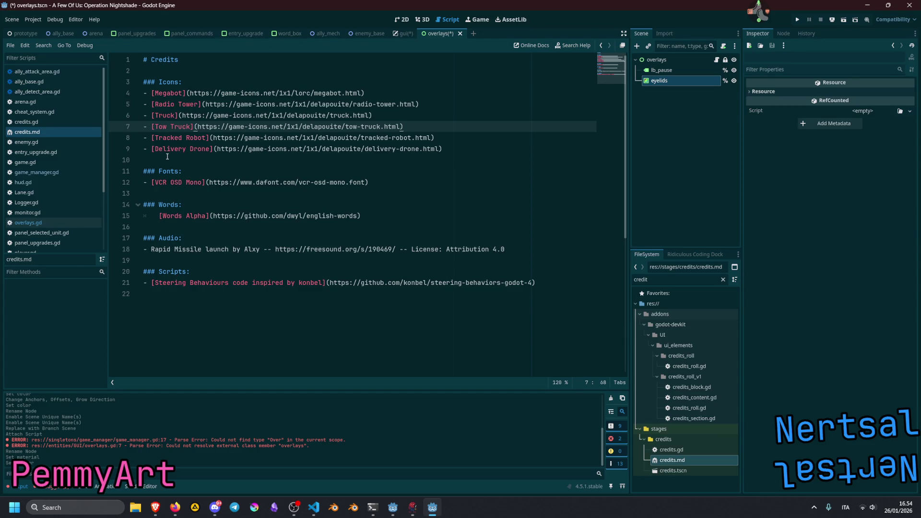
Step: Duplicate the Scripts heading at the end of the file and rename it to Shaders
click(189, 271)
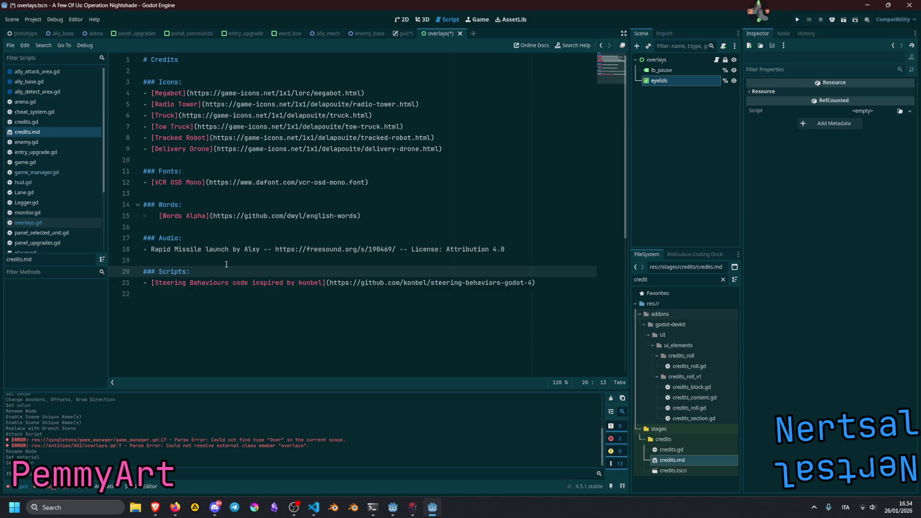
key(ctrl+shift+d)
key(alt+Down)
key(Home)
key(Return)
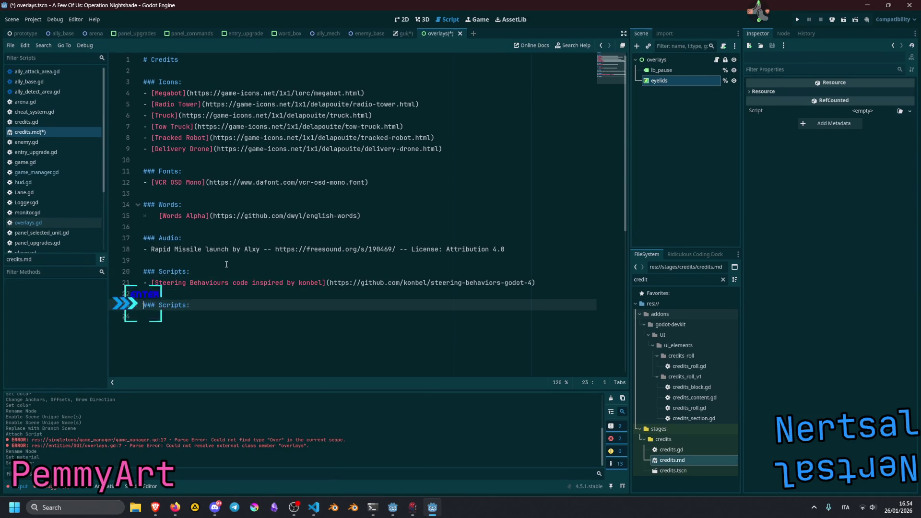
key(End)
key(BackSpace)
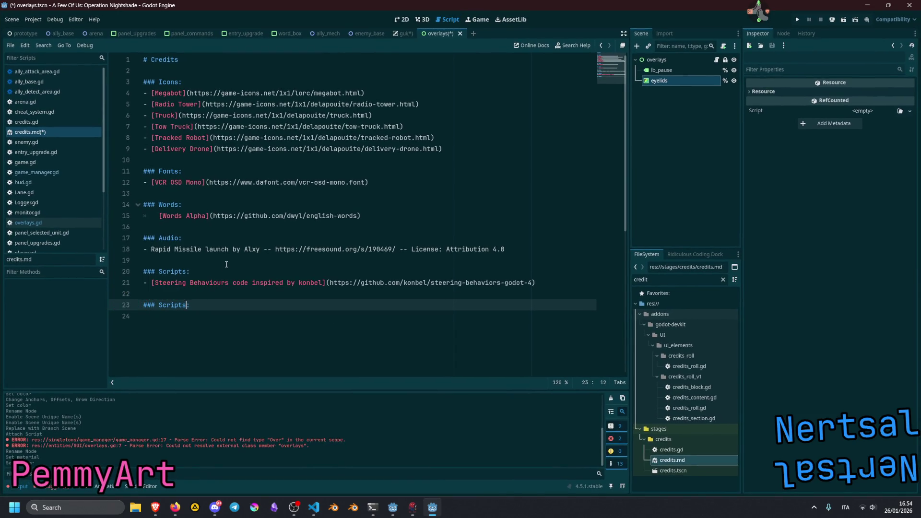
key(ctrl+shift+Left)
text(Shaders)
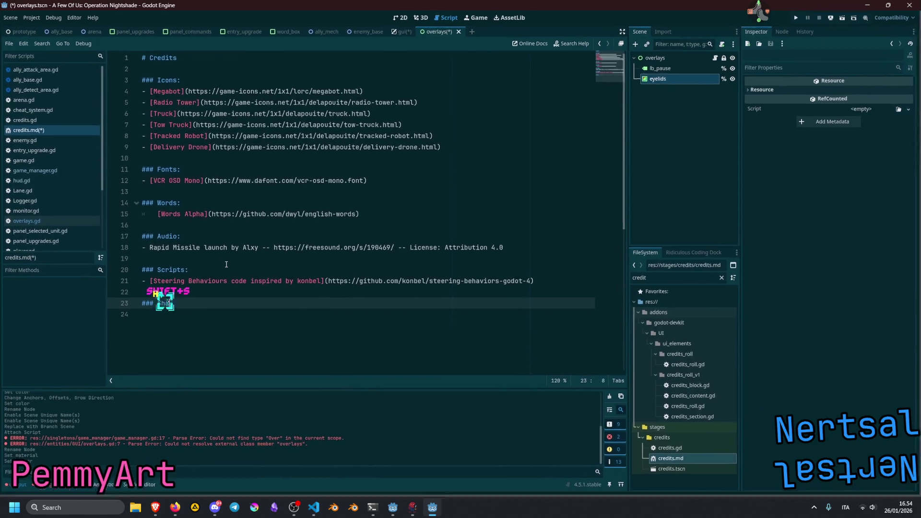
Step: Add a '- [Eyelids](<shader page URL>)' entry under Shaders and save
key(Return)
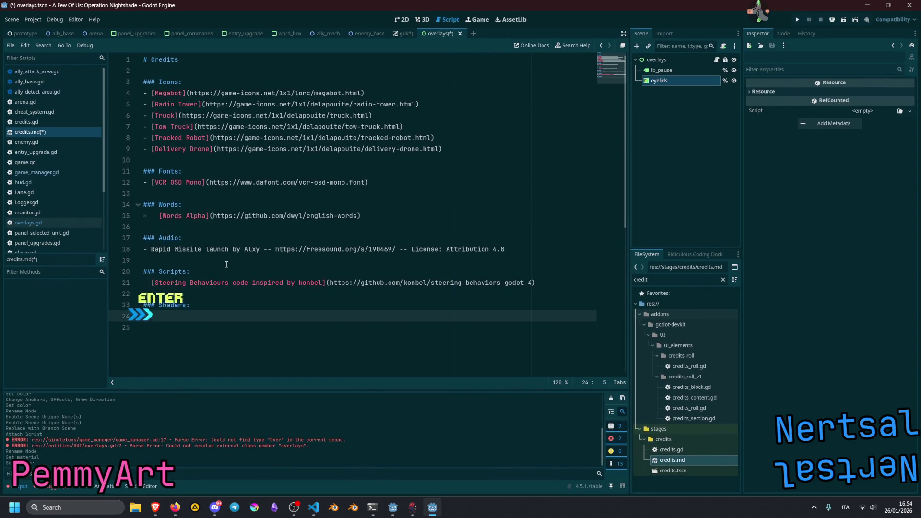
key(shift+BackSpace)
text(- [)
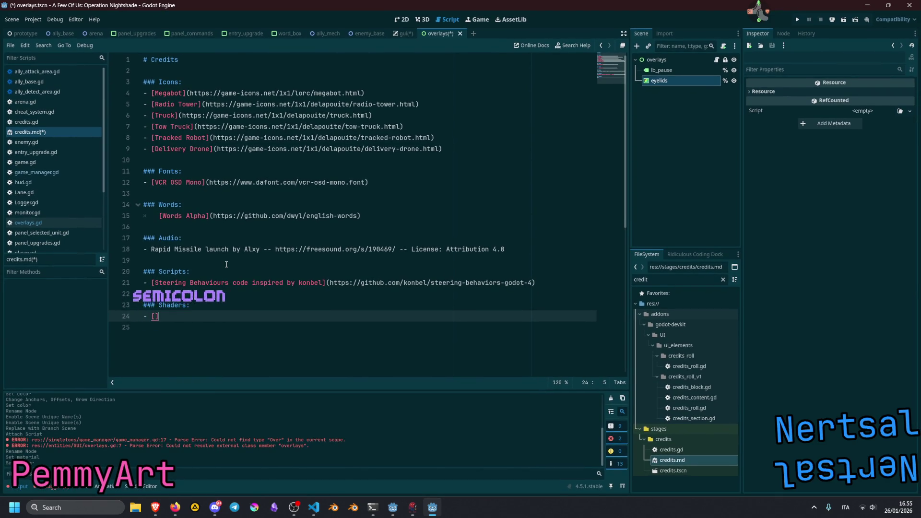
text(Eyelids])
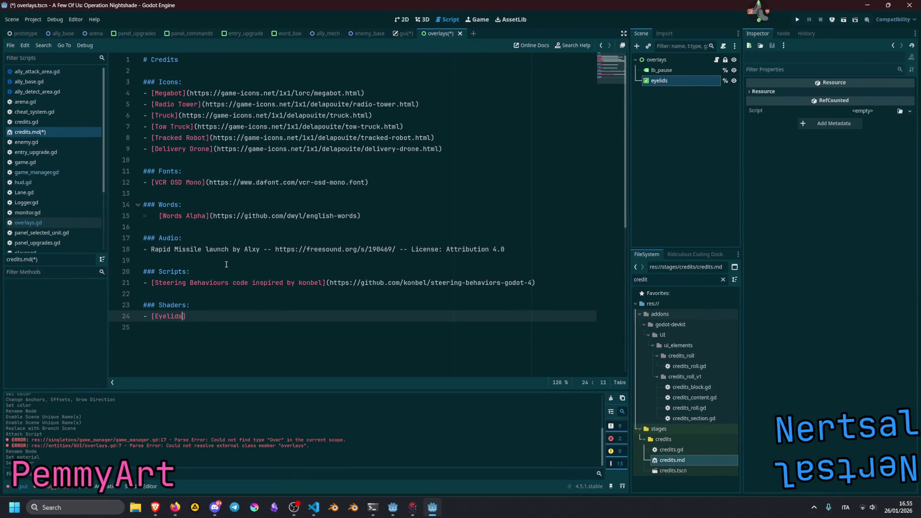
text(()
text(https://godotshaders.com/shader/eyelids-blinking/)
text())
key(ctrl+s)
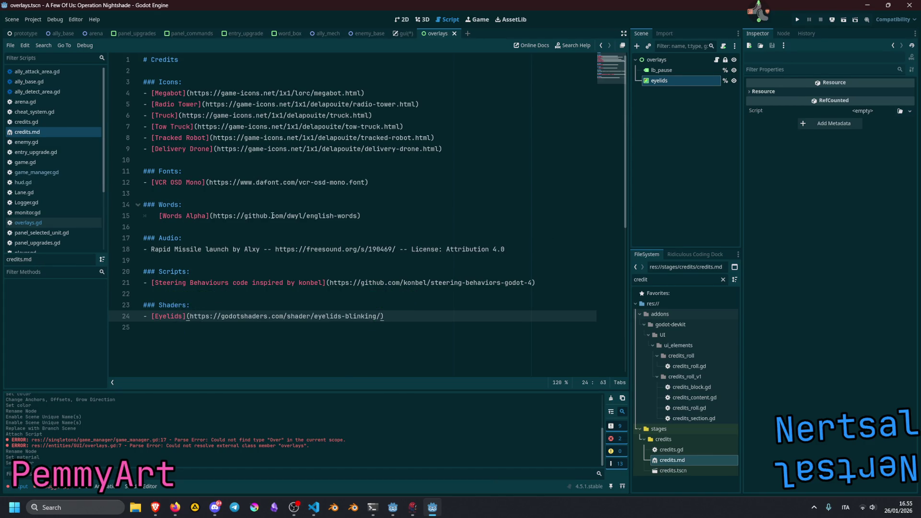
Step: Inspect the Rapid Missile audio credit line and its license text
click(299, 249)
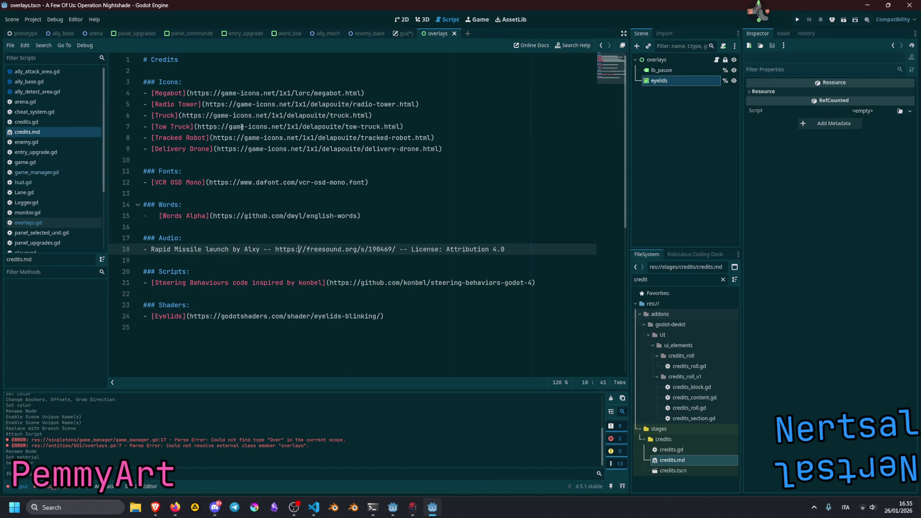
click(246, 159)
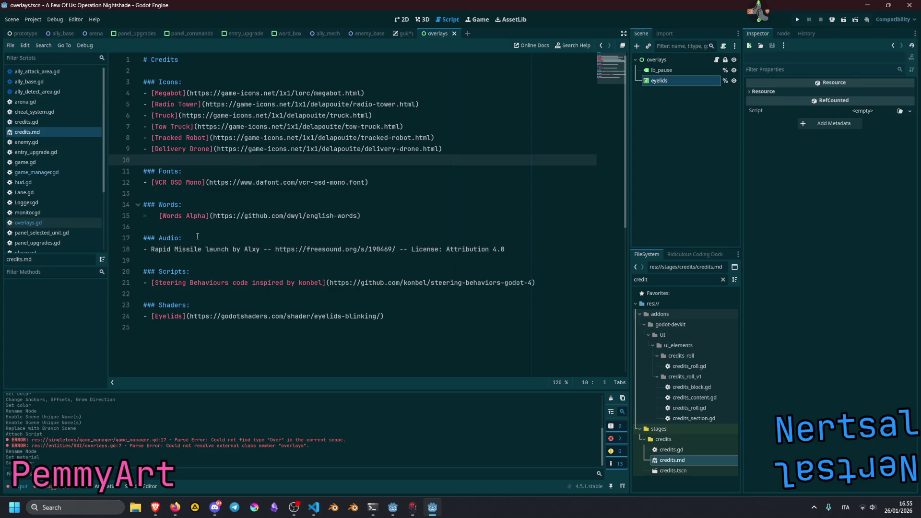
click(216, 249)
click(249, 249)
click(296, 249)
double_click(287, 249)
double_click(425, 249)
double_click(467, 249)
click(495, 249)
drag(510, 246, 497, 247)
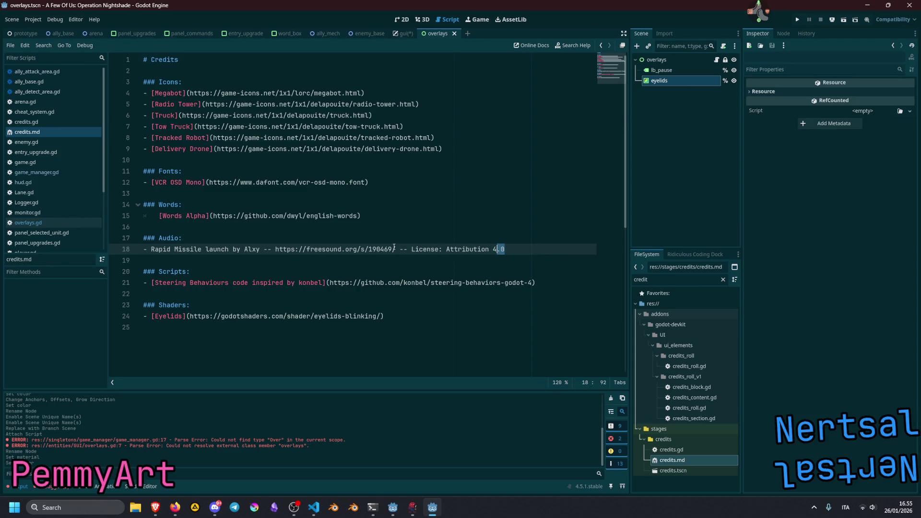
double_click(179, 250)
click(166, 239)
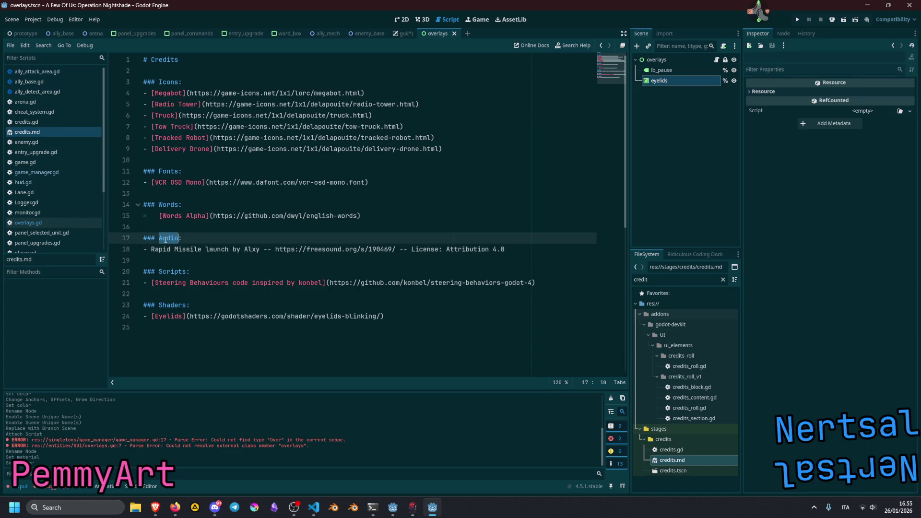
click(180, 255)
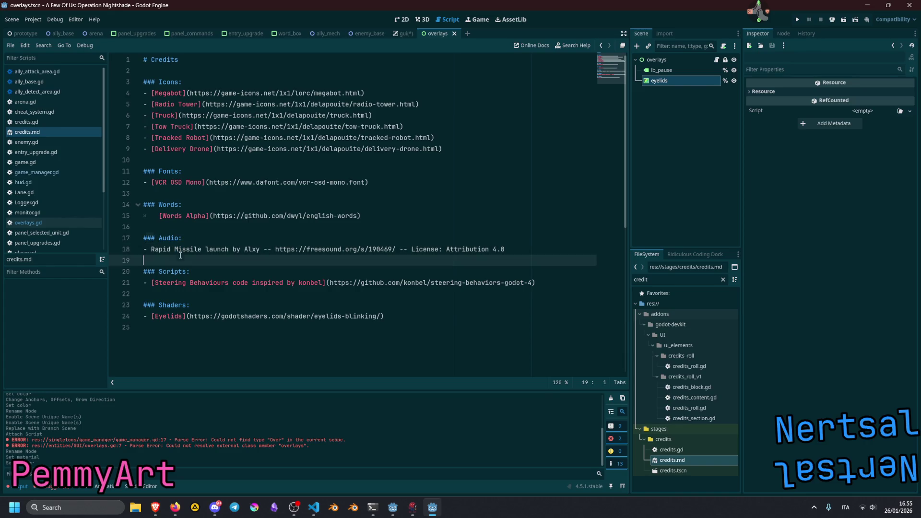
Step: Fix the Words Alpha entry's indent and '-' bullet spacing, then save
click(160, 216)
key(BackSpace)
text(-)
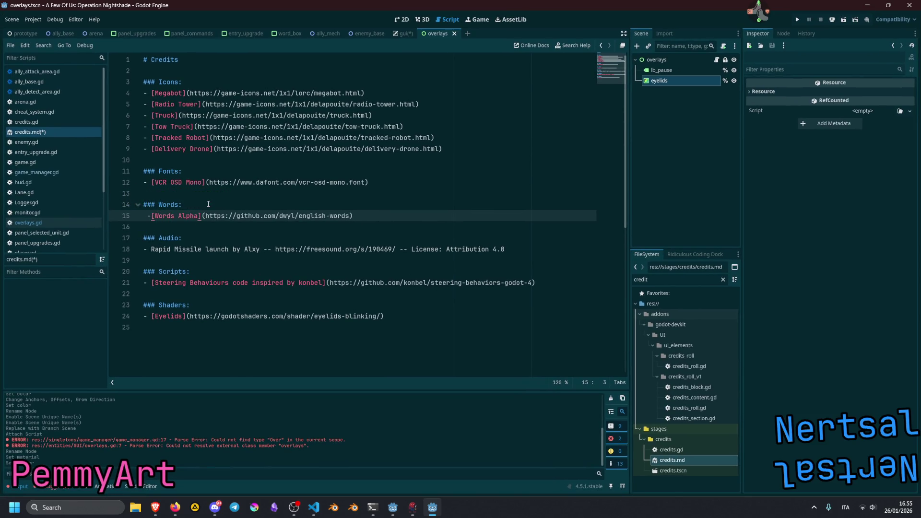
key(BackSpace)
key(Right)
click(220, 201)
key(ctrl+s)
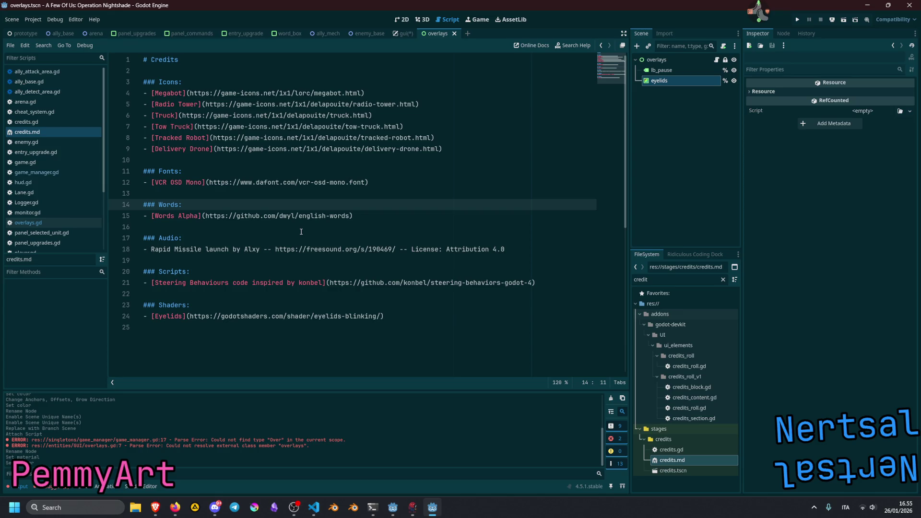
Step: Wrap the Rapid Missile audio credit title in square brackets
click(243, 171)
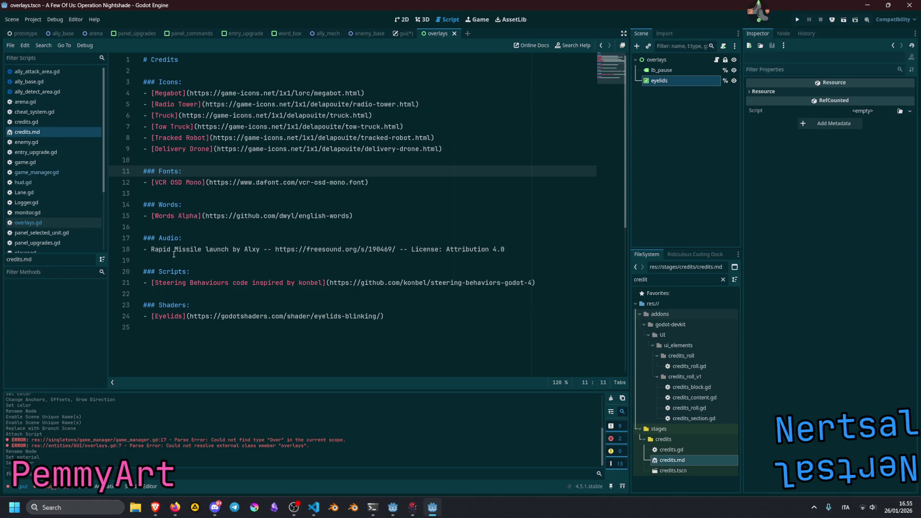
drag(151, 249, 260, 250)
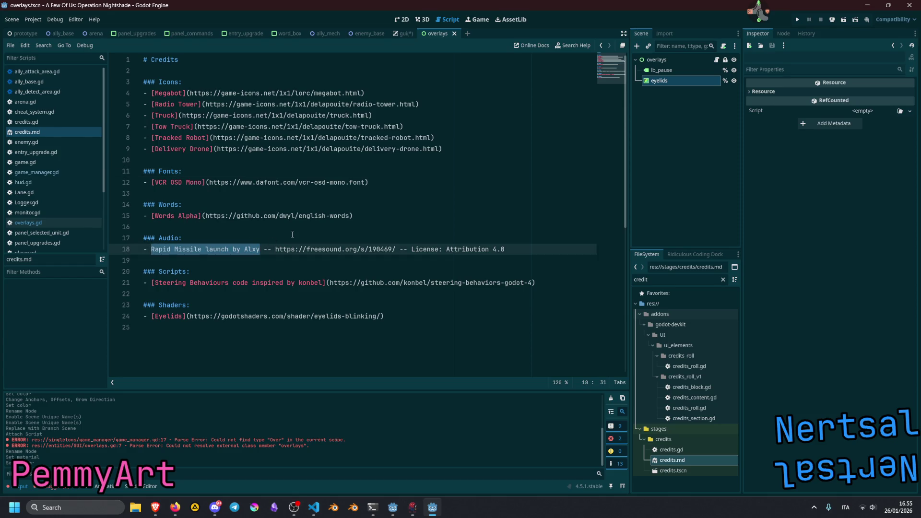
text([)
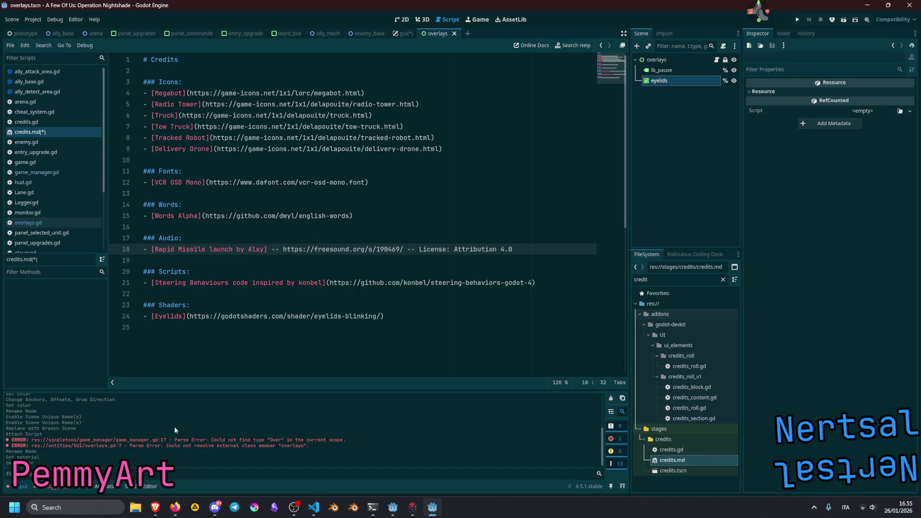
Step: Add 'by' plus the shader author's username from the browser after Eyelids
click(155, 506)
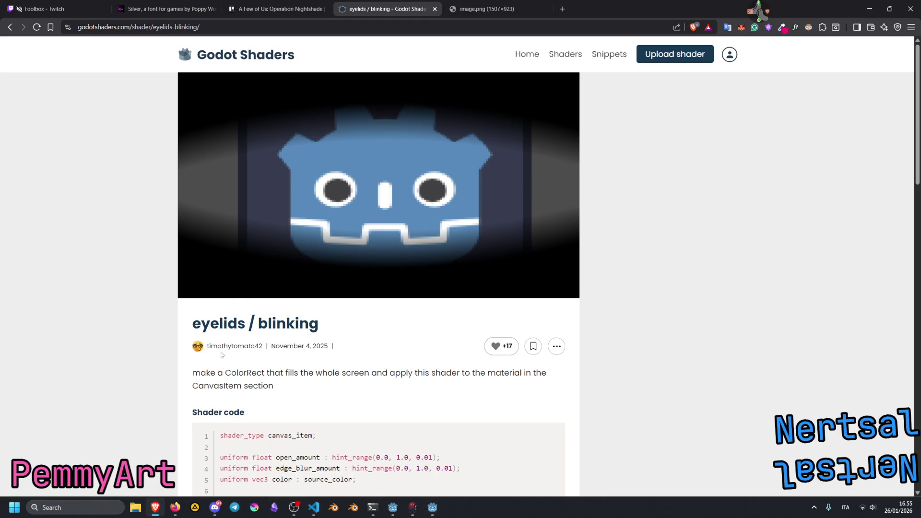
mouse_move(208, 346)
mouse_down()
mouse_move(244, 374)
mouse_move(264, 348)
mouse_up()
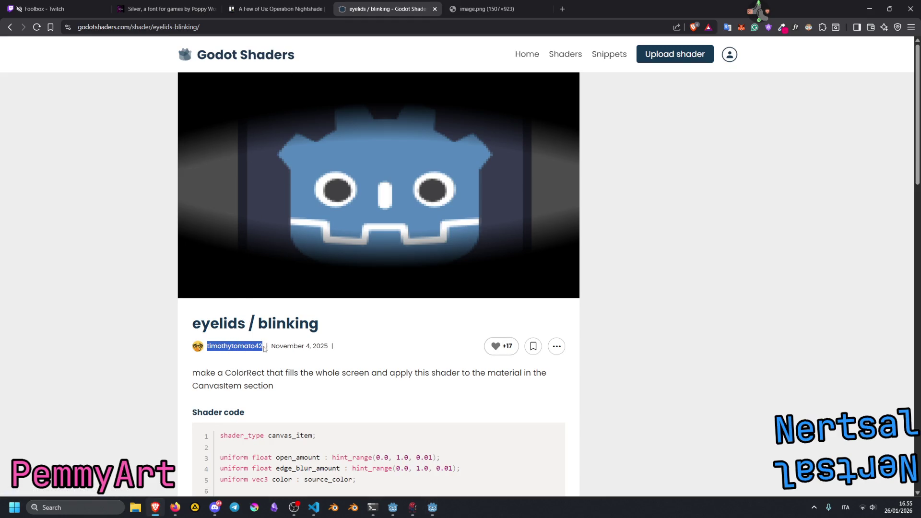
click(420, 339)
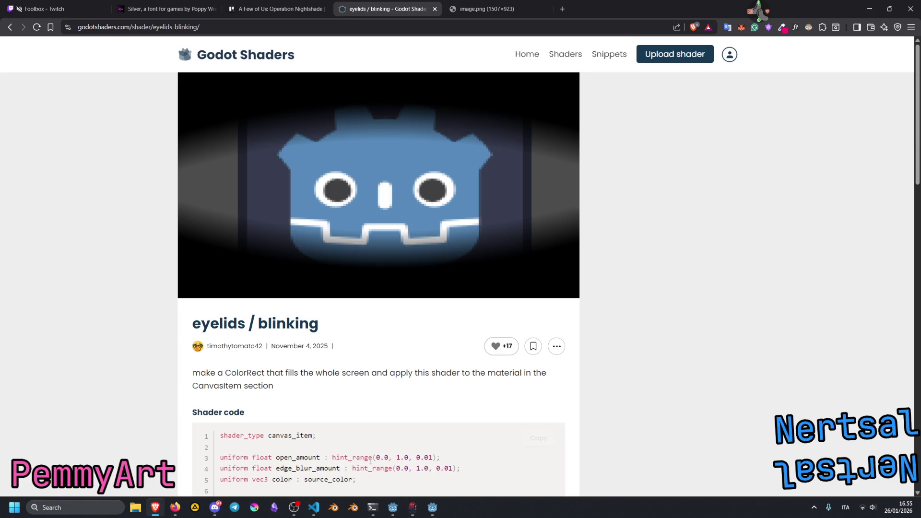
click(432, 508)
click(183, 316)
text(by)
key(ctrl+v)
click(295, 283)
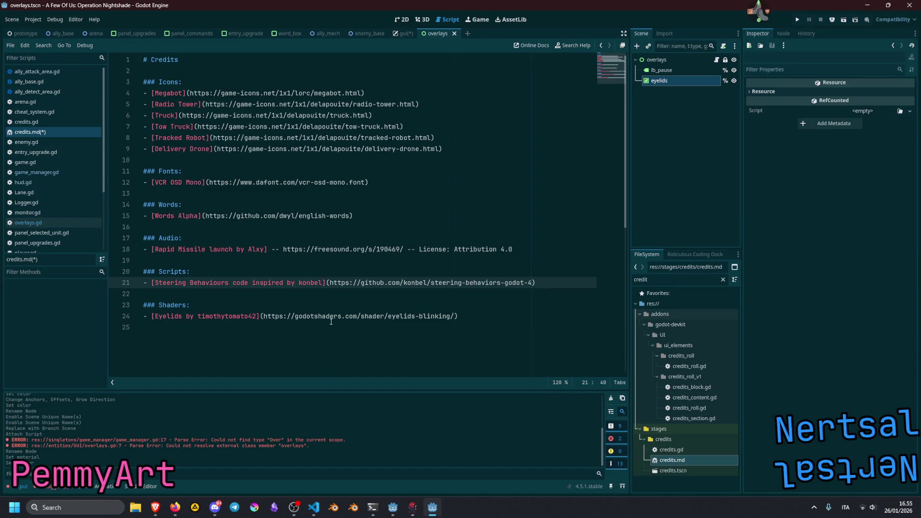
click(456, 316)
text())
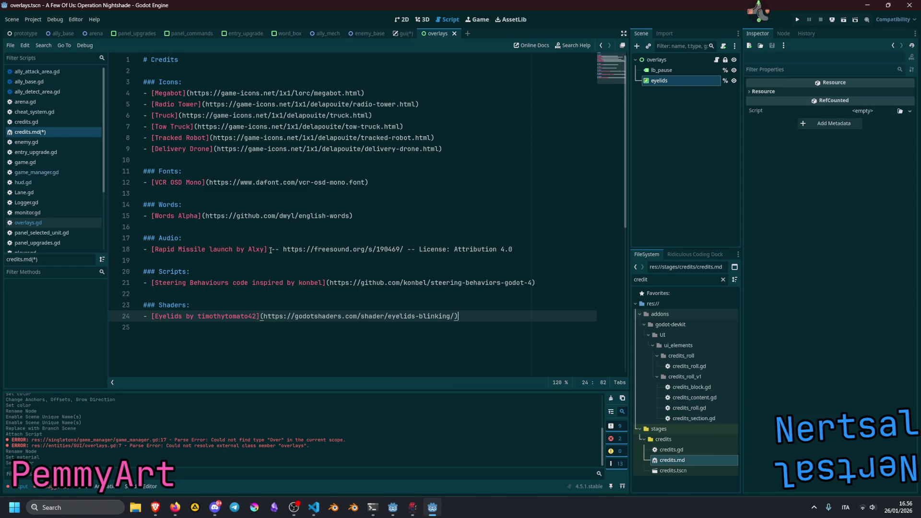
Step: Remove the '--' dashes and put the freesound URL in parentheses
drag(271, 250, 284, 249)
key(Delete)
key(BackSpace)
key(ctrl+shift+Right)
key(ctrl+shift+Right)
key(ctrl+shift+Right)
key(ctrl+shift+Right)
key(ctrl+shift+Right)
key(ctrl+shift+Right)
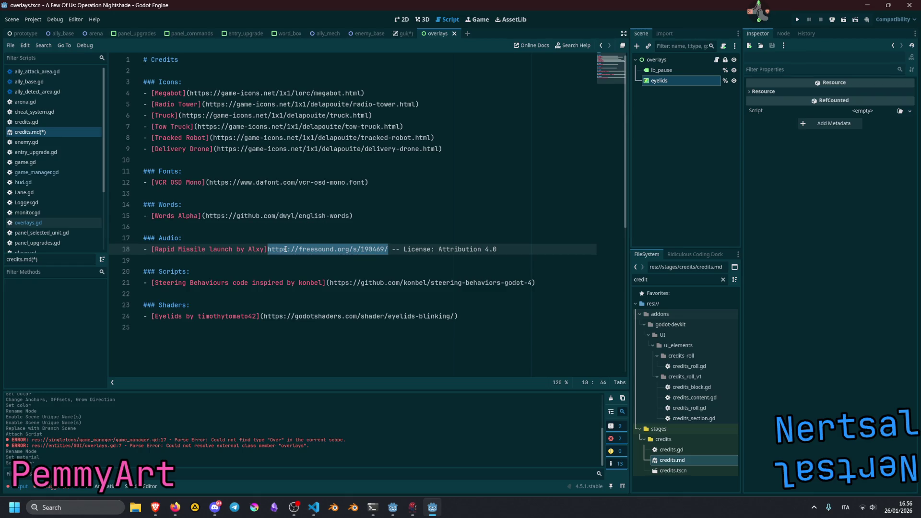
text(()
key(Right)
key(Right)
key(Right)
key(shift+Right)
key(shift+Right)
key(shift+Right)
key(Delete)
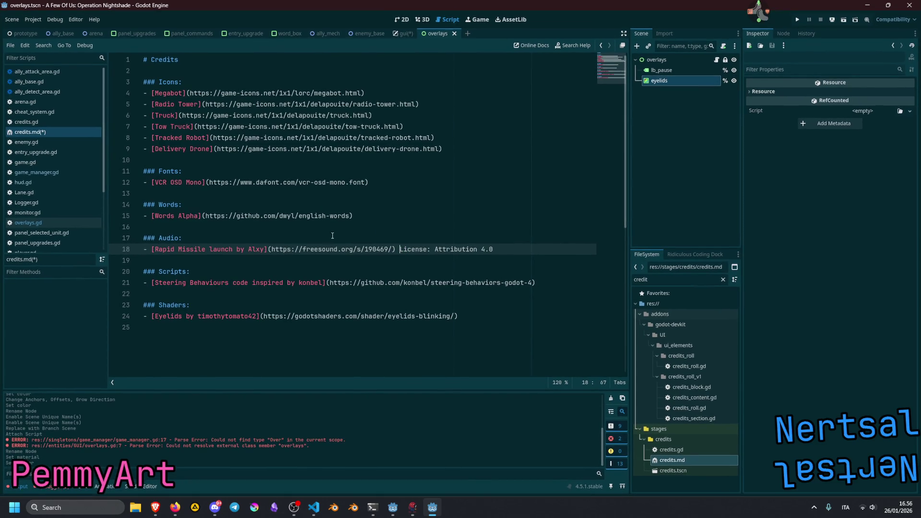
Step: Review the audio and Eyelids credit lines and save credits.md
double_click(413, 249)
double_click(458, 249)
click(438, 318)
click(408, 282)
click(374, 226)
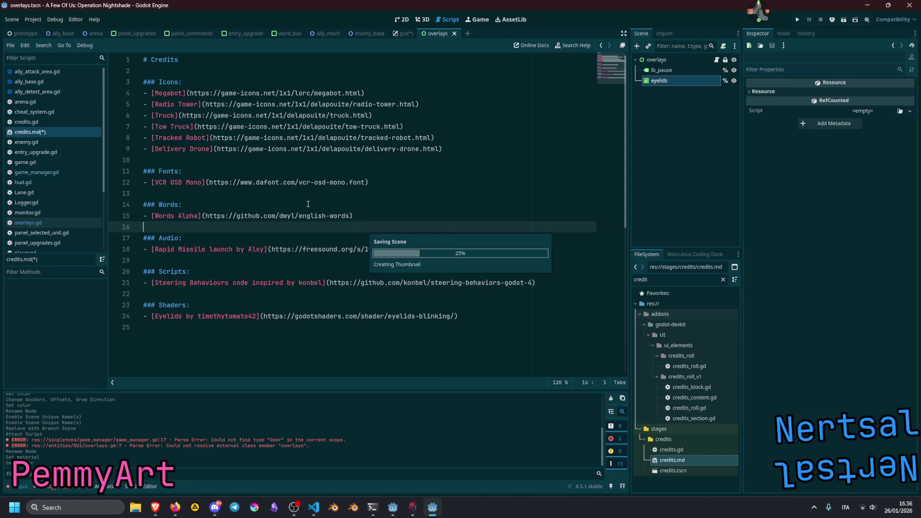
key(ctrl+s)
click(319, 182)
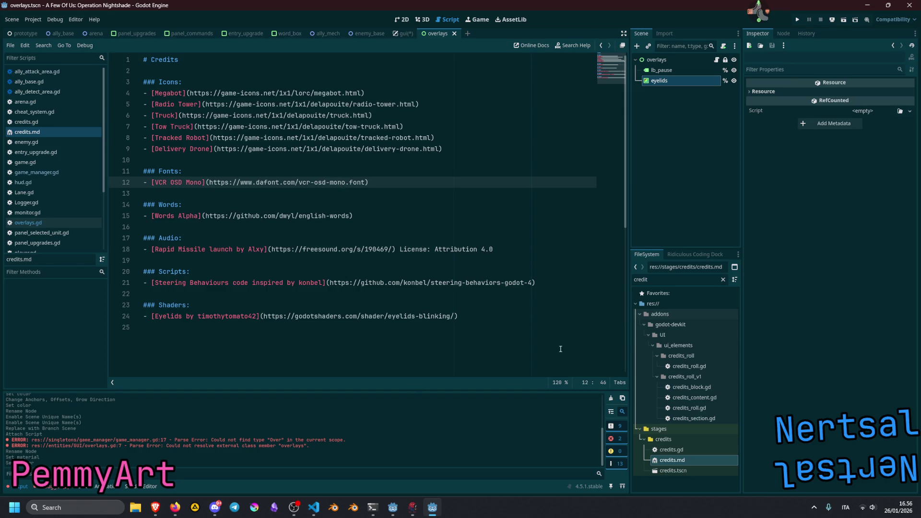
click(680, 84)
Step: Copy the eyelids blinking shader code from the godotshaders page in the browser
click(680, 85)
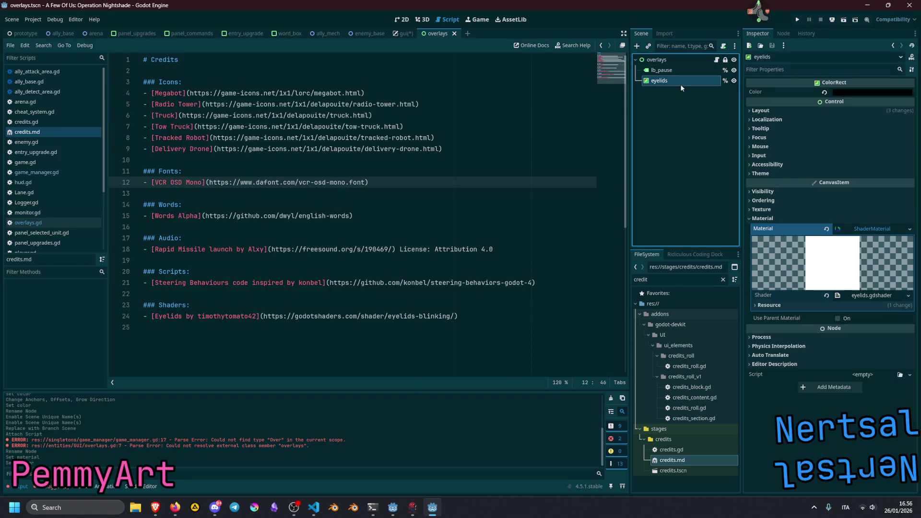
click(155, 507)
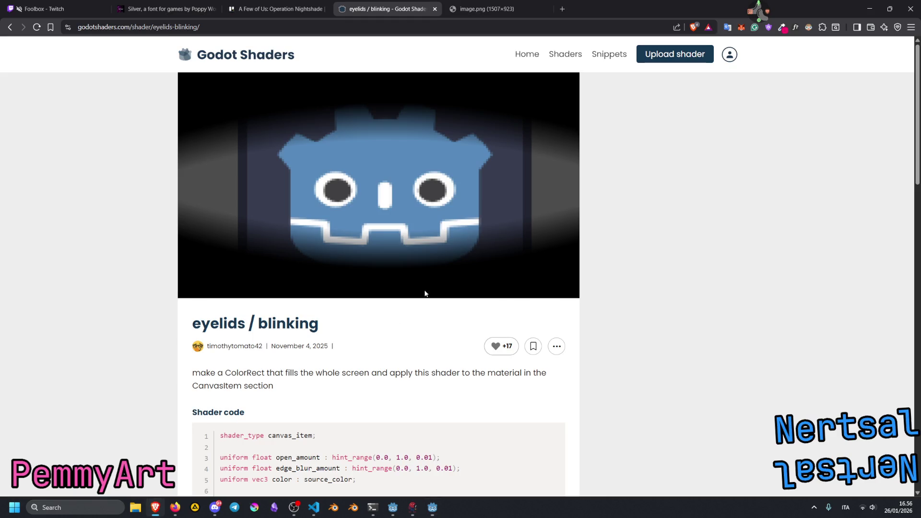
click(545, 440)
click(432, 508)
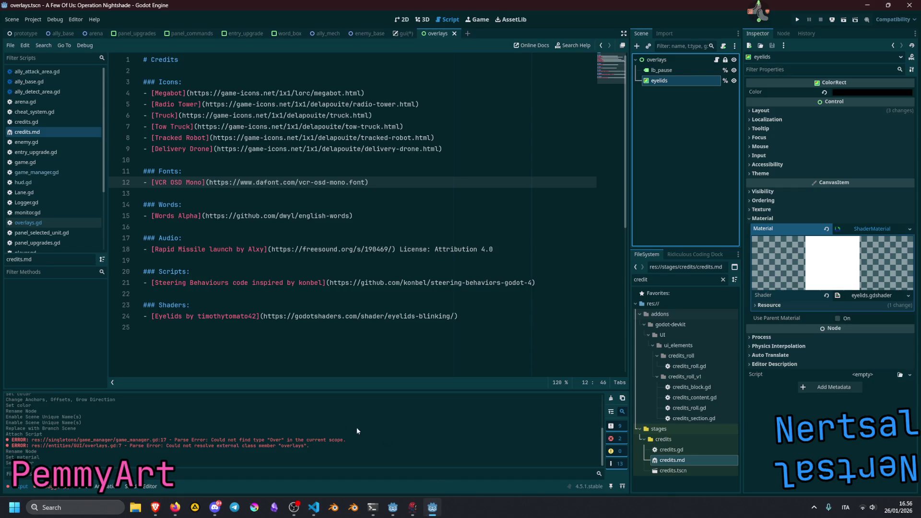
Step: Replace eyelids.gdshader's code with the blinking shader, save, and expand Shader Parameters
double_click(664, 80)
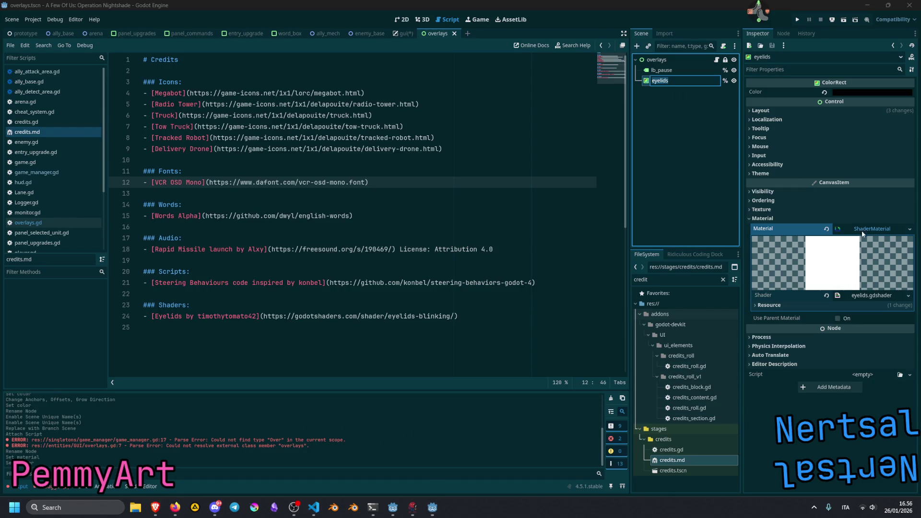
click(872, 295)
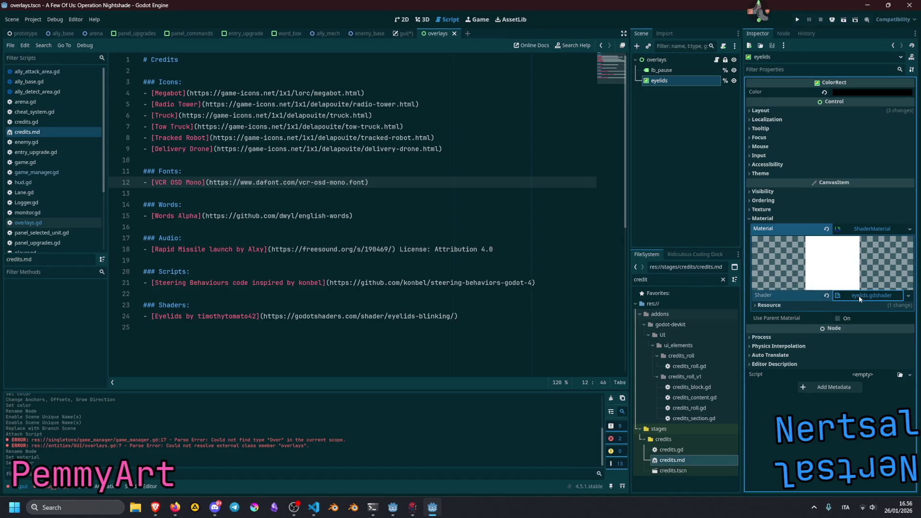
drag(316, 369, 316, 146)
click(419, 246)
key(ctrl+a)
key(ctrl+v)
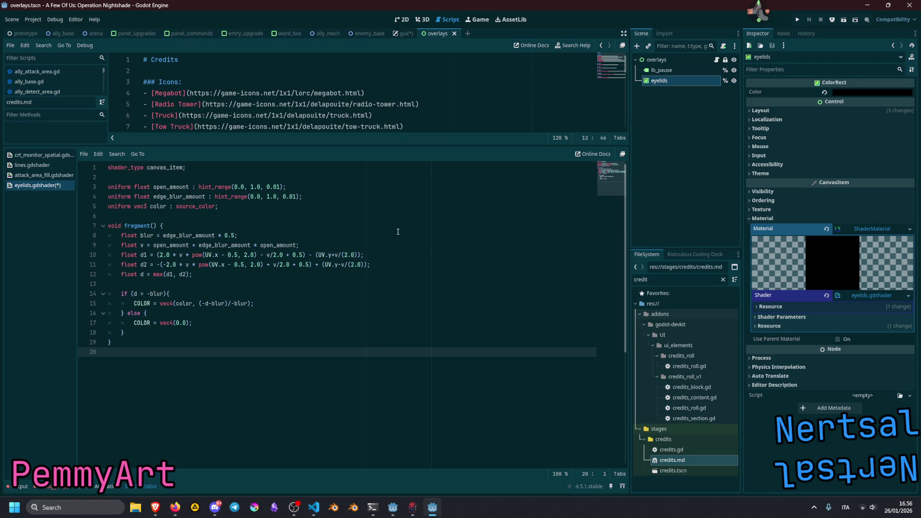
click(398, 232)
key(ctrl+s)
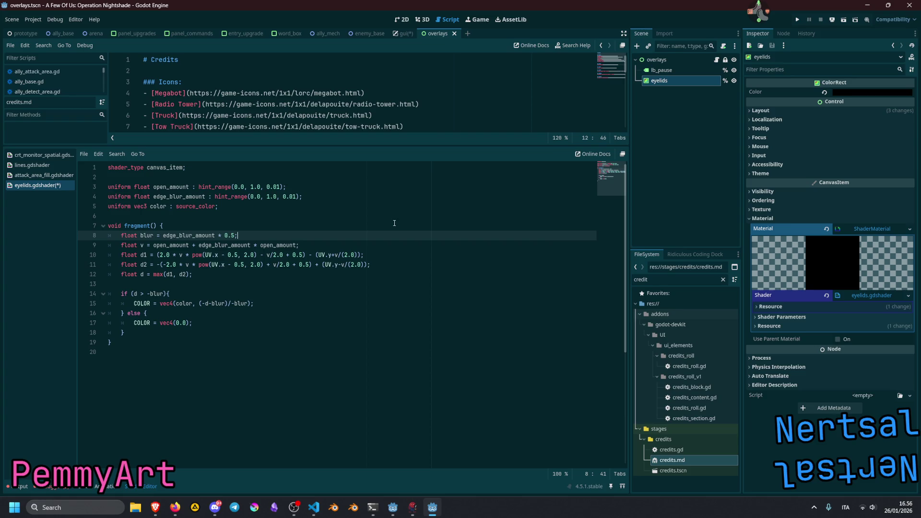
click(363, 197)
click(821, 317)
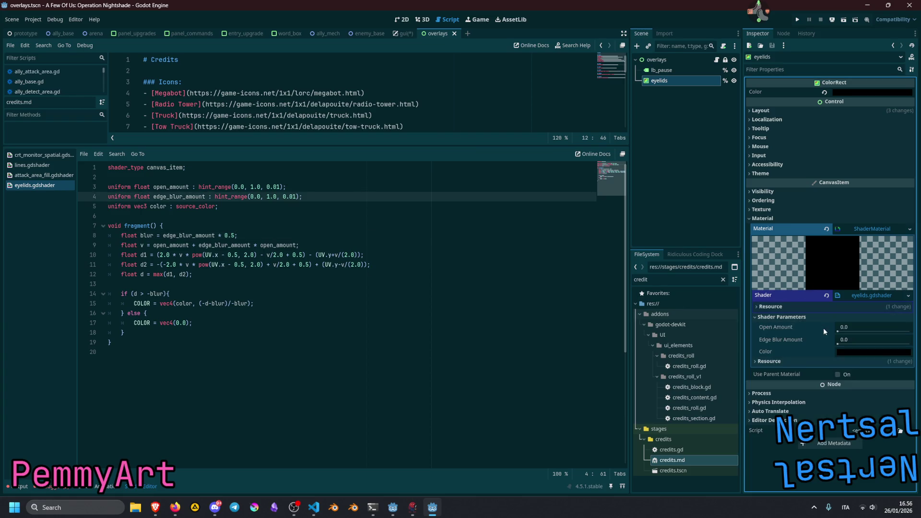
click(409, 22)
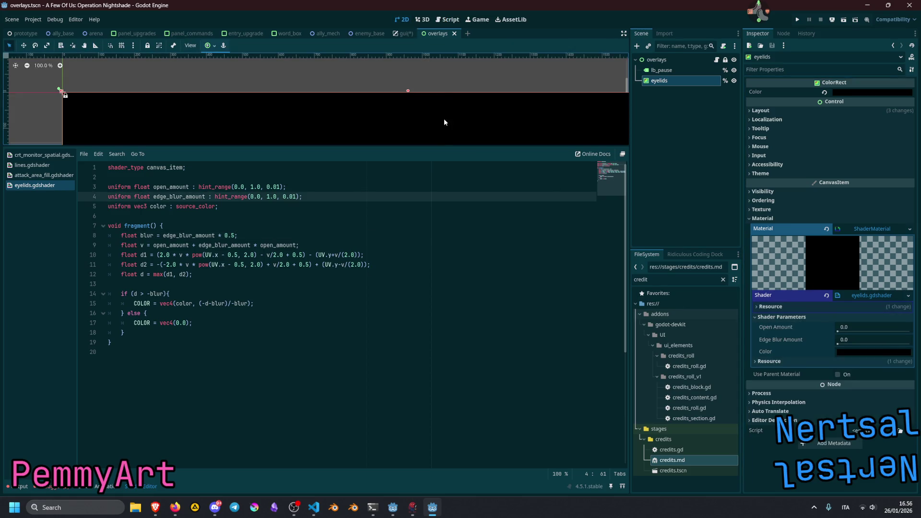
Step: Try different Open Amount and Edge Blur Amount values, such as 0.17 blur, on the eyelids shader
drag(415, 143, 415, 368)
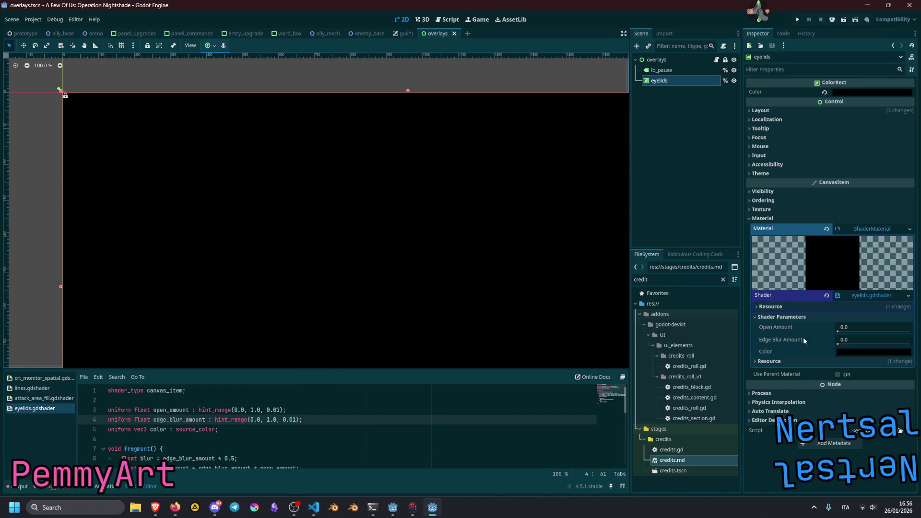
mouse_move(834, 333)
mouse_down()
mouse_move(882, 333)
mouse_move(870, 343)
mouse_up()
text(0.17)
key(Return)
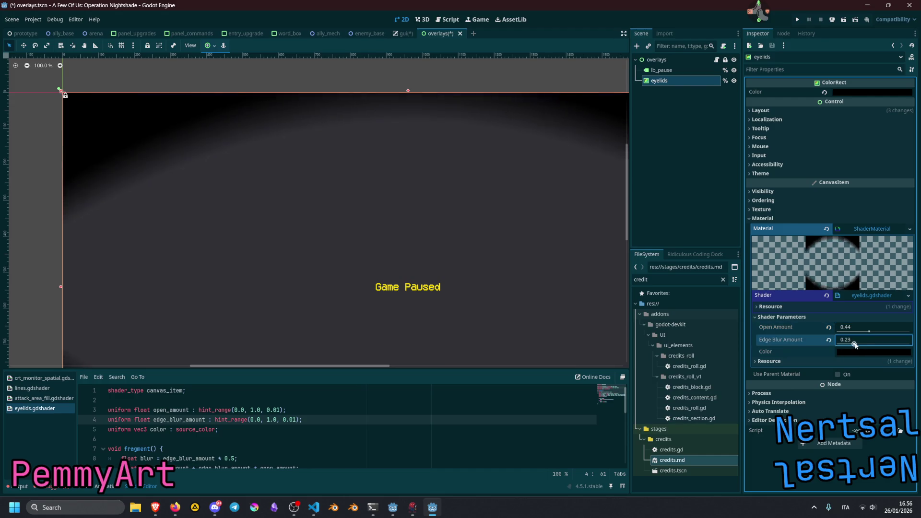
scroll(542, 266, down, 3)
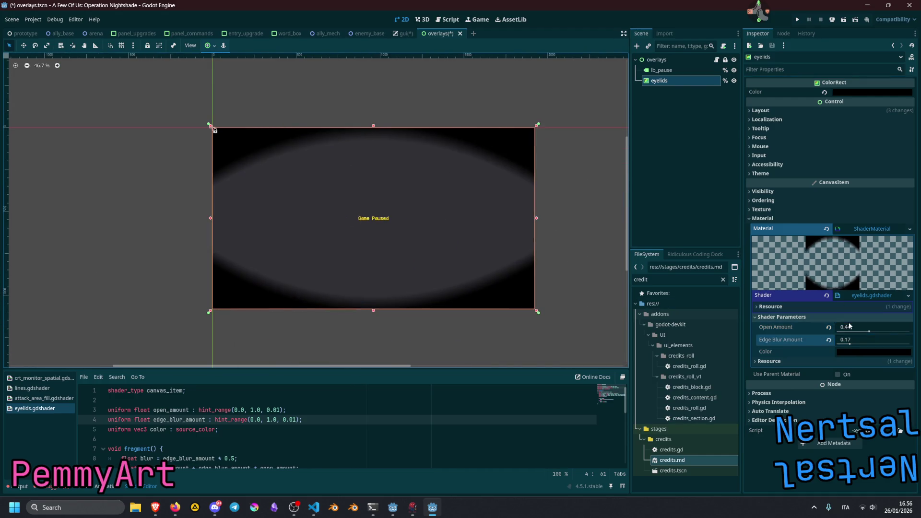
mouse_move(851, 343)
mouse_down()
mouse_move(866, 347)
mouse_move(840, 331)
mouse_move(907, 331)
mouse_move(820, 326)
mouse_move(918, 326)
mouse_move(789, 331)
mouse_up()
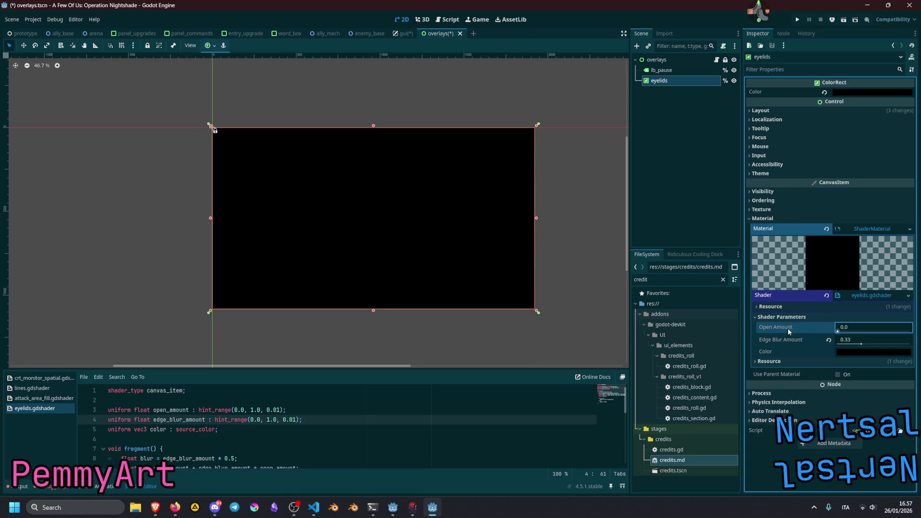
Step: Reselect the eyelids node and open its overlays.gd script
click(665, 125)
click(672, 81)
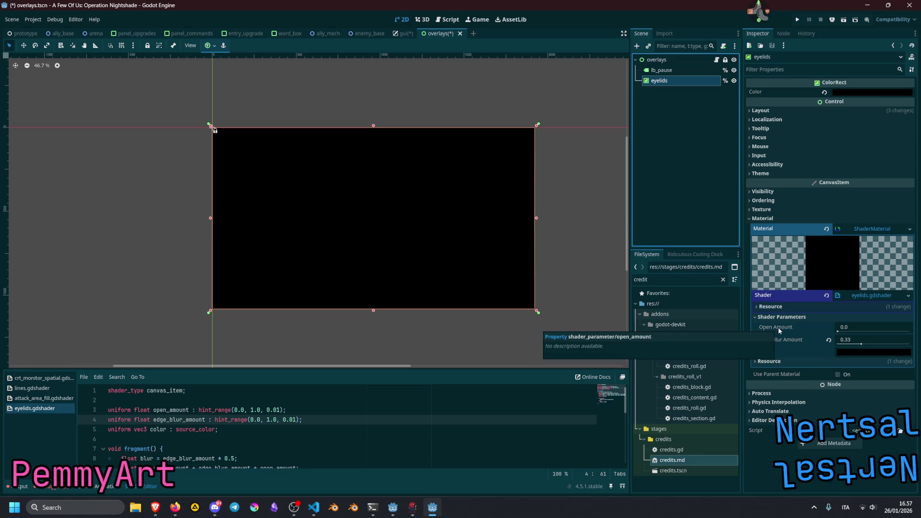
click(716, 59)
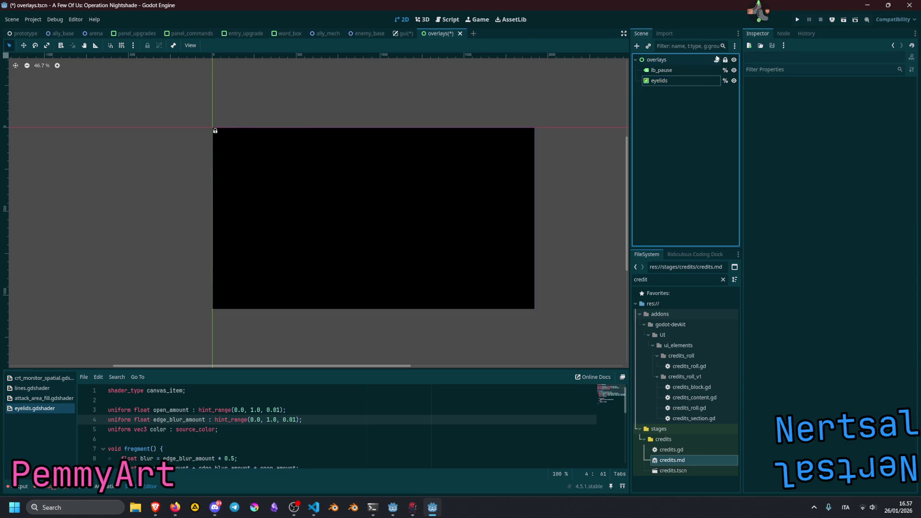
Step: Declare 'func open_eyelids() -> void:' below the _ready function
key(Down)
key(Down)
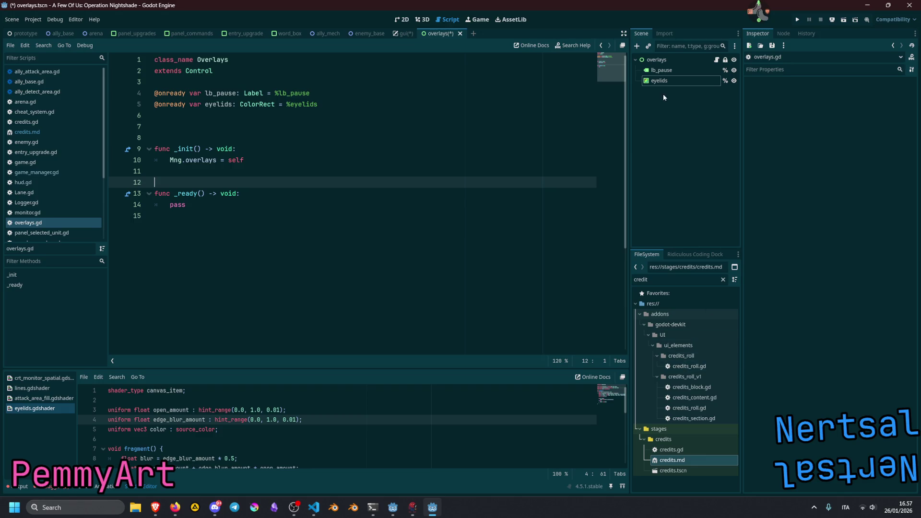
double_click(232, 105)
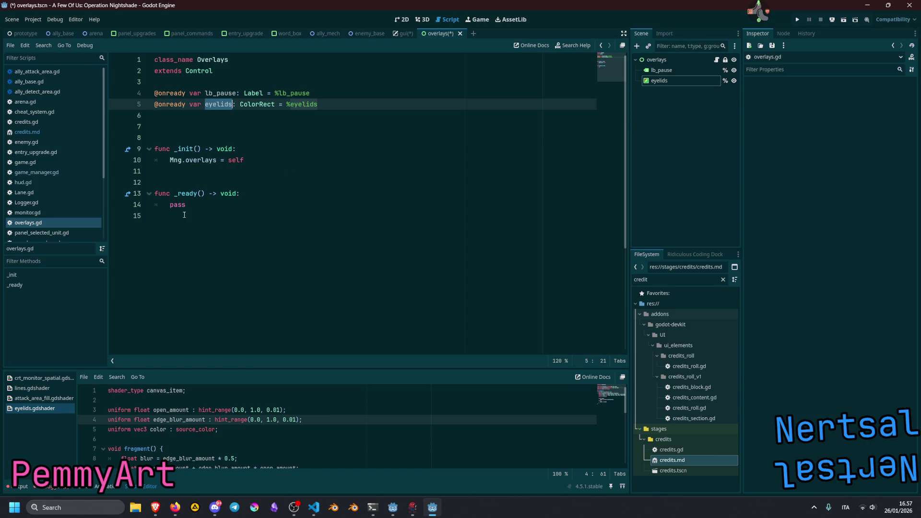
click(199, 220)
key(Return)
key(Return)
text(func )
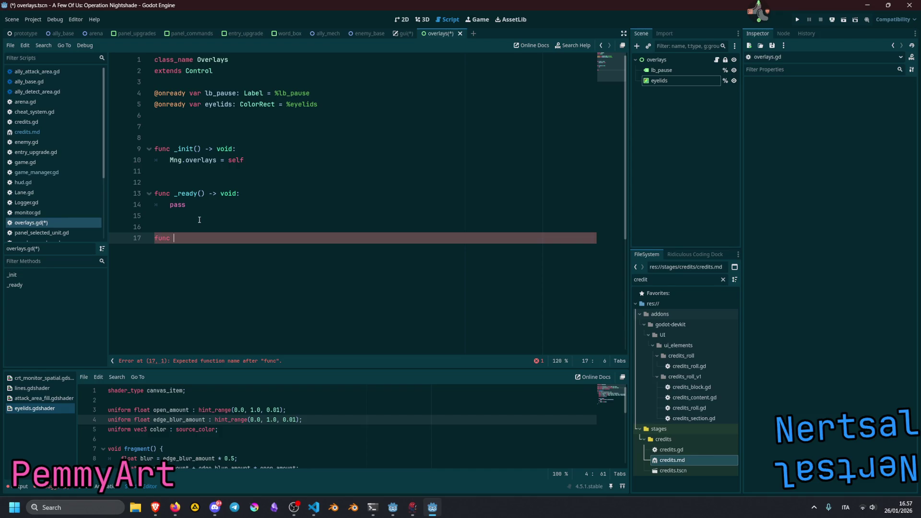
text(open)
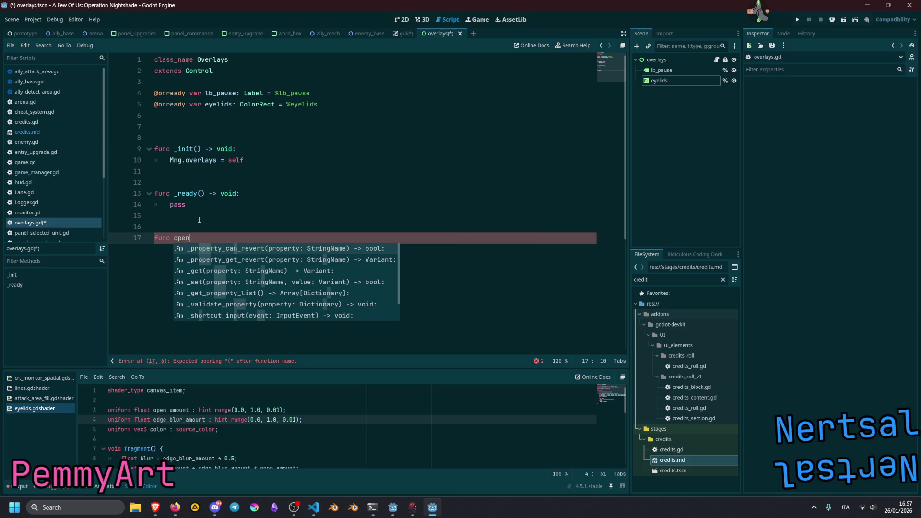
key(ctrl+BackSpace)
text(toggle)
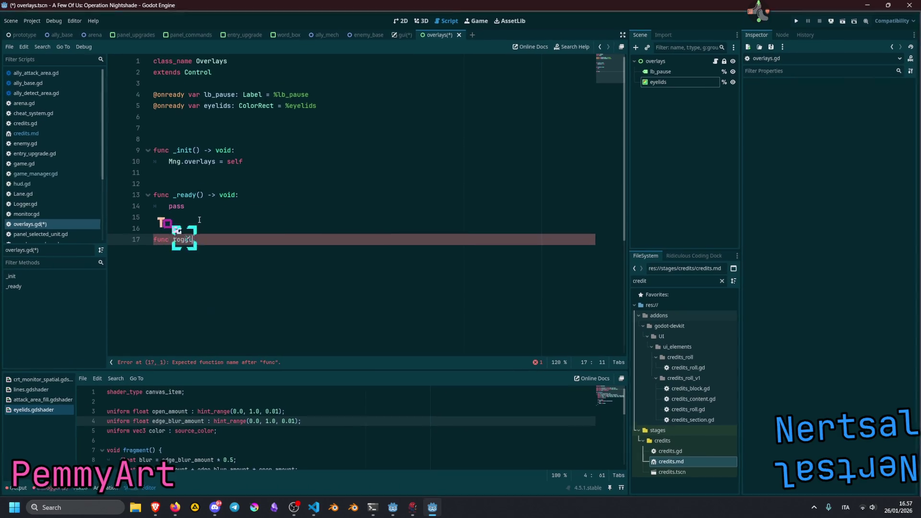
key(ctrl+BackSpace)
text(open_eyes() )
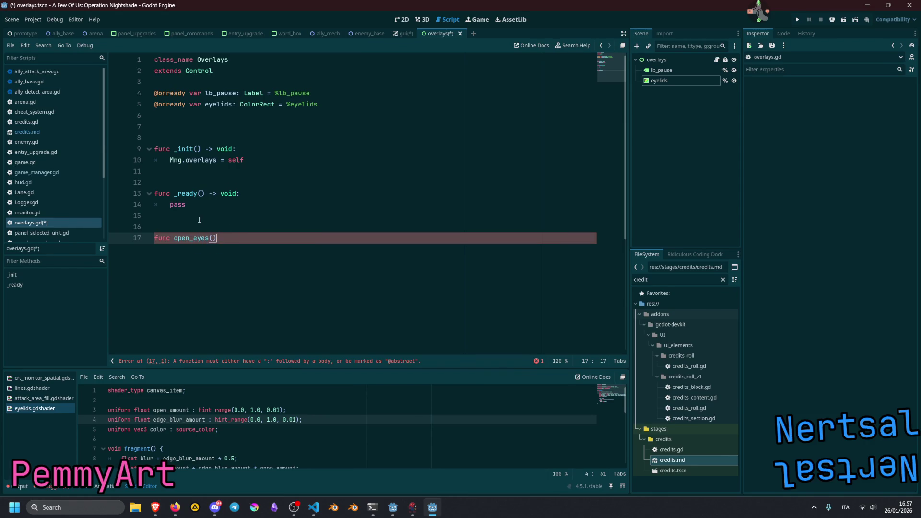
text(-> void:)
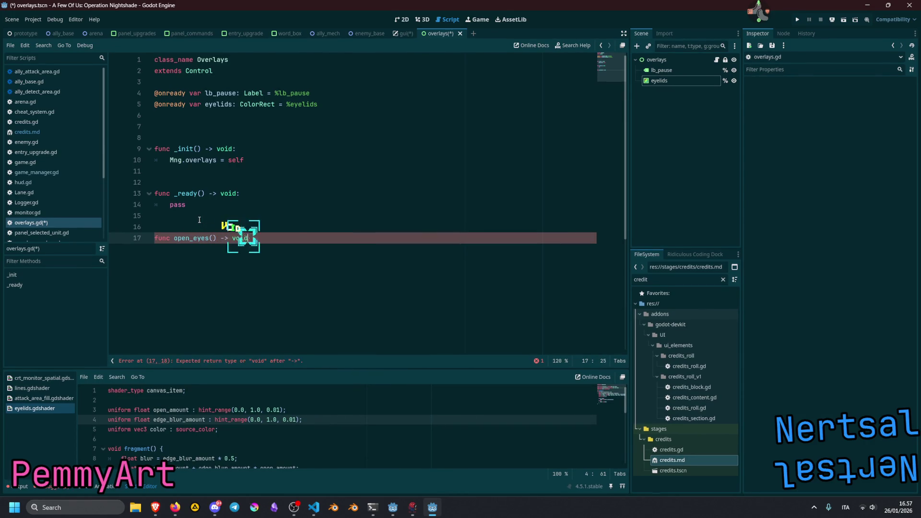
key(Return)
key(Up)
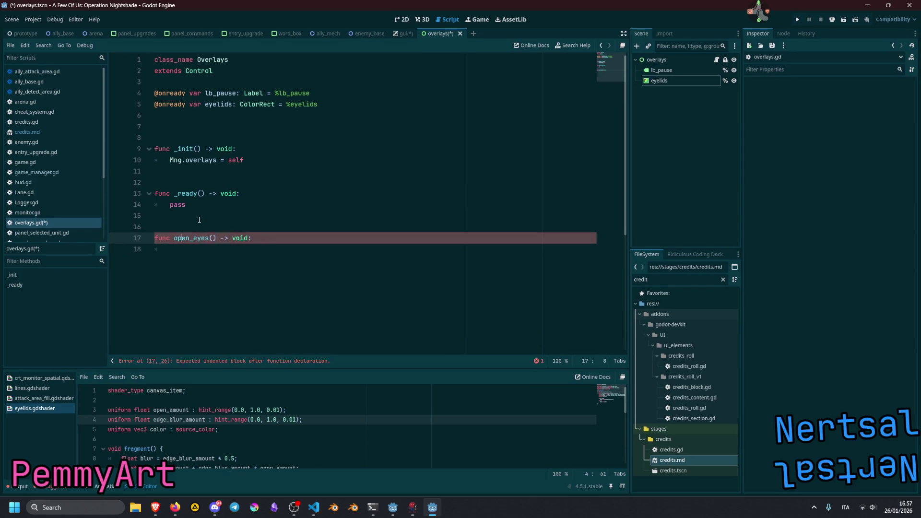
text(lid)
key(Down)
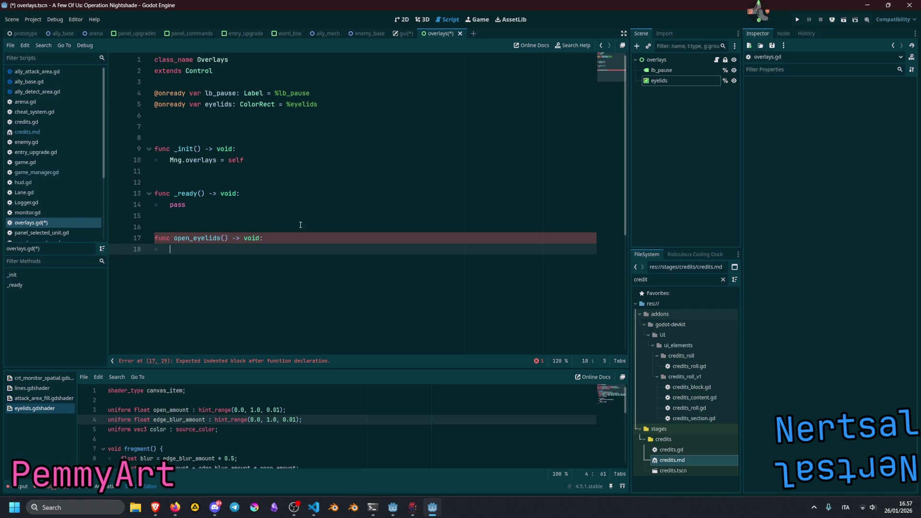
Step: Write 'eyelids.material.set' in the function body, autocompleting material
double_click(218, 105)
click(196, 250)
text(.mat)
key(Return)
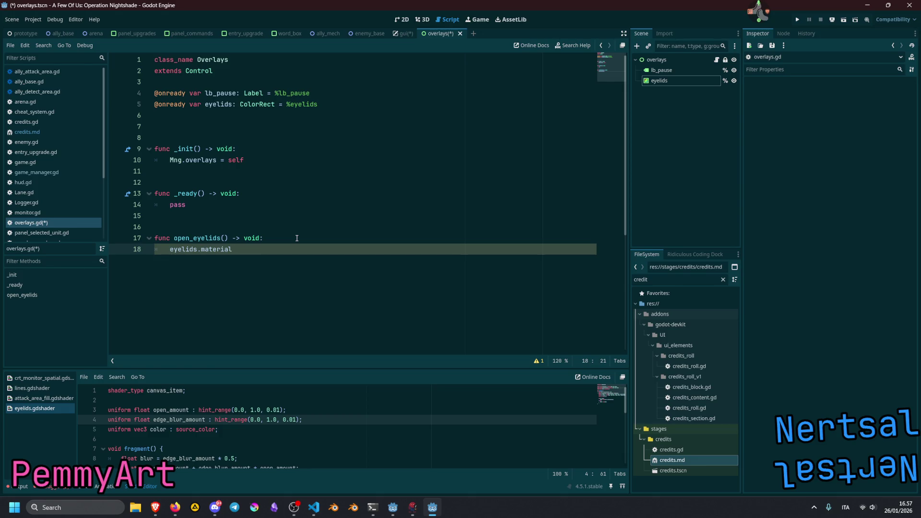
text(.set)
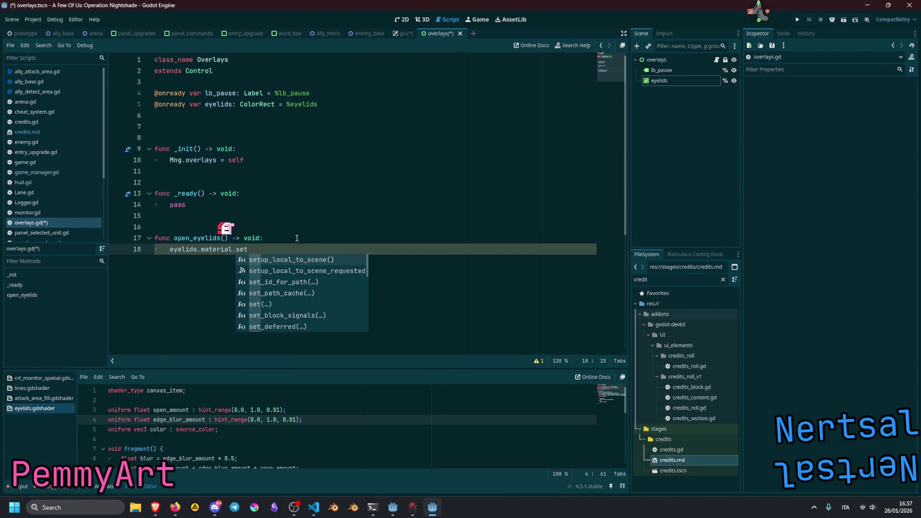
key(Escape)
key(Return)
key(Return)
key(Return)
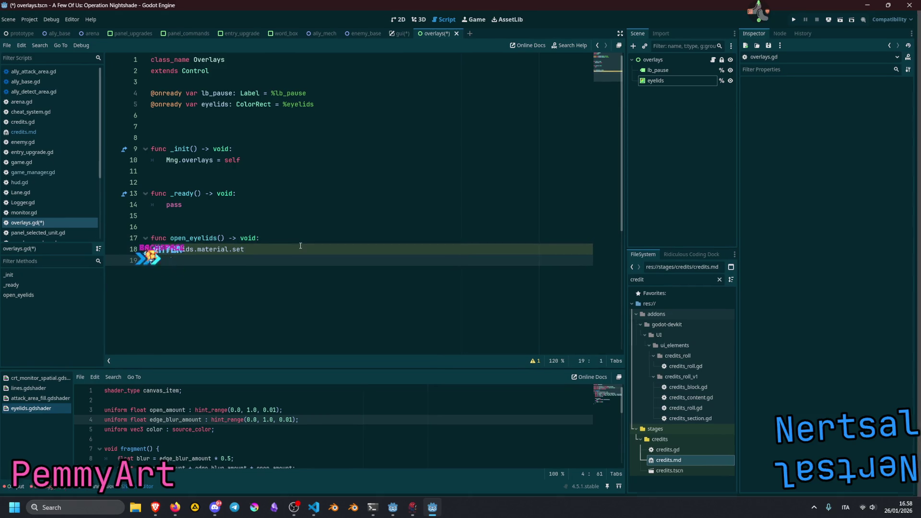
Step: Declare func _set_eyelid_open_value(value: float) -> void: below open_eyelids
key(BackSpace)
text(fnuc _s)
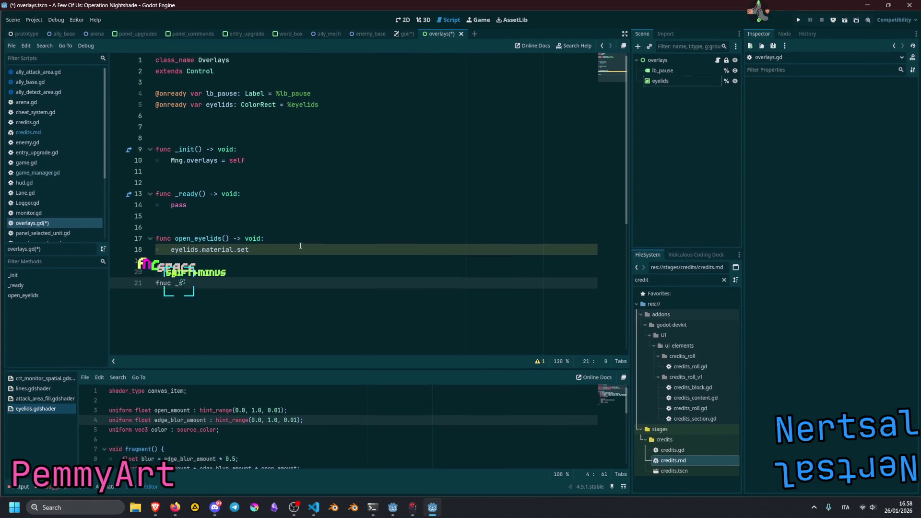
text(et_eyelid)
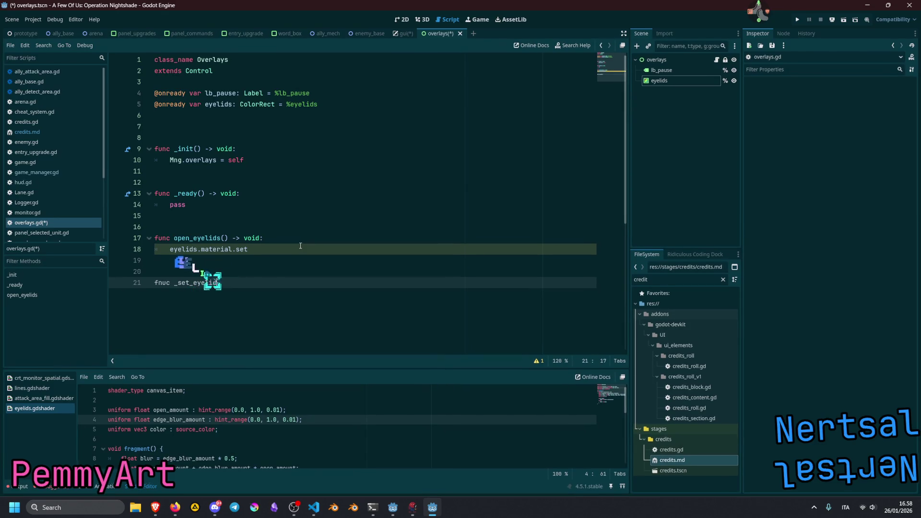
key(Delete)
key(Right)
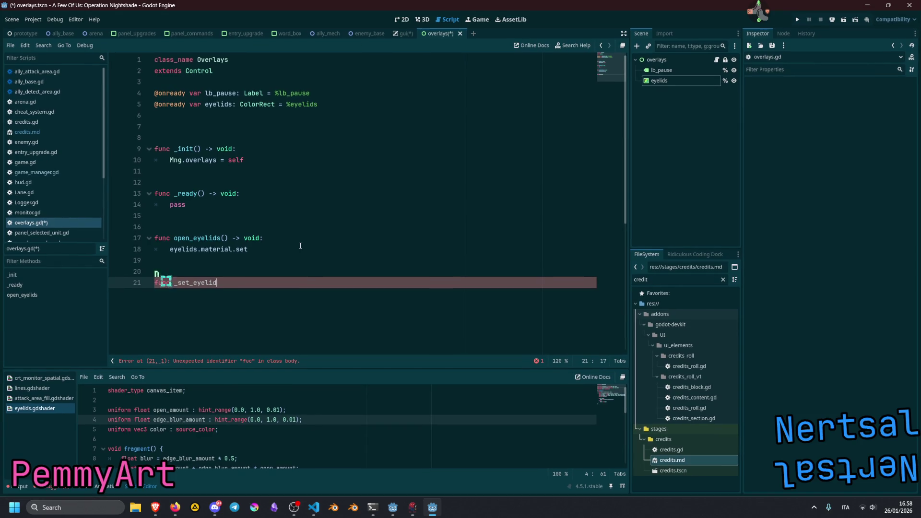
text(_open)
text(_value(va)
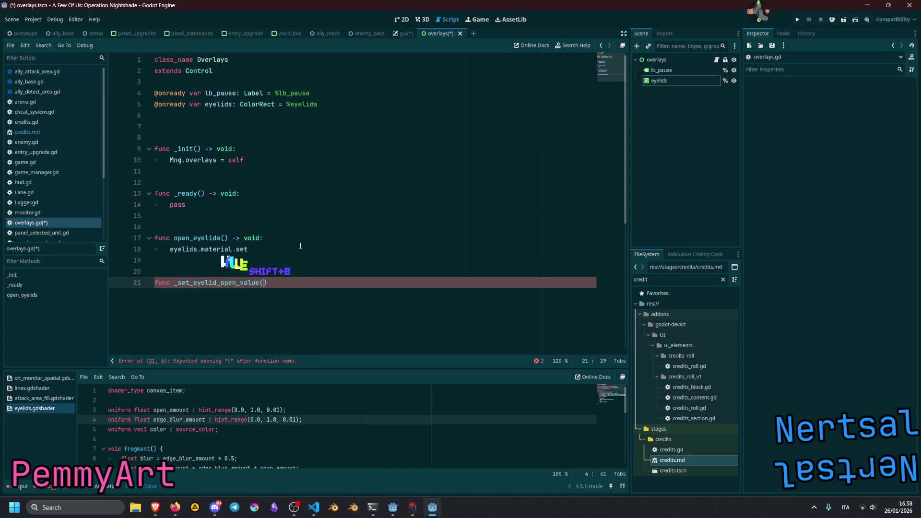
text(lue)
text(: float)
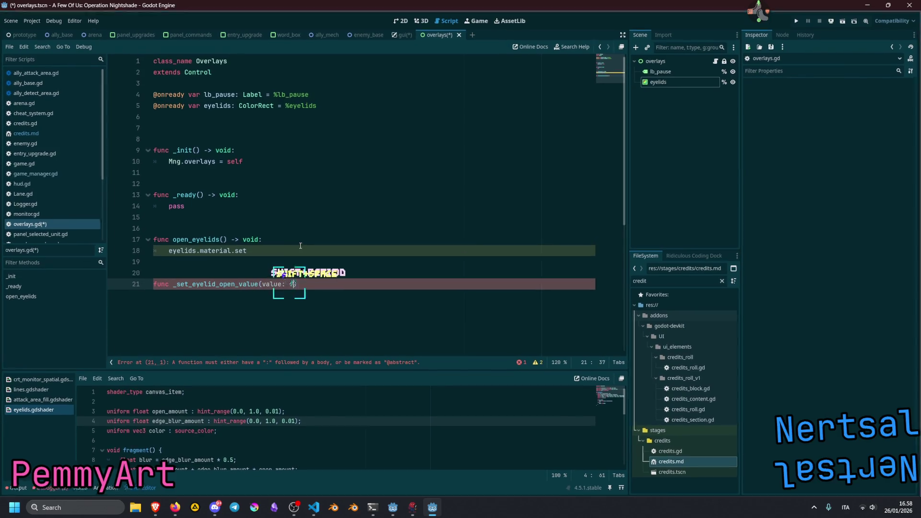
key(Right)
text(-> voi)
key(Return)
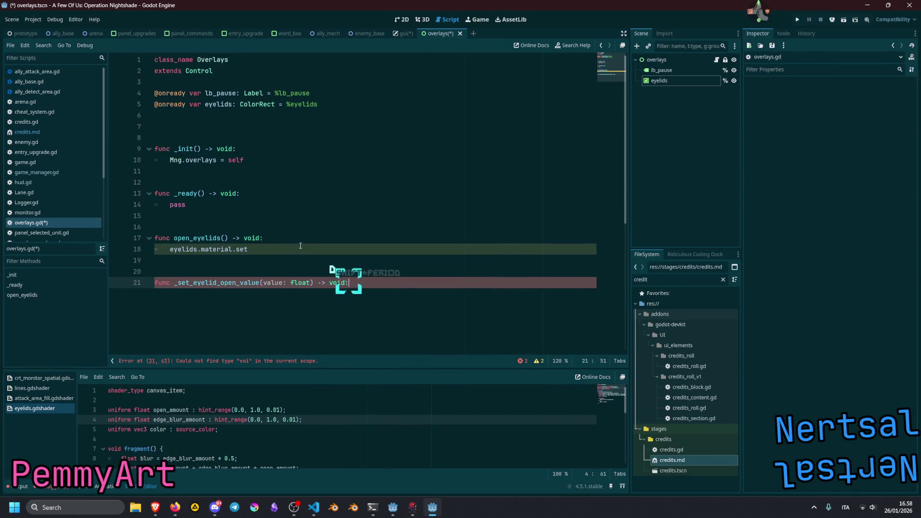
text(:)
key(Return)
Step: Add the body line value = clamp(value, 0.0, 1.0)
text(value )
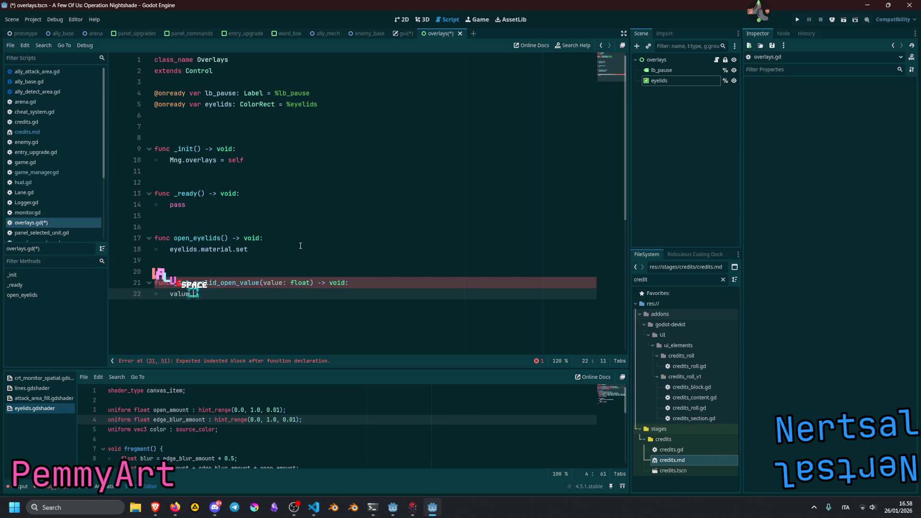
text(= clamp)
key(BackSpace)
key(Return)
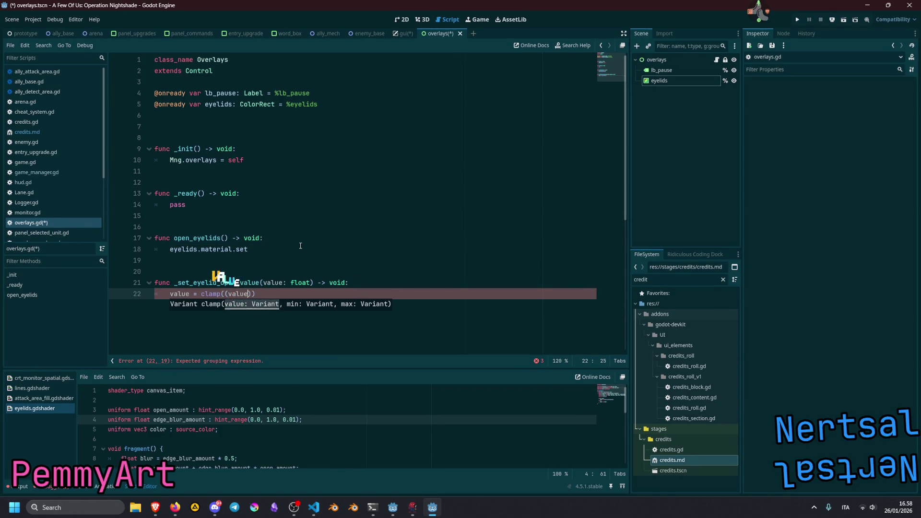
text())
key(Delete)
key(BackSpace)
key(BackSpace)
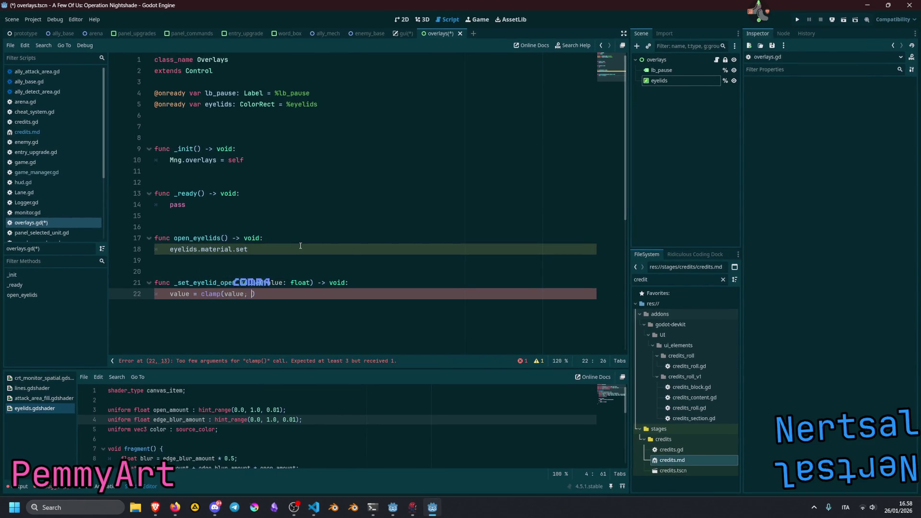
text(, 0)
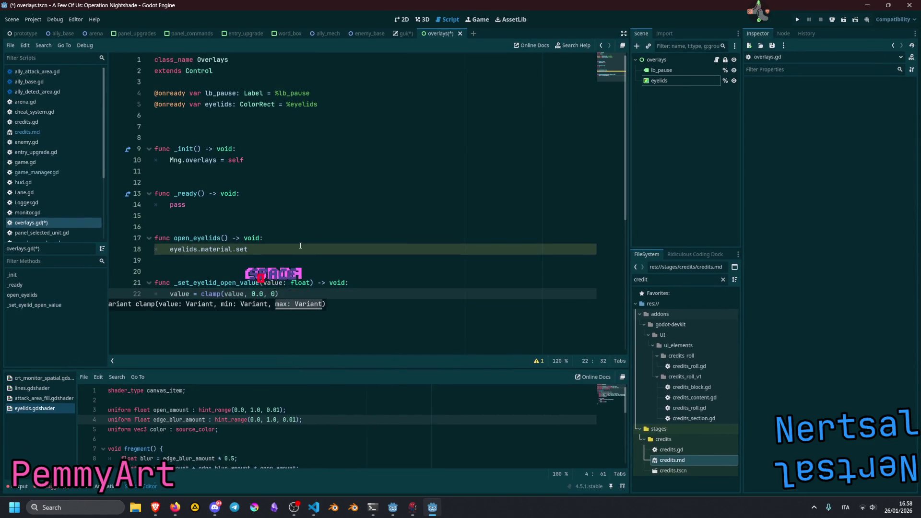
text(.0, 1.0))
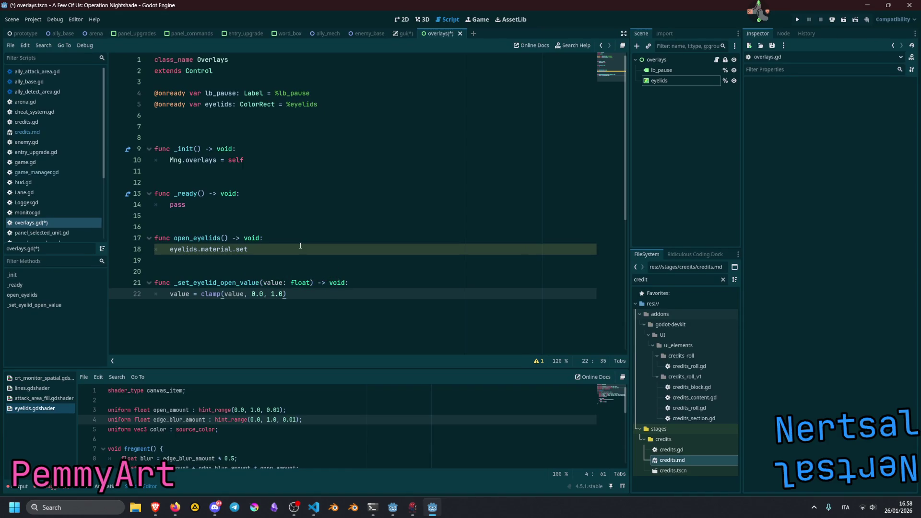
key(Return)
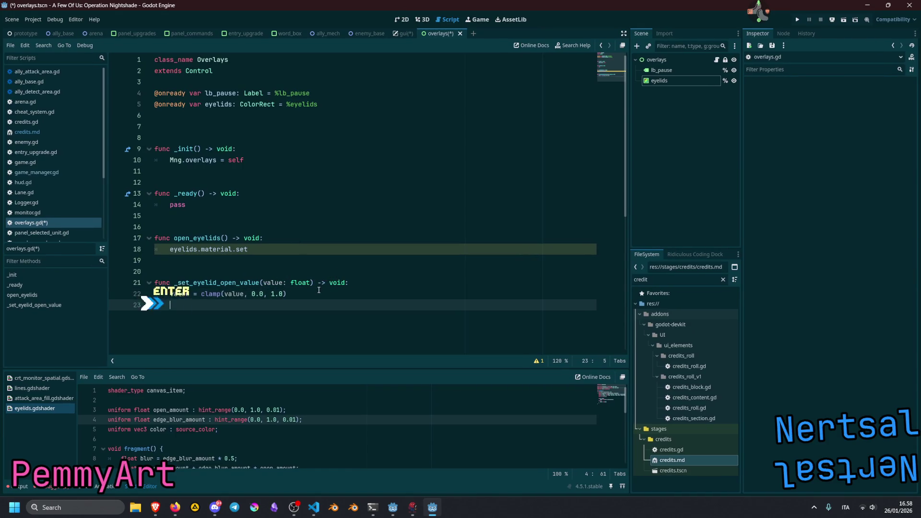
Step: Copy the eyelids.material call from line 18 onto line 23 and trim off set_
click(301, 252)
key(shift+Home)
key(ctrl+c)
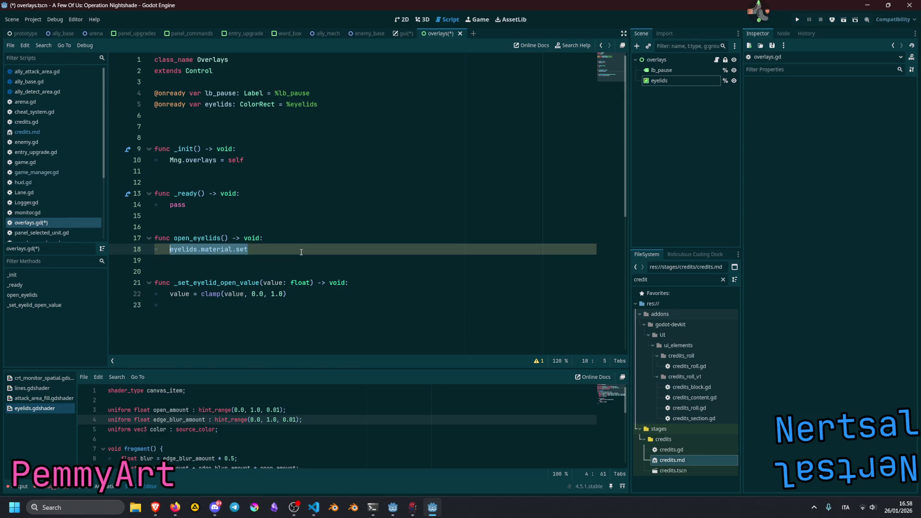
key(Down)
key(Down)
key(Down)
key(ctrl+v)
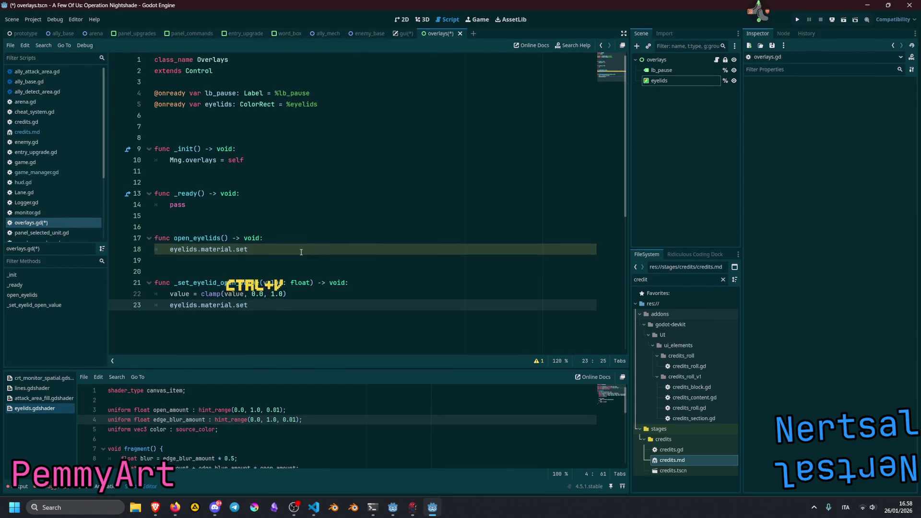
text(_)
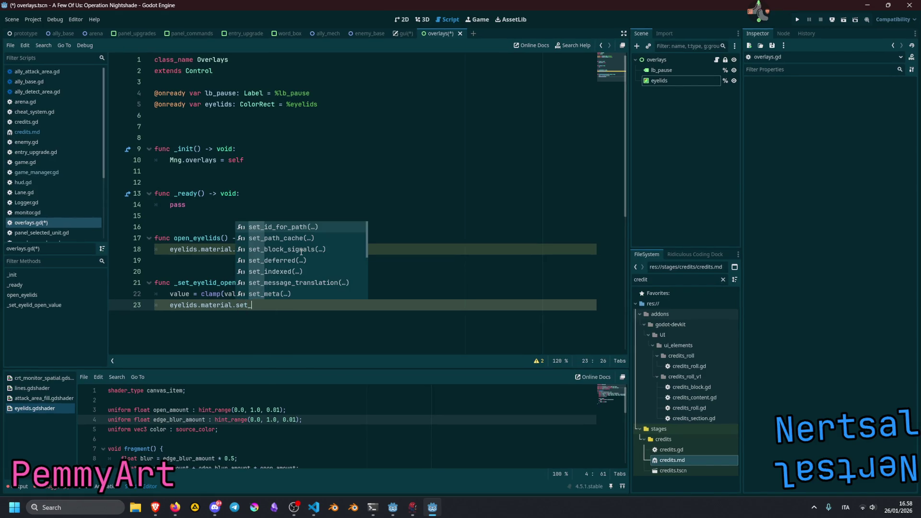
key(ctrl+BackSpace)
key(BackSpace)
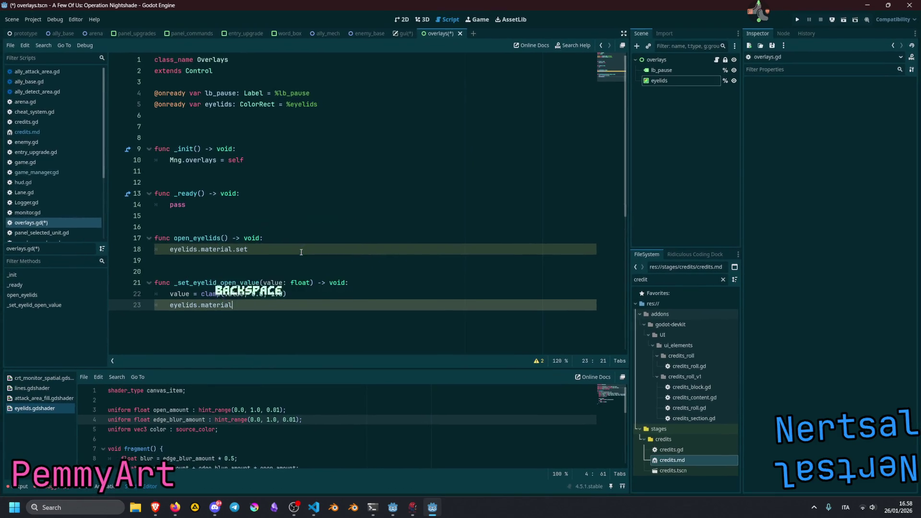
Step: Turn line 23 into var mat: ShaderMaterial = eyelids.material
text(var )
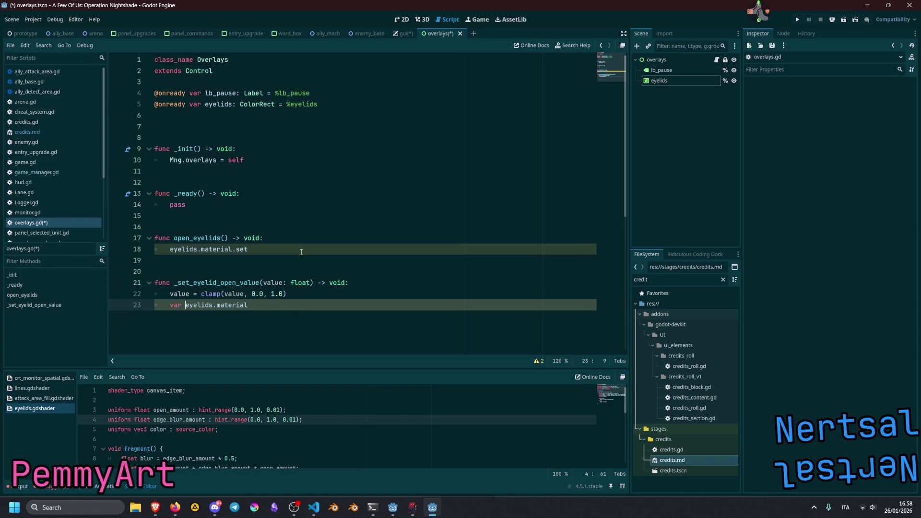
text(mat: Shader)
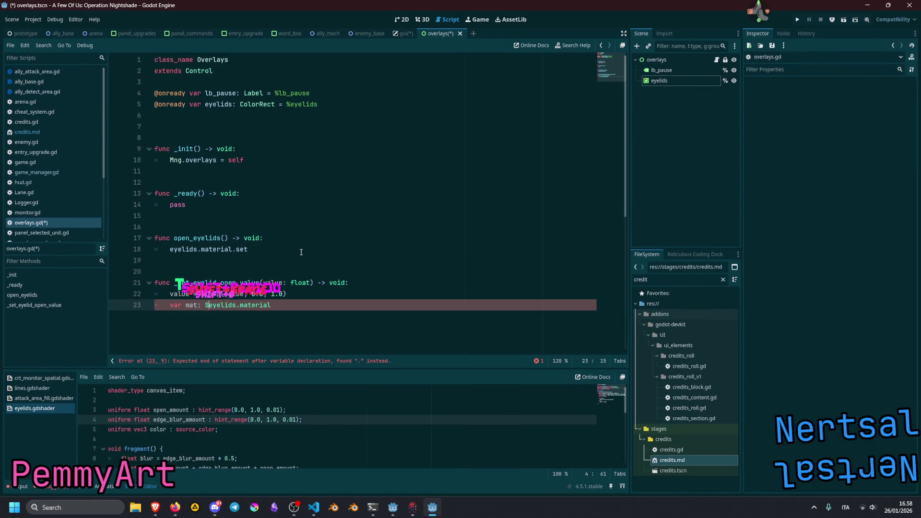
text( =)
key(Left)
key(Left)
key(Left)
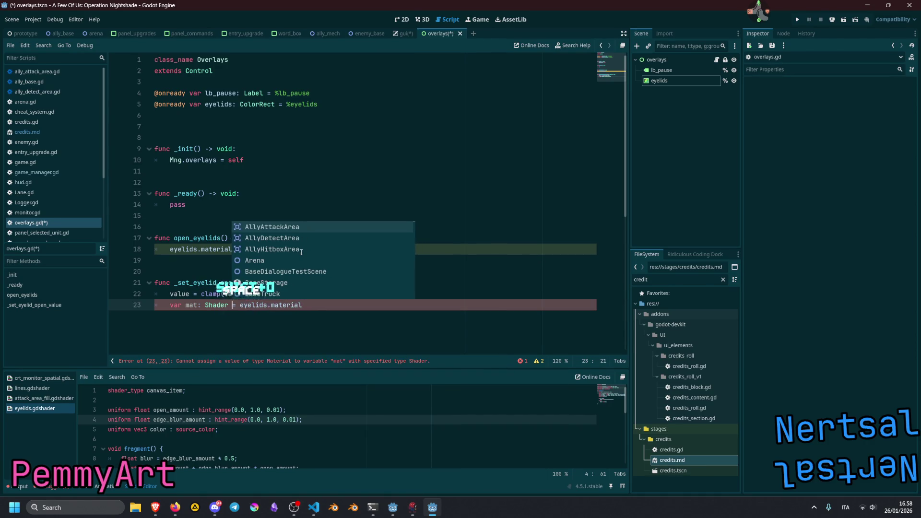
key(ctrl+space)
text(M)
key(Return)
key(End)
key(Return)
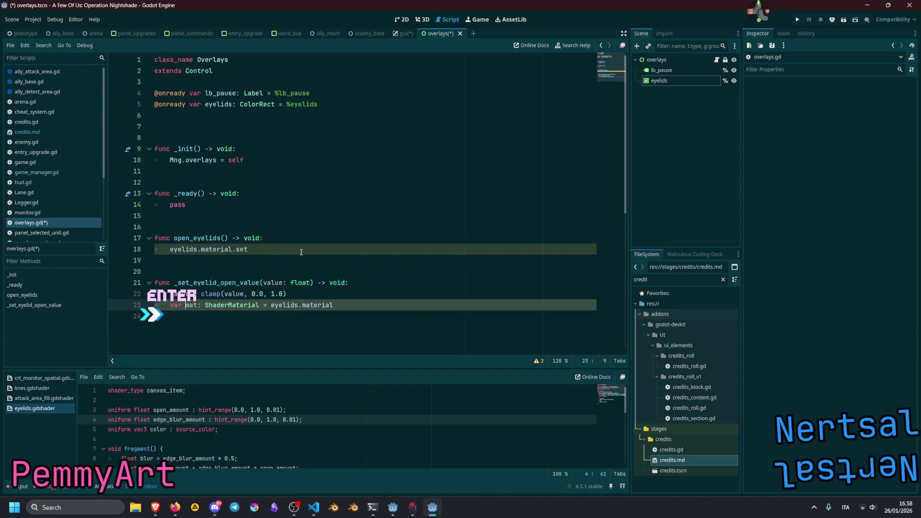
Step: Start a mat.set_shader_parameter() call on the next line
text(mat)
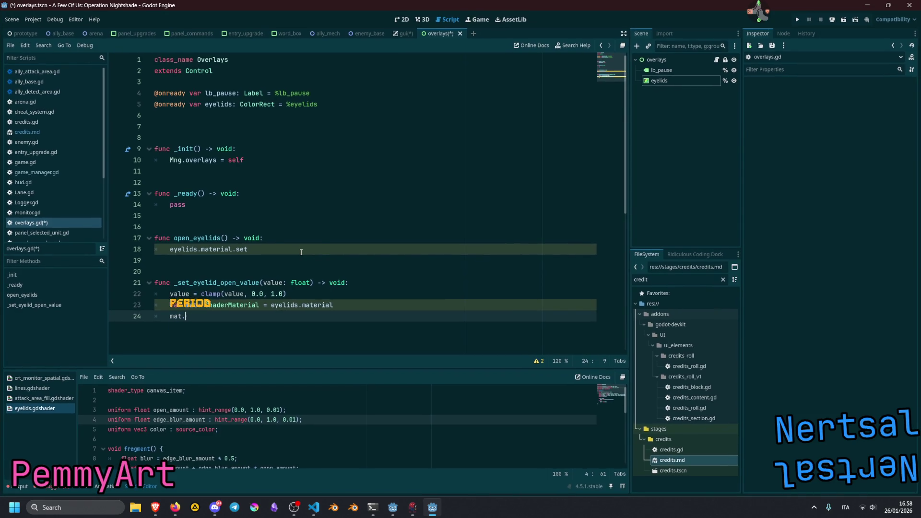
text(.)
key(Down)
key(Return)
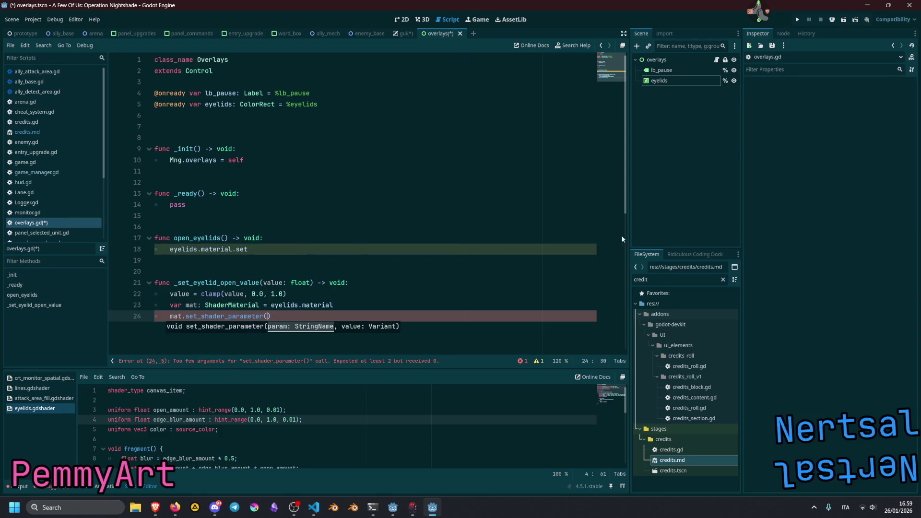
Step: Fill the call as mat.set_shader_parameter("open_amount", value) using the eyelids' Open Amount path
click(680, 80)
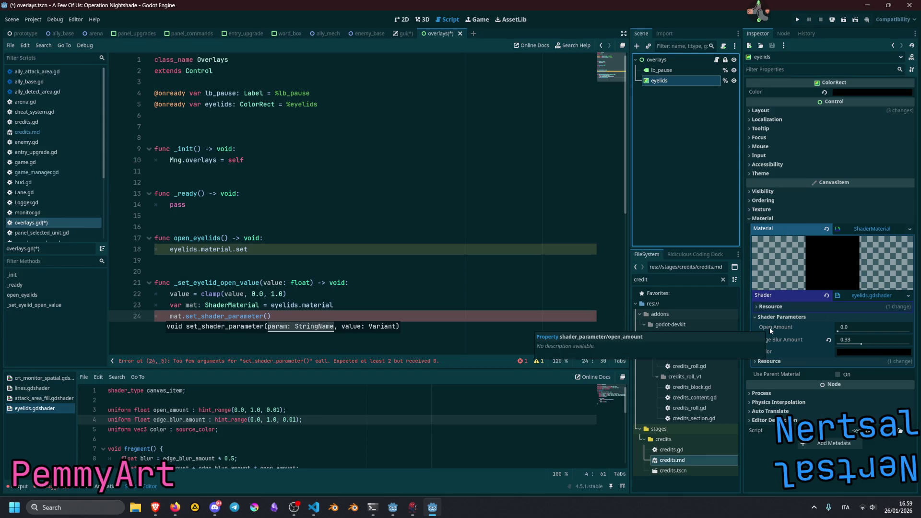
drag(770, 327, 389, 348)
drag(272, 320, 341, 316)
key(Delete)
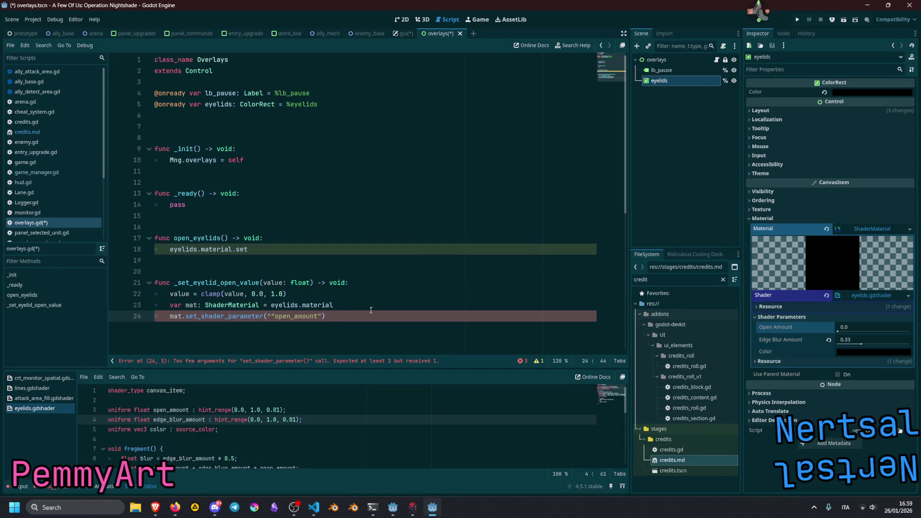
text(, value)
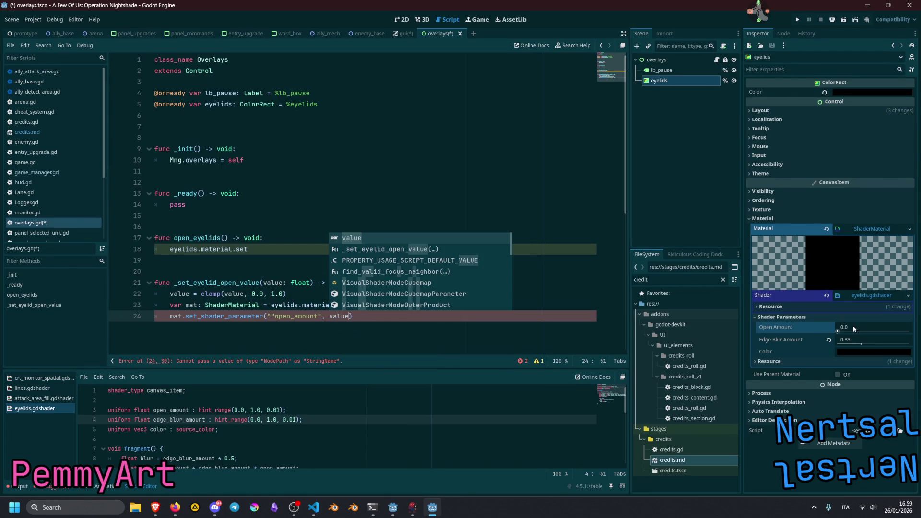
mouse_move(837, 331)
mouse_down()
mouse_move(864, 331)
mouse_move(837, 331)
mouse_up()
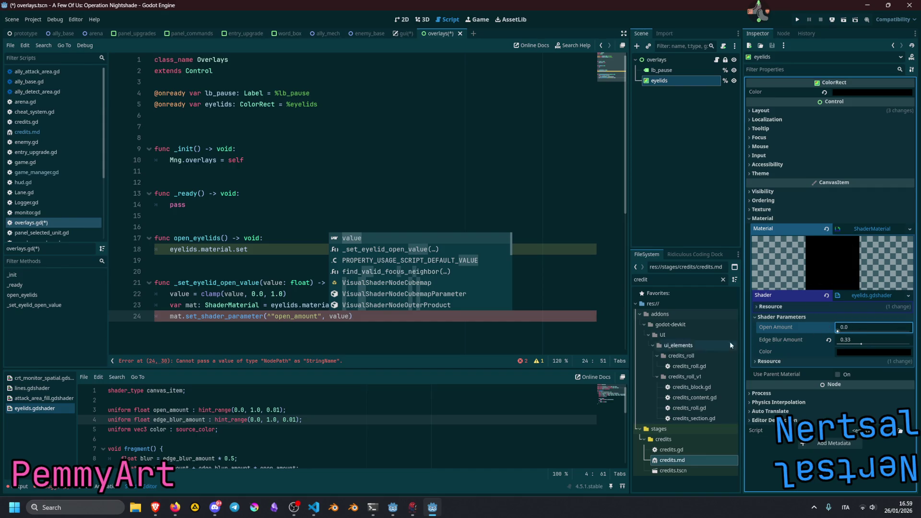
double_click(216, 282)
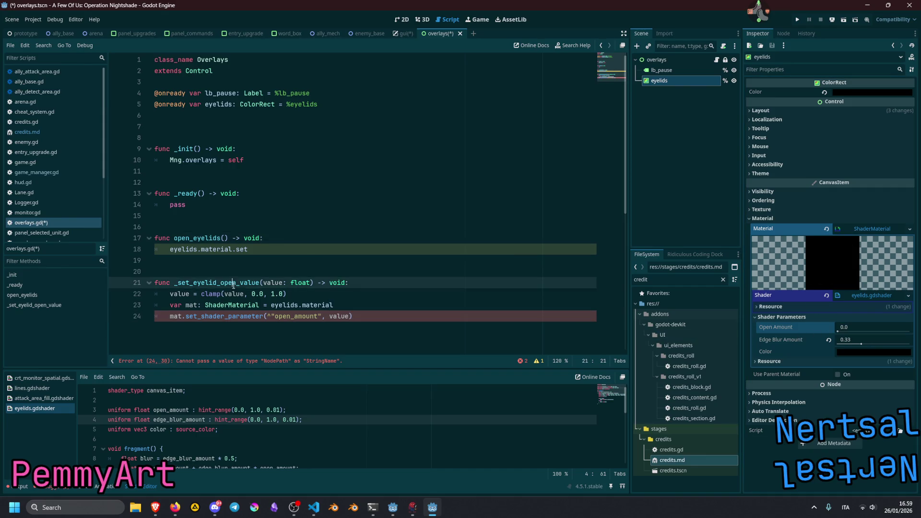
click(310, 316)
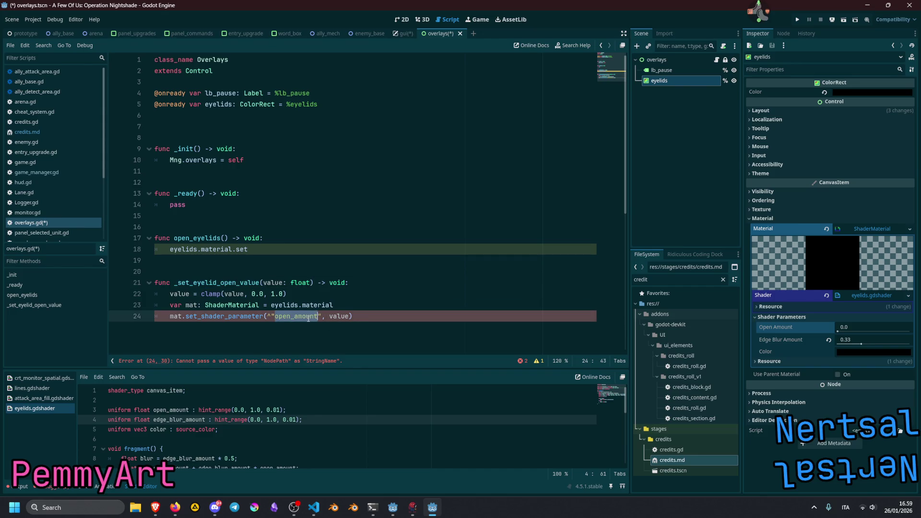
key(Delete)
Step: Insert a blank line in open_eyelids and an empty line 8 for a new variable
click(336, 238)
key(Return)
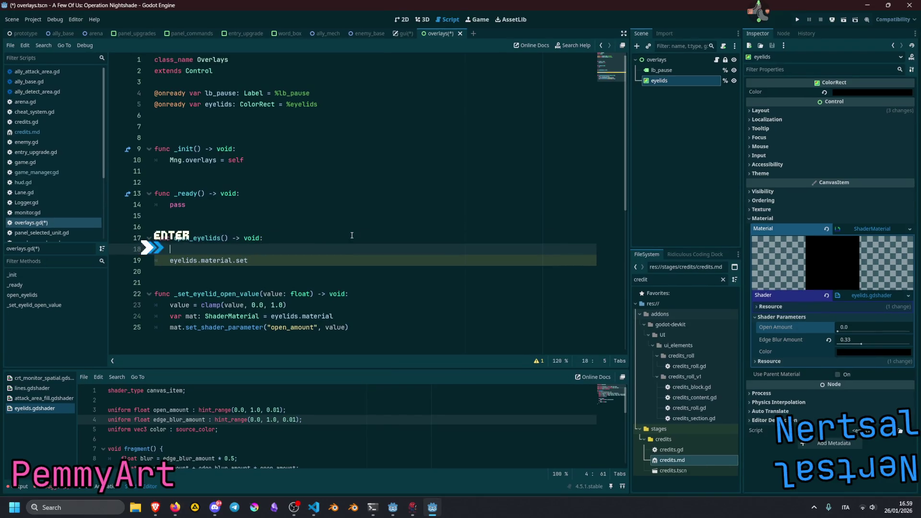
key(Up)
key(Up)
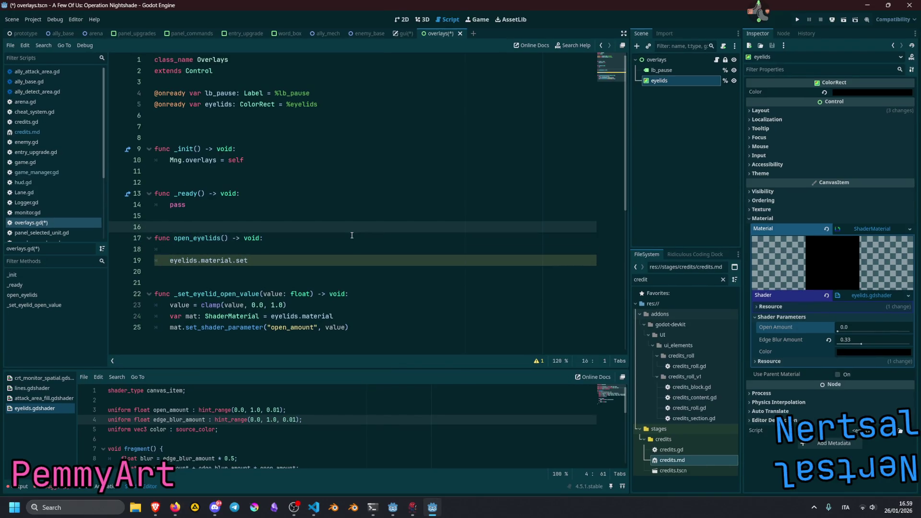
key(Up)
key(Up)
key(Up)
key(Return)
Step: Declare the member variable _tw_eyelids: Tween
text(var _tw_)
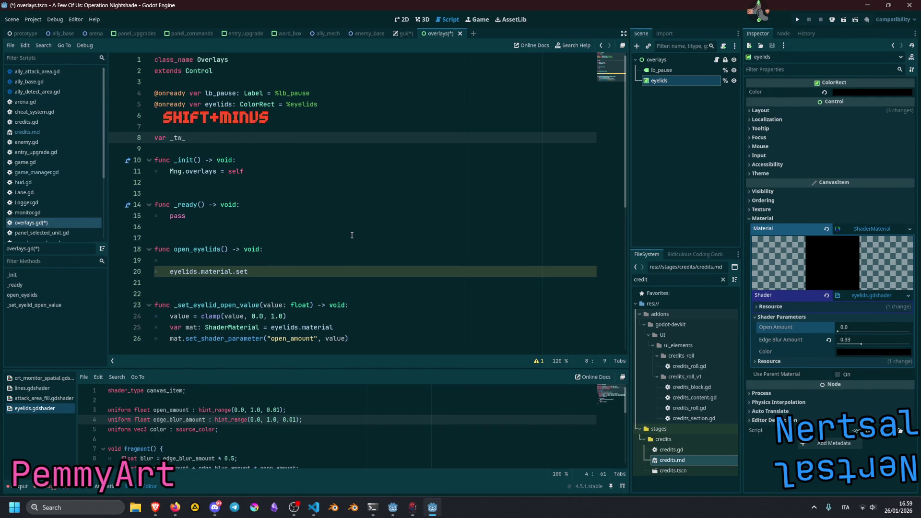
text(eyelids )
text(animation)
key(BackSpace)
key(BackSpace)
key(BackSpace)
key(BackSpace)
text(: T)
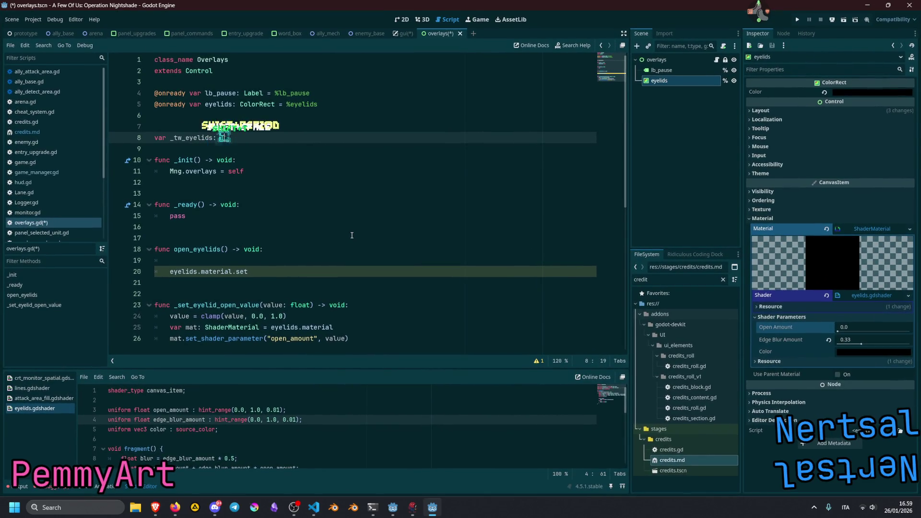
text(ween)
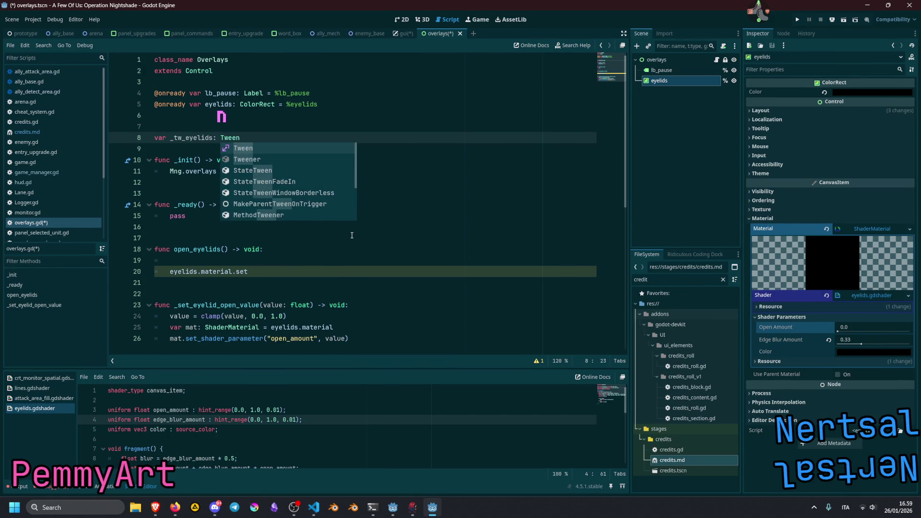
key(ctrl+Left)
key(ctrl+Left)
key(ctrl+d)
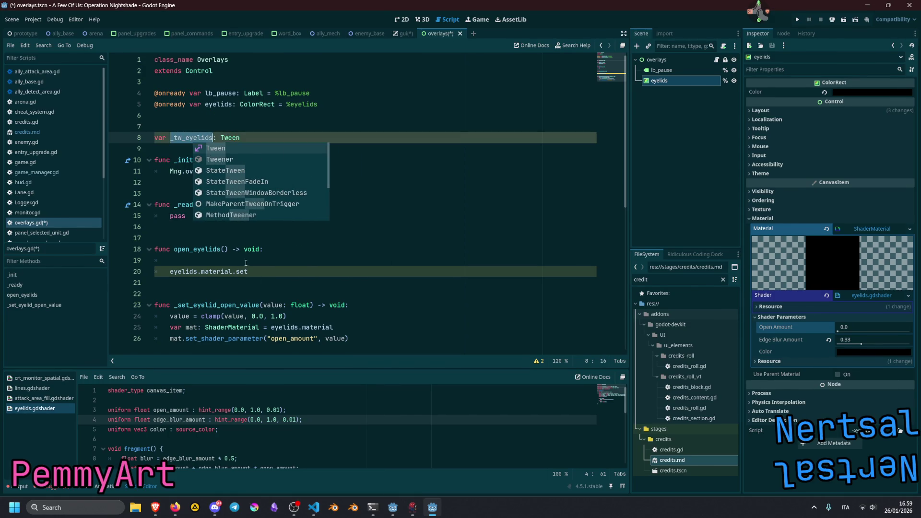
Step: Begin open_eyelids with if _tw_eyelids: _tw_eyelids.kill()
click(248, 260)
text(f _tw_eyelids:)
key(Return)
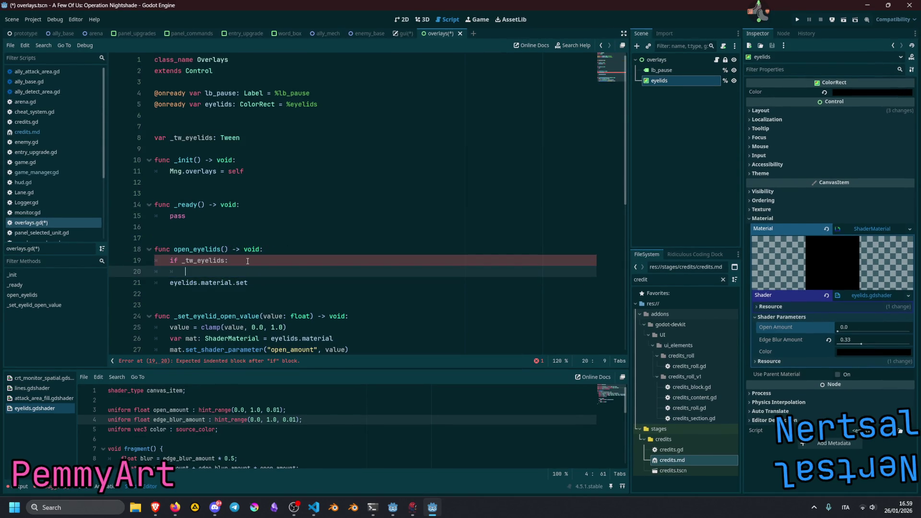
text(.kill()
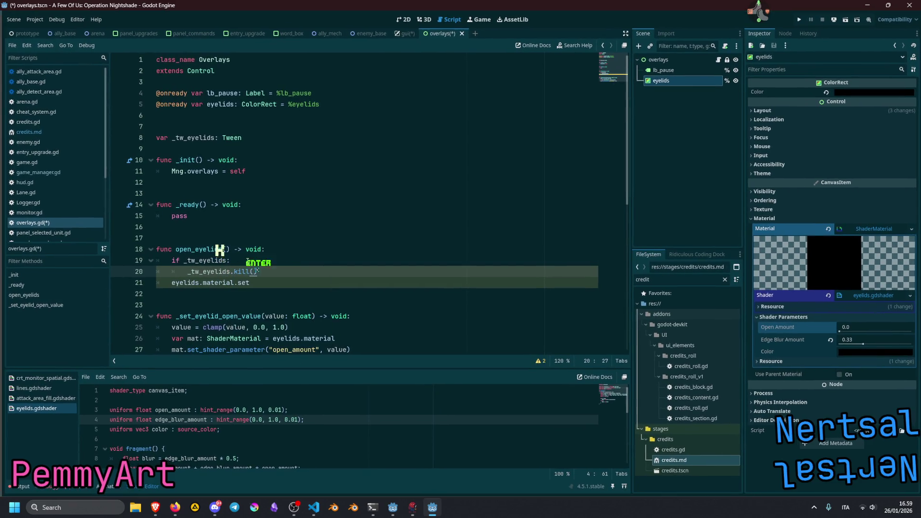
key(Return)
key(Return)
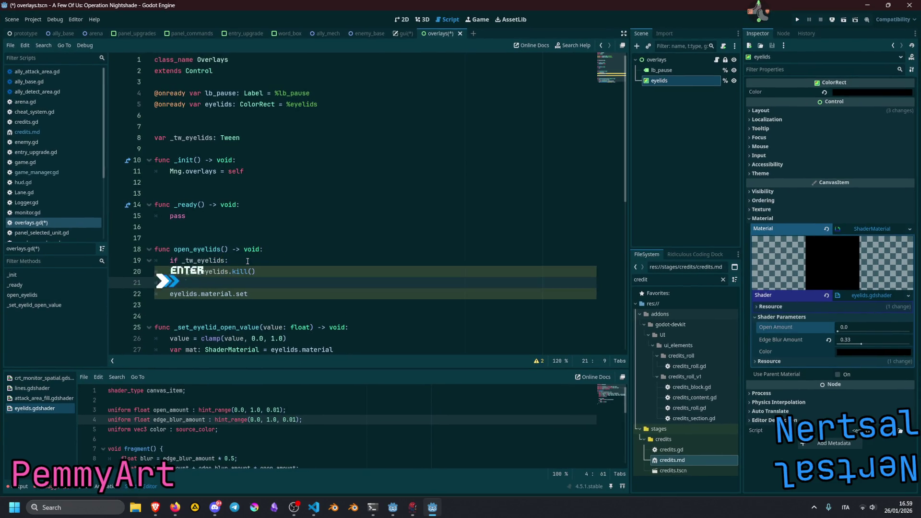
key(BackSpace)
Step: Assign _tw_eyelids = create_tween() and delete the leftover eyelids.material.set line
text(_tw_eyelids = cr)
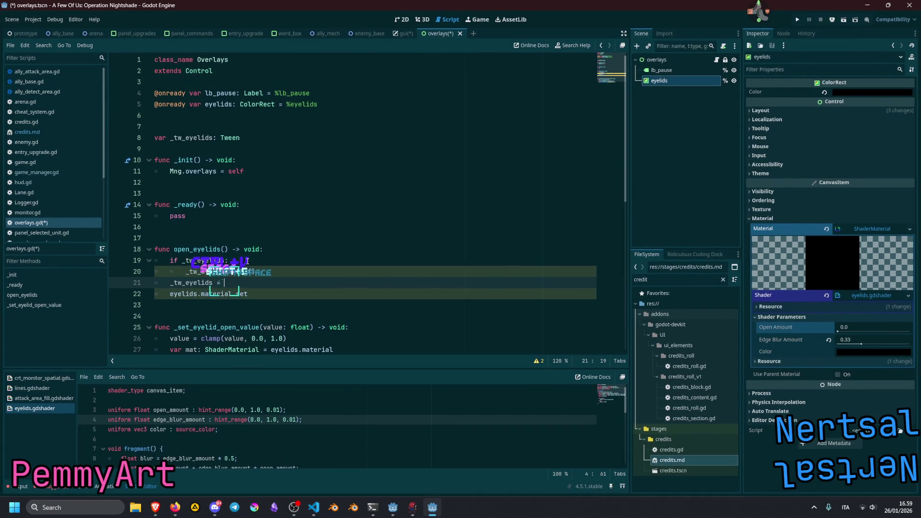
key(ctrl+space)
key(Return)
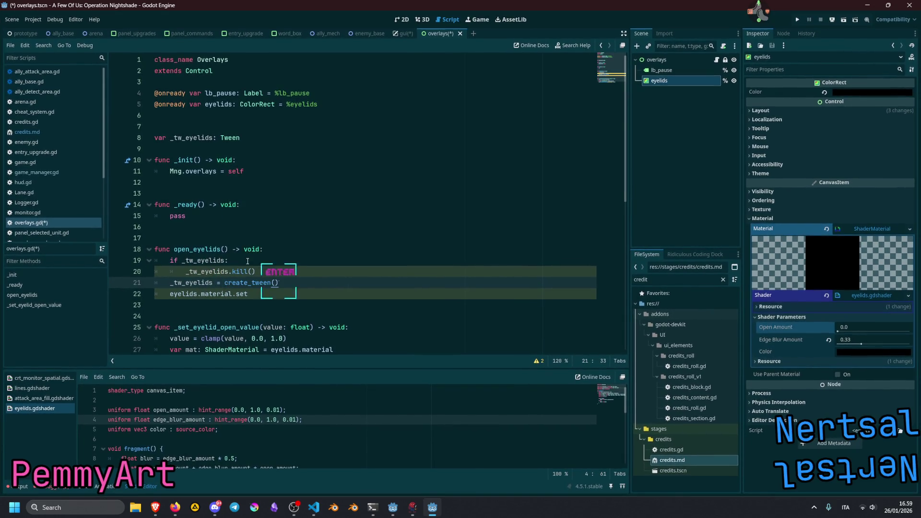
key(Down)
key(shift+Home)
key(Delete)
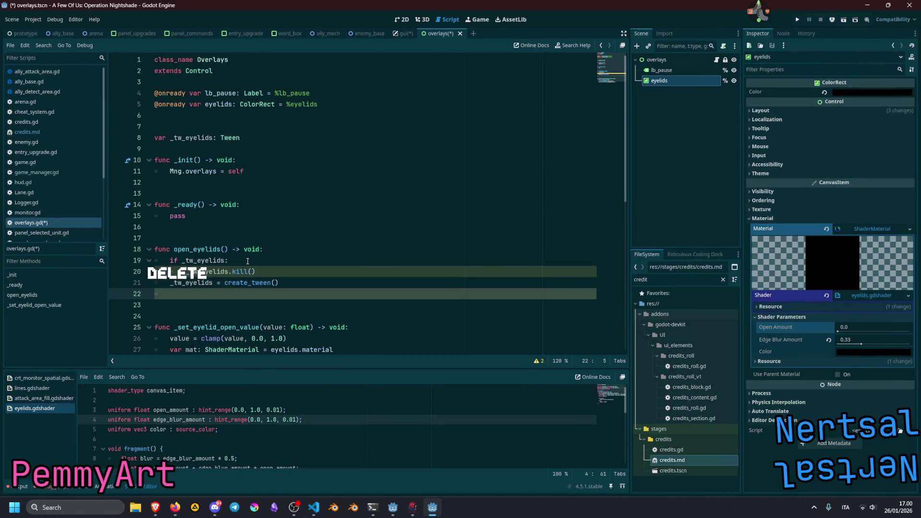
key(Up)
key(Return)
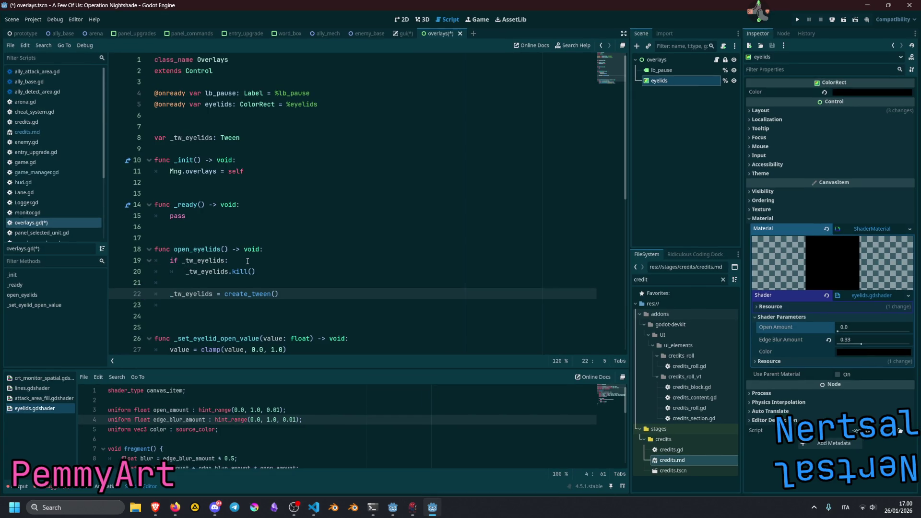
Step: Add a _set_eyelid_open_value(0.0) reset call in open_eyelids
double_click(219, 338)
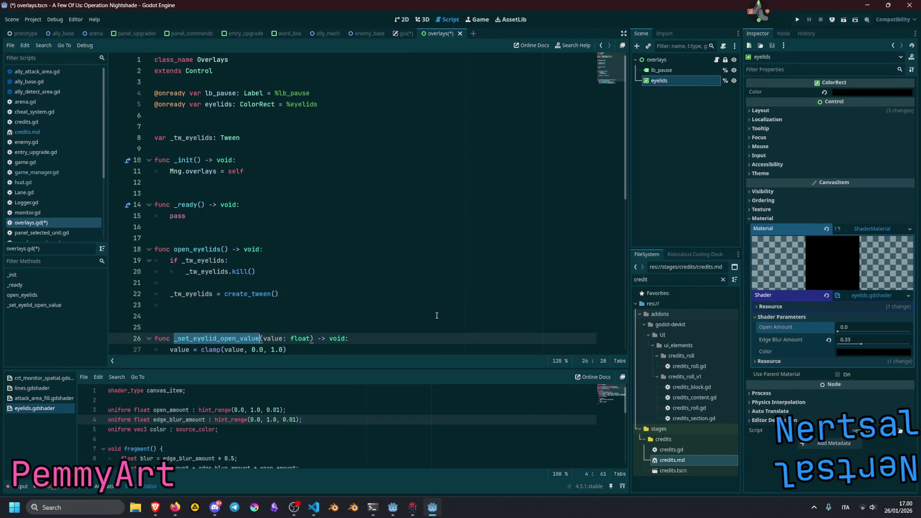
key(ctrl+c)
key(Up)
key(Up)
key(Up)
key(ctrl+v)
text(()
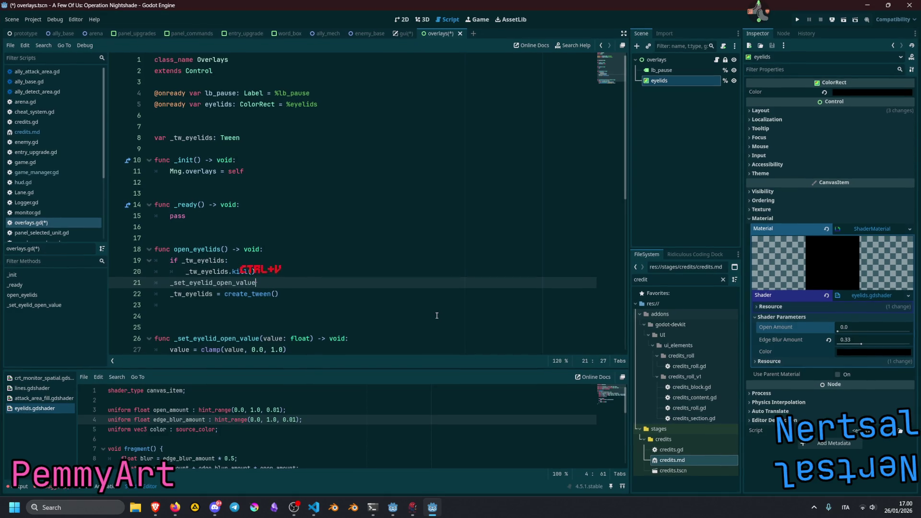
text(0.0)
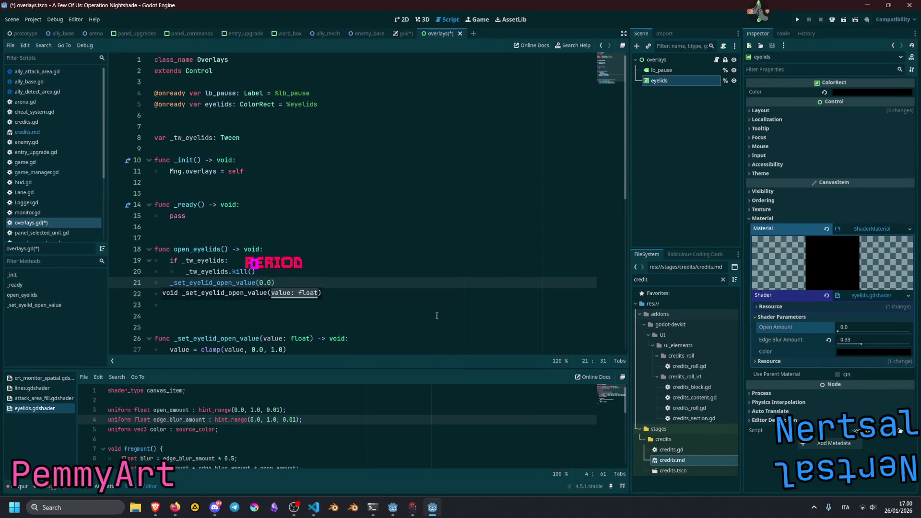
key(Home)
key(Return)
Step: Place the reset call just after the kill block, before the tween line, and begin a _tw_eyelids.set_ line
key(alt+Up)
key(alt+Up)
key(alt+Up)
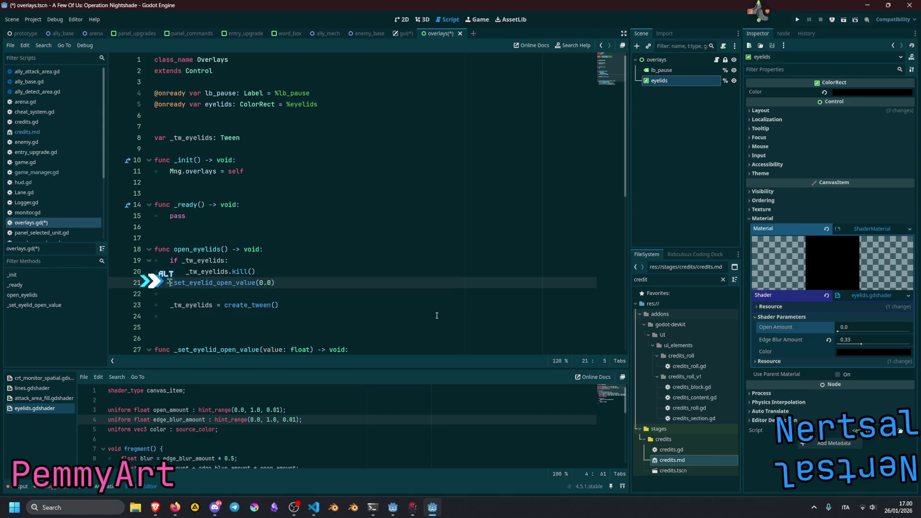
key(Down)
key(Down)
key(Down)
key(Up)
key(Up)
key(Up)
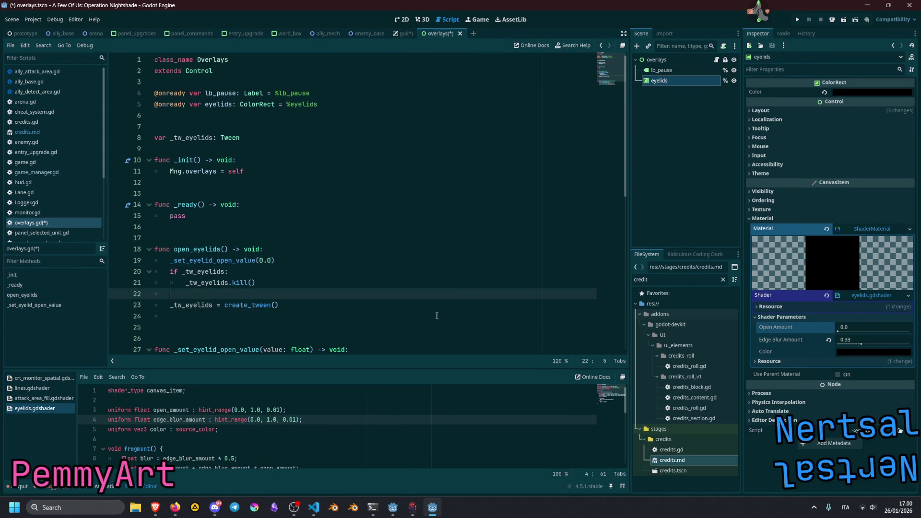
key(Down)
key(Down)
key(Down)
key(Down)
key(Up)
key(Up)
key(Up)
key(Down)
key(alt+Down)
key(alt+Down)
key(alt+Down)
key(Down)
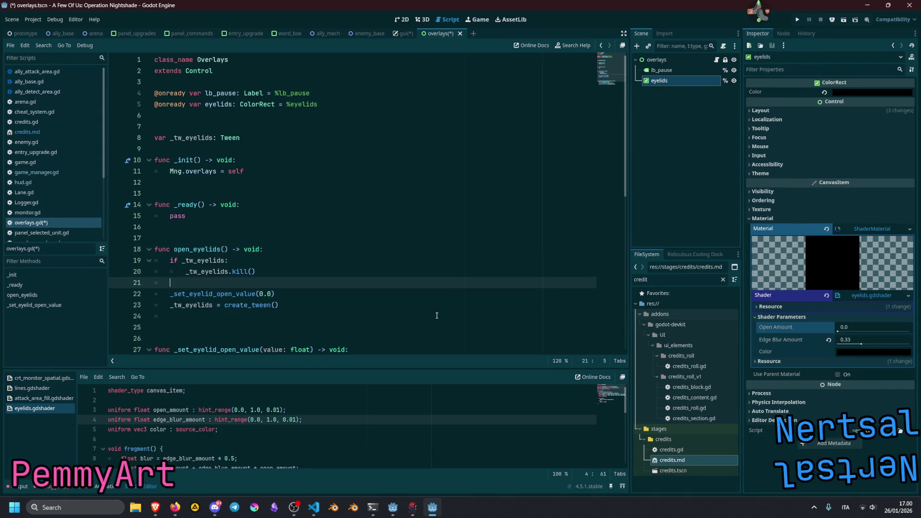
key(Down)
key(Down)
key(Down)
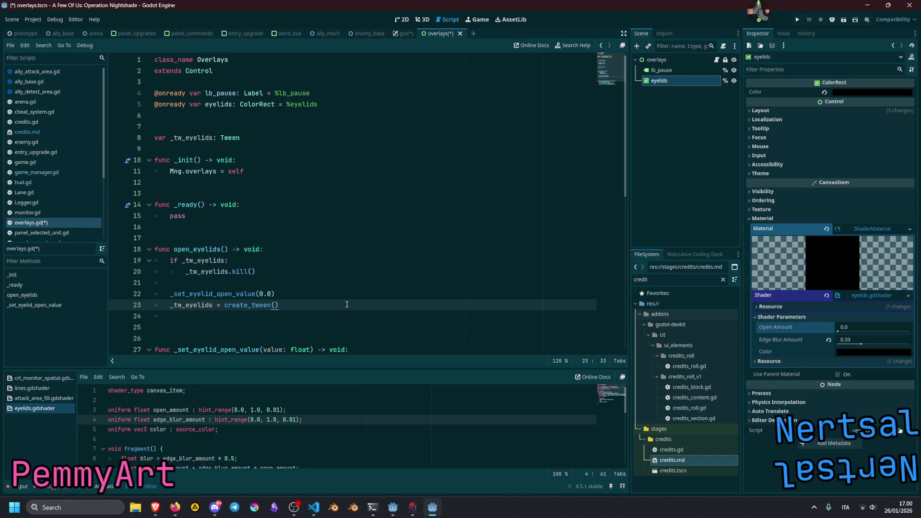
text(_tw_eyelids.set_tr)
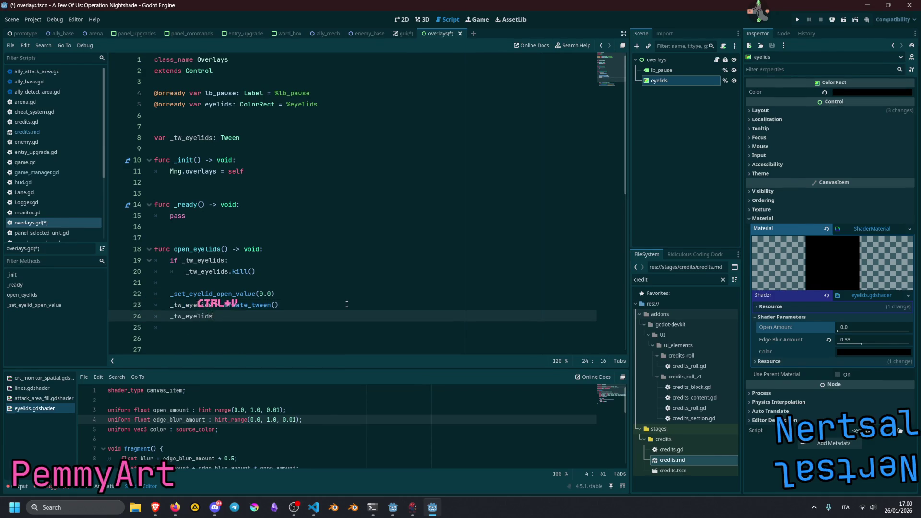
Step: Add _tw_eyelids.set_ease(Tween.EASE_IN_OUT)
key(BackSpace)
key(BackSpace)
text(ease()
key(Return)
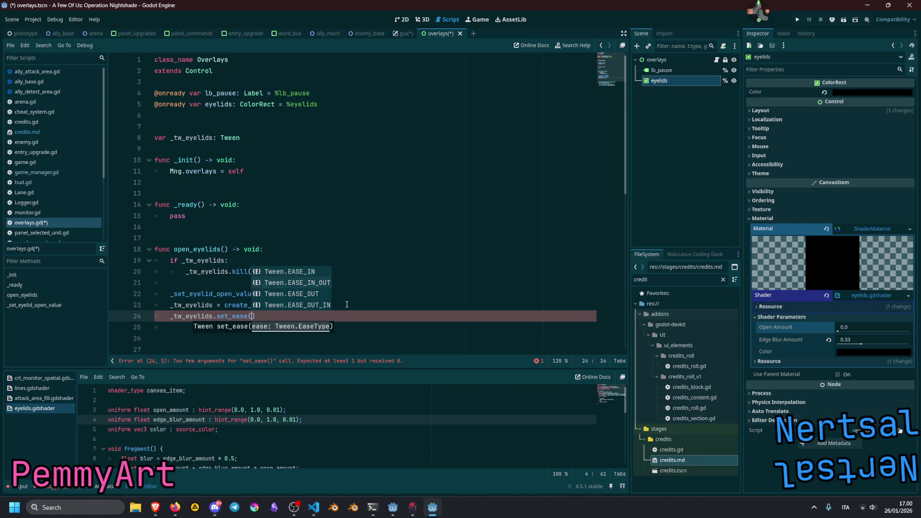
key(Down)
key(Return)
key(End)
key(Return)
Step: Add _tw_eyelids.set_trans(Tween.TRANS_CIRC) on the next line
text(_tw_eyelids.set_ease)
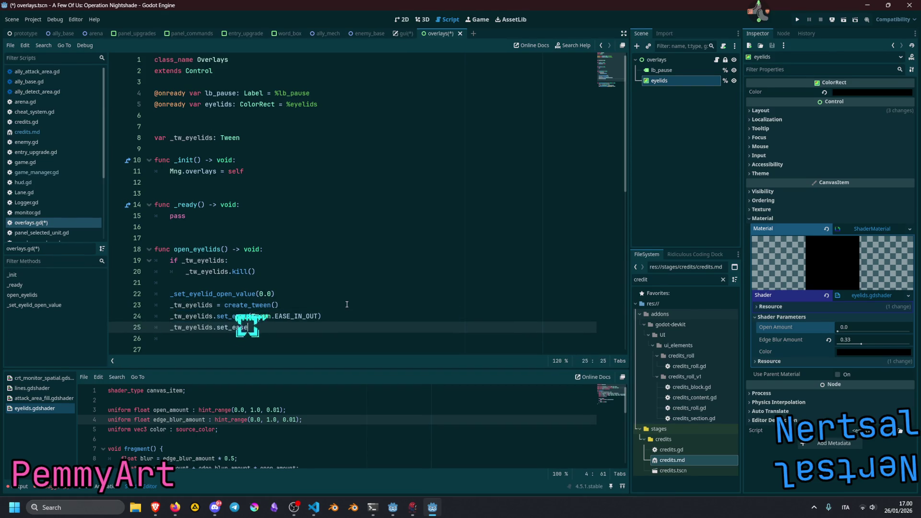
key(BackSpace)
key(BackSpace)
key(BackSpace)
key(BackSpace)
text(tr)
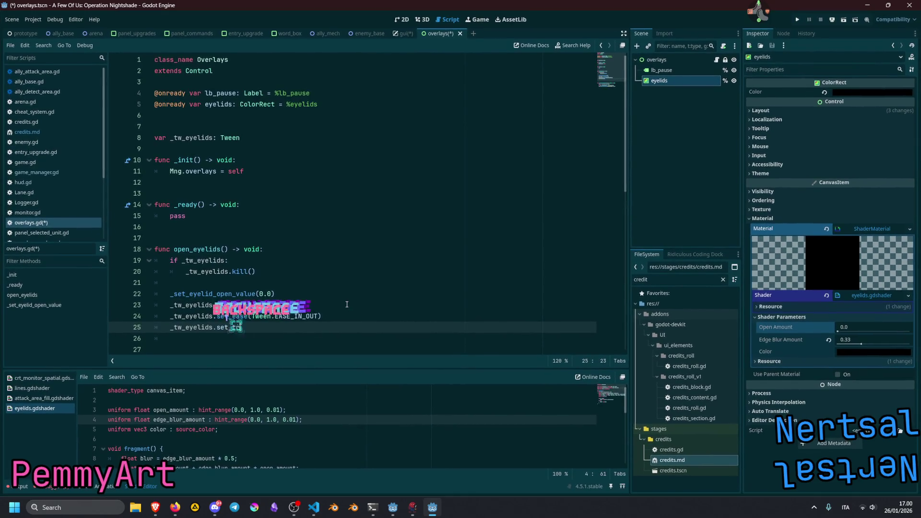
key(Return)
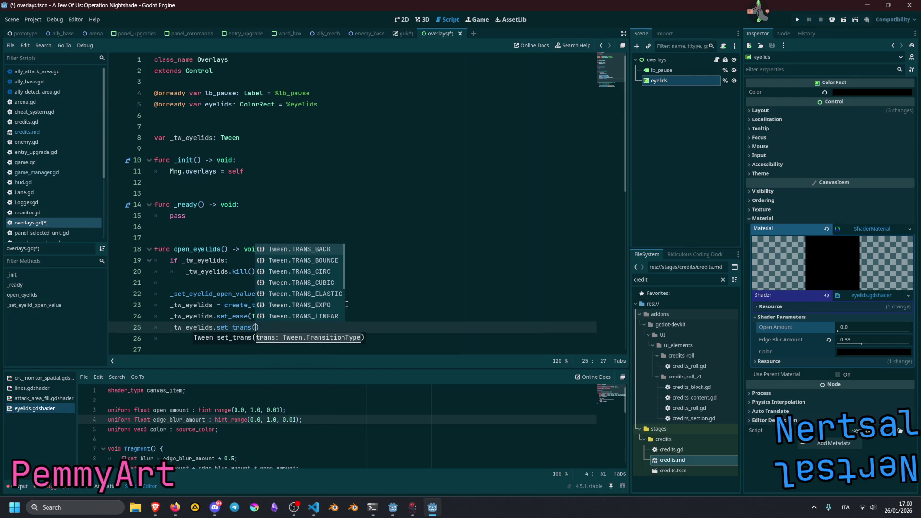
key(Down)
key(Down)
key(Down)
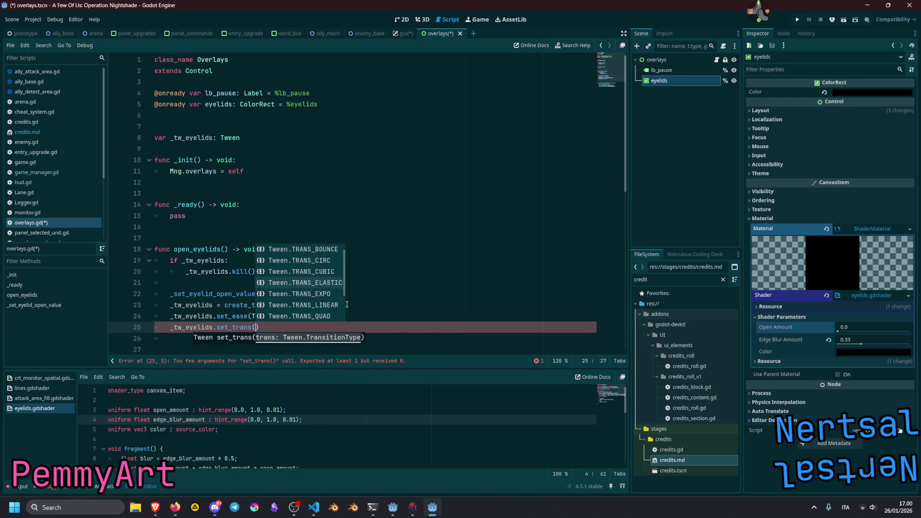
key(Down)
key(Down)
key(Down)
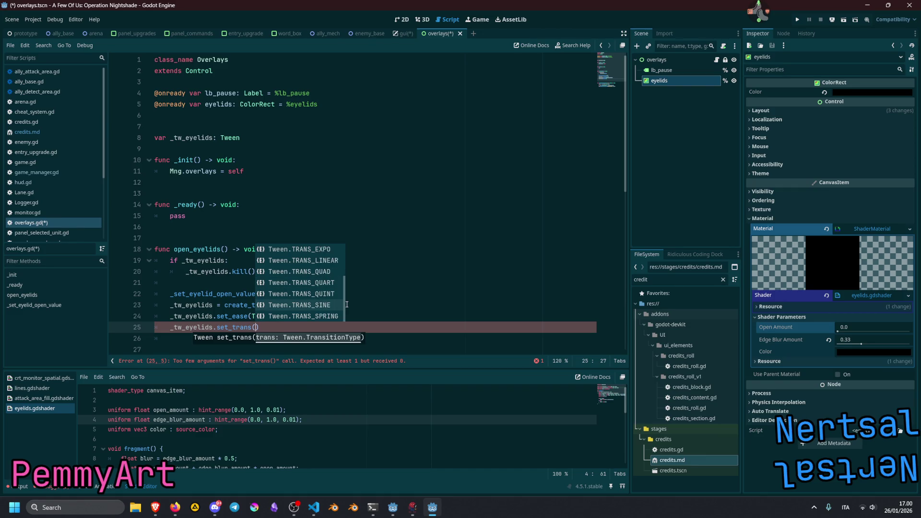
key(Return)
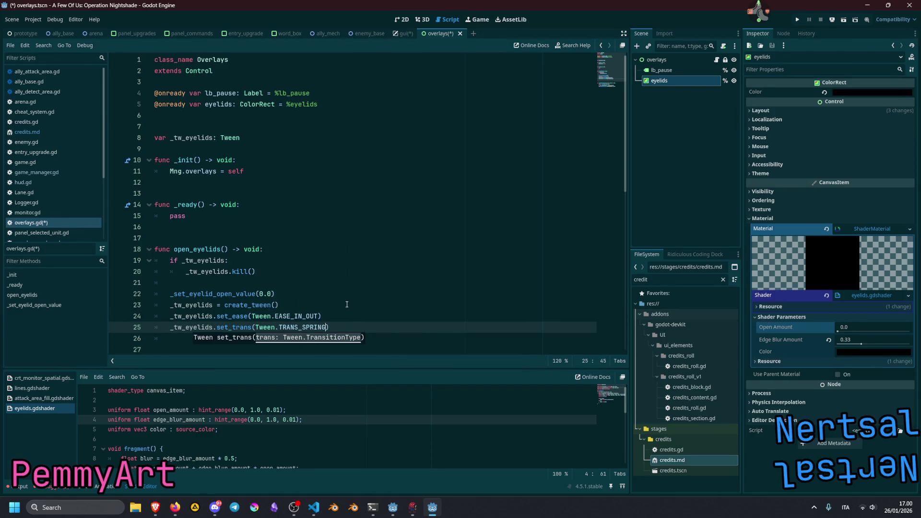
key(BackSpace)
key(BackSpace)
key(BackSpace)
text(CI)
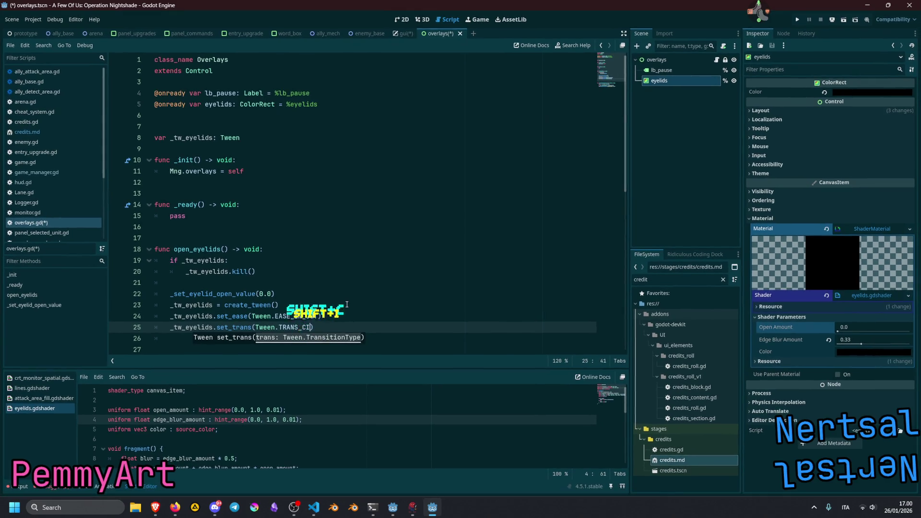
key(Return)
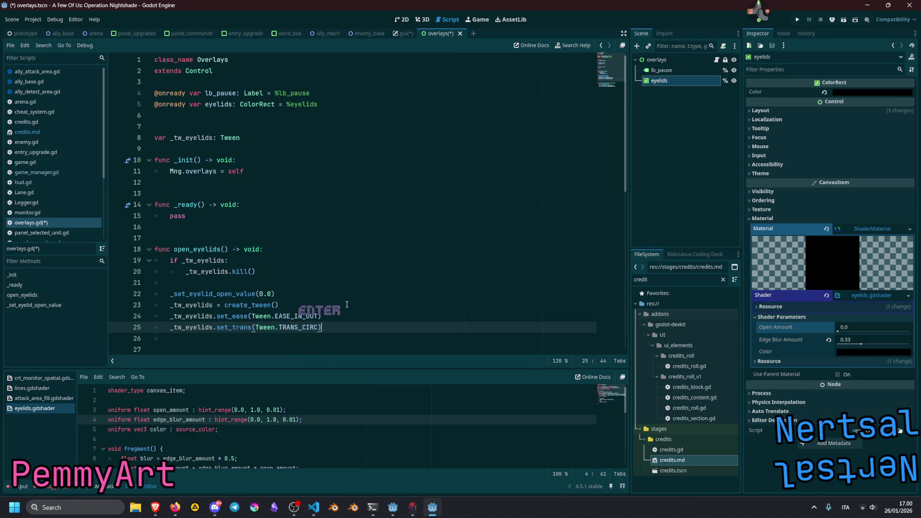
key(Return)
text(_)
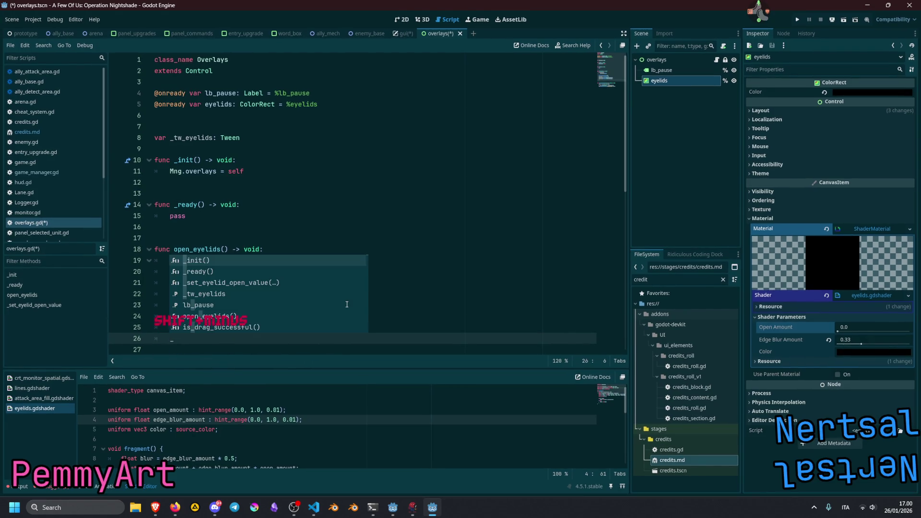
text(tw)
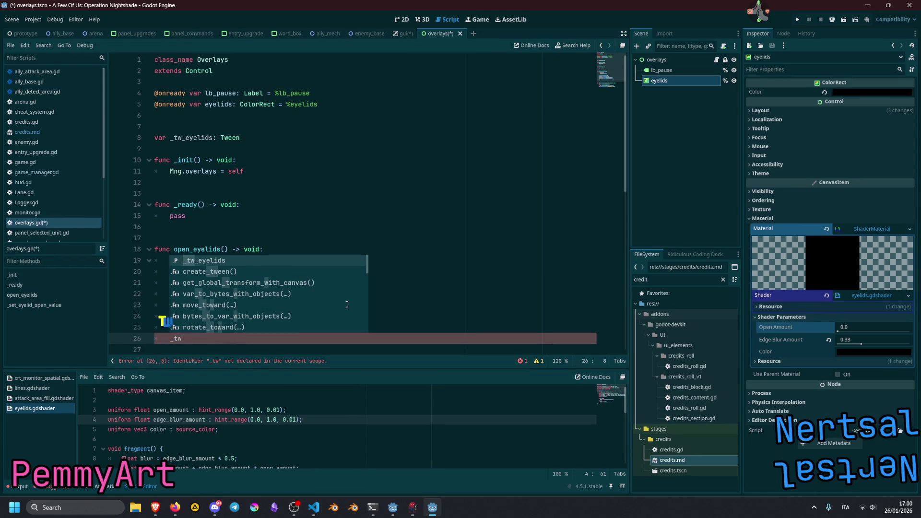
Step: Write _tw_eyelids.tween_method(_set_eyelid_open_value, 0.0, 1.0, with the copied function name
key(Return)
text(.twe)
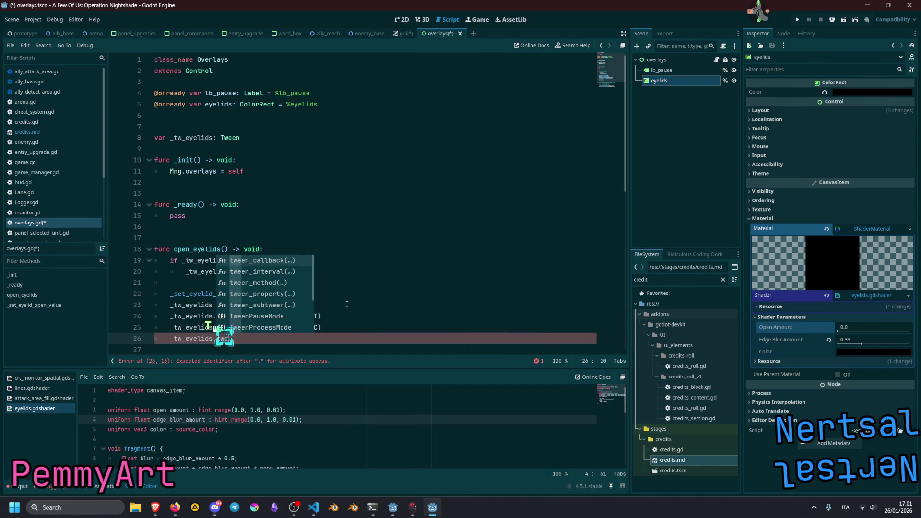
key(Down)
key(Down)
key(Return)
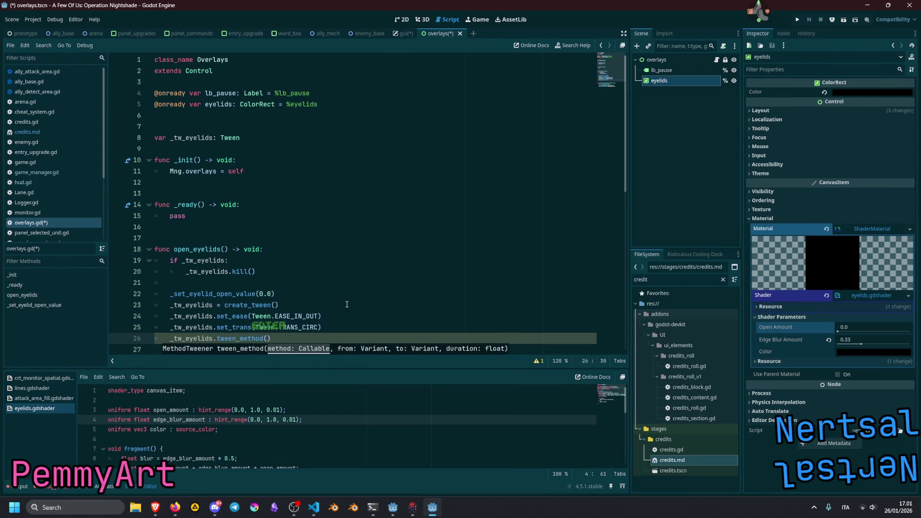
scroll(295, 262, down, 2)
drag(259, 226, 269, 225)
click(284, 222)
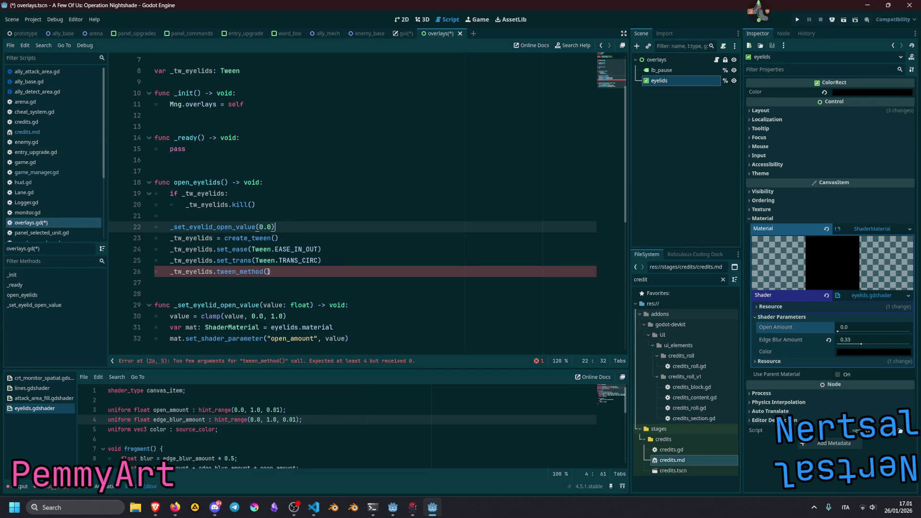
click(265, 272)
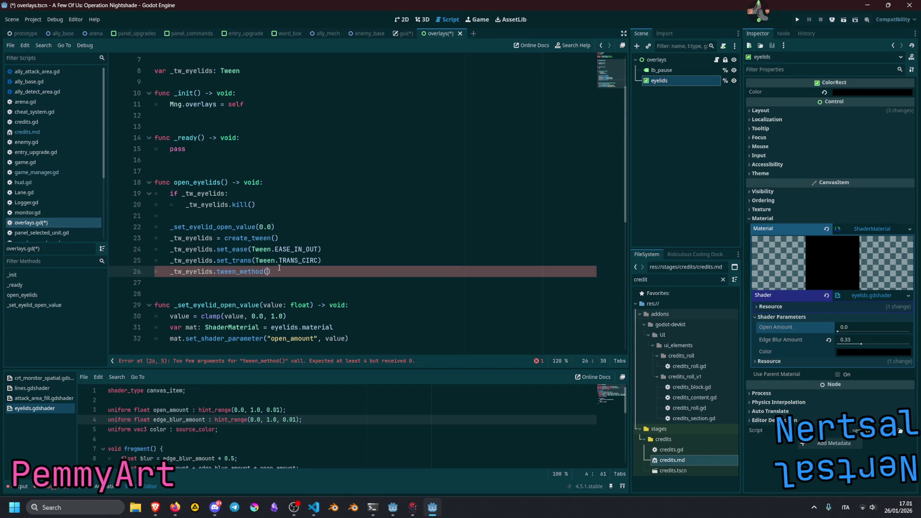
double_click(221, 304)
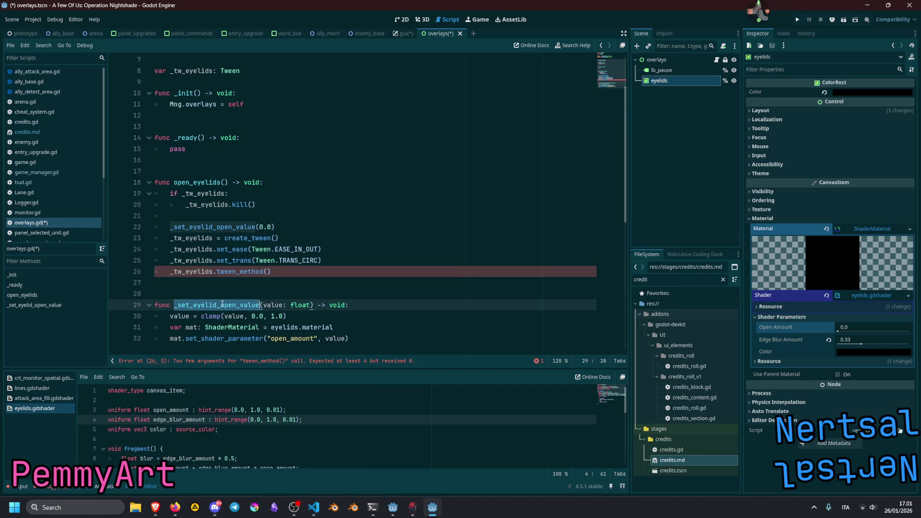
click(268, 271)
key(ctrl+v)
text(, )
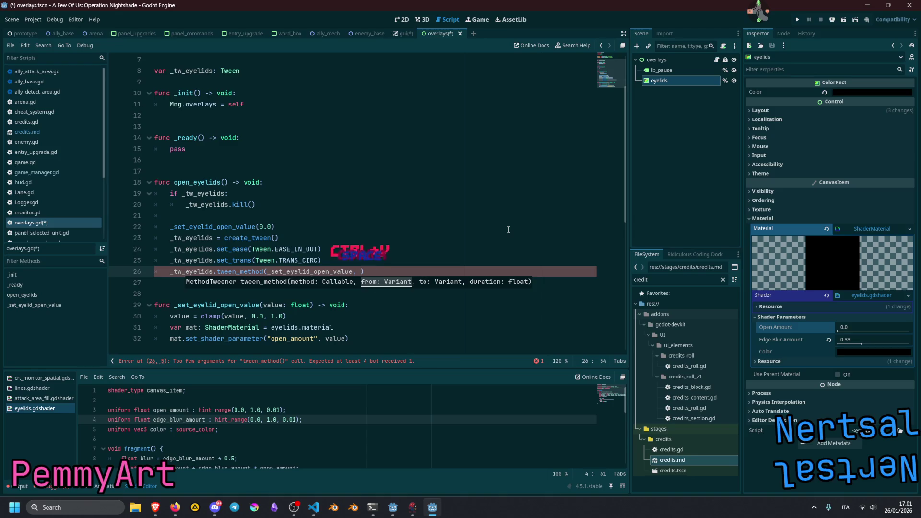
text(0.0, 1)
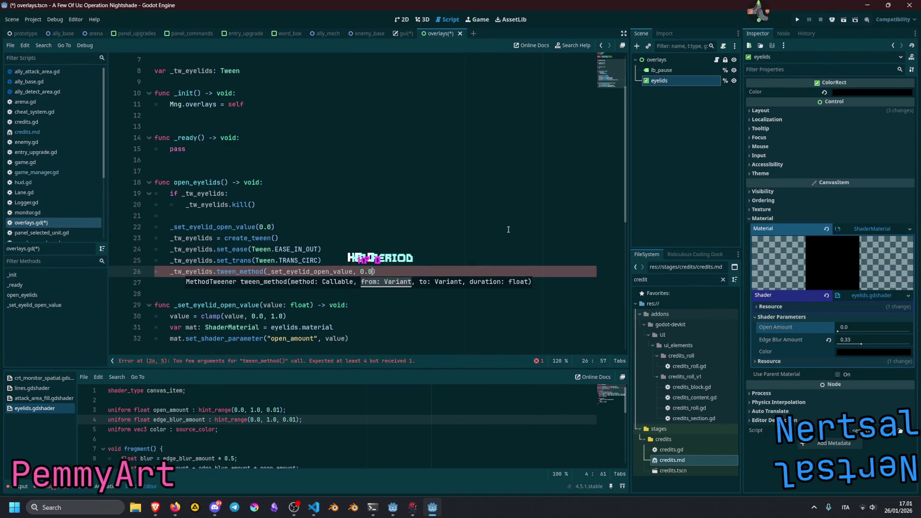
text(.0)
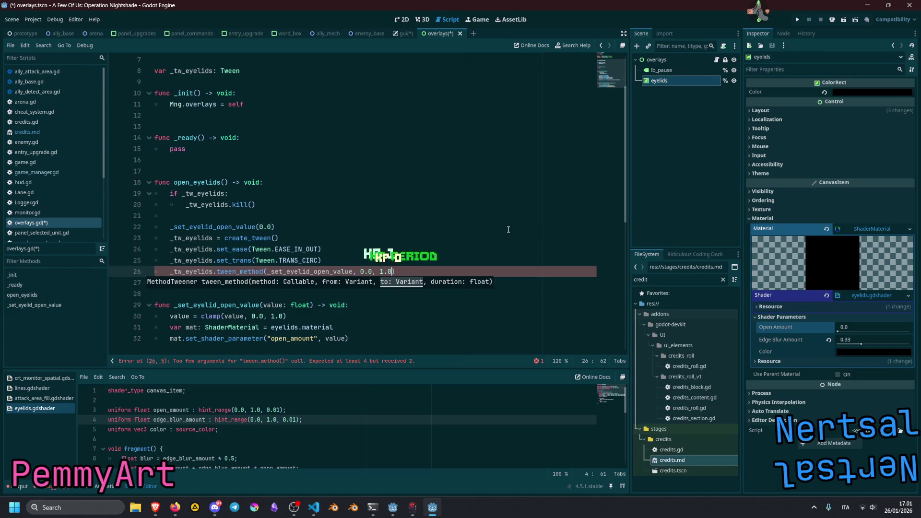
text(,)
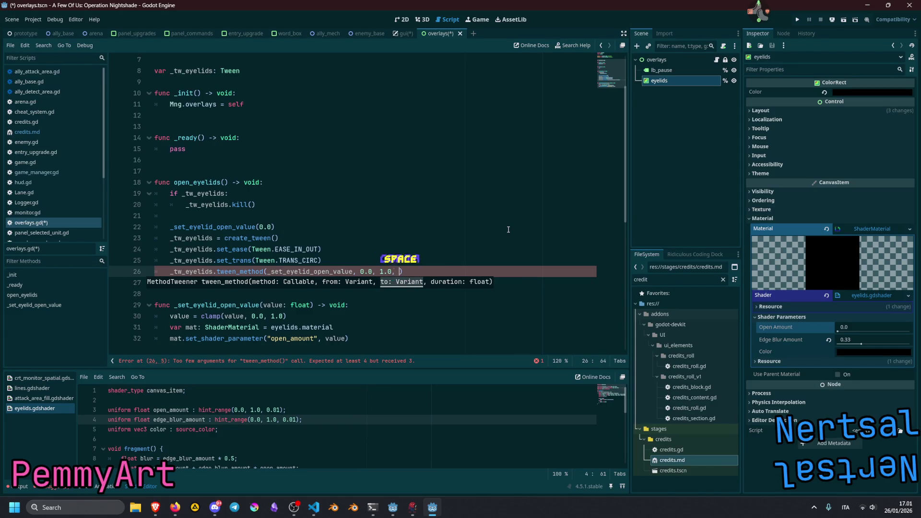
Step: Give open_eyelids the parameter duration: float = 0.6 and pass duration as the tween length
click(224, 181)
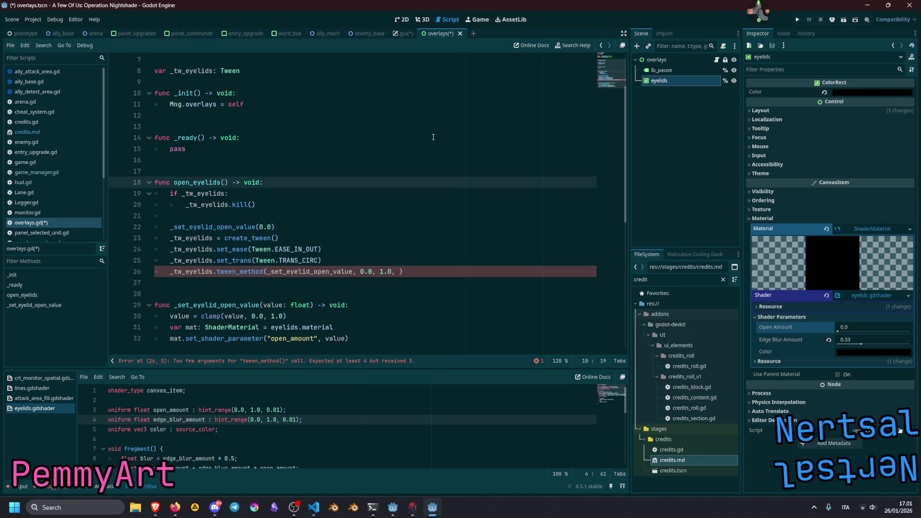
text(duration: fl)
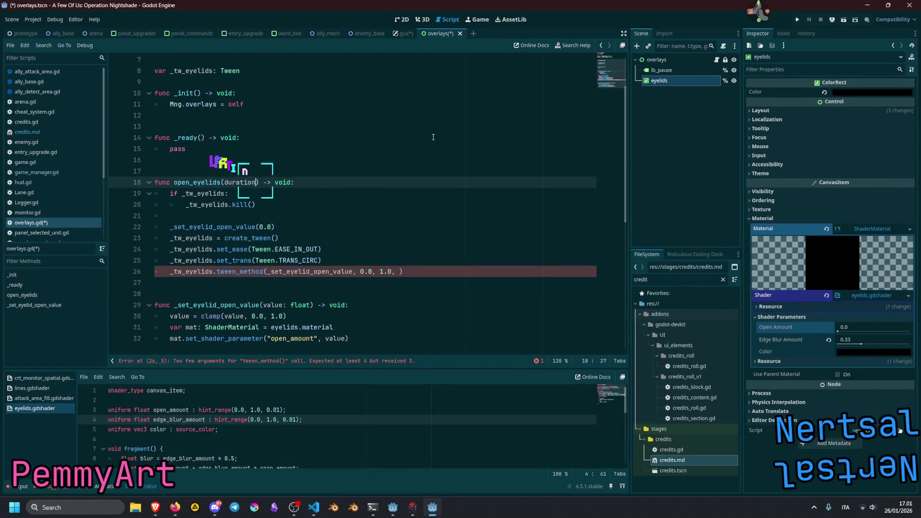
text(oat = 1)
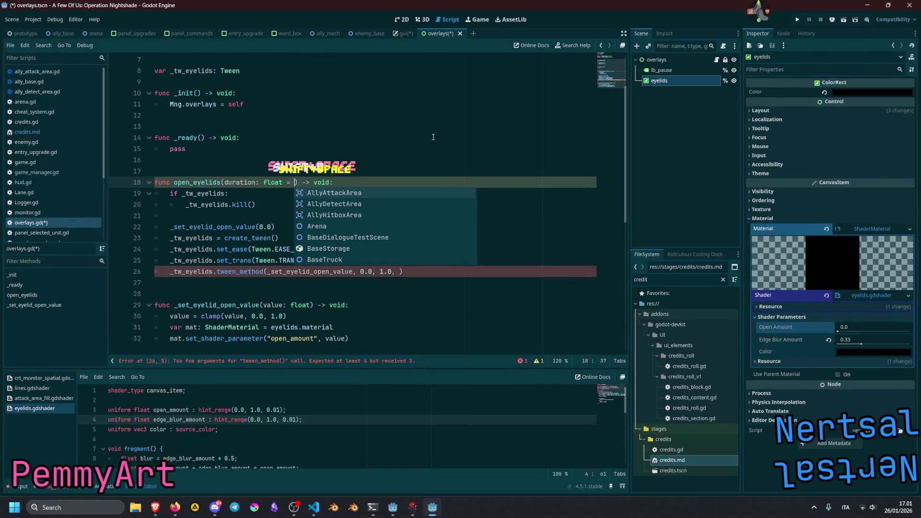
text(.0)
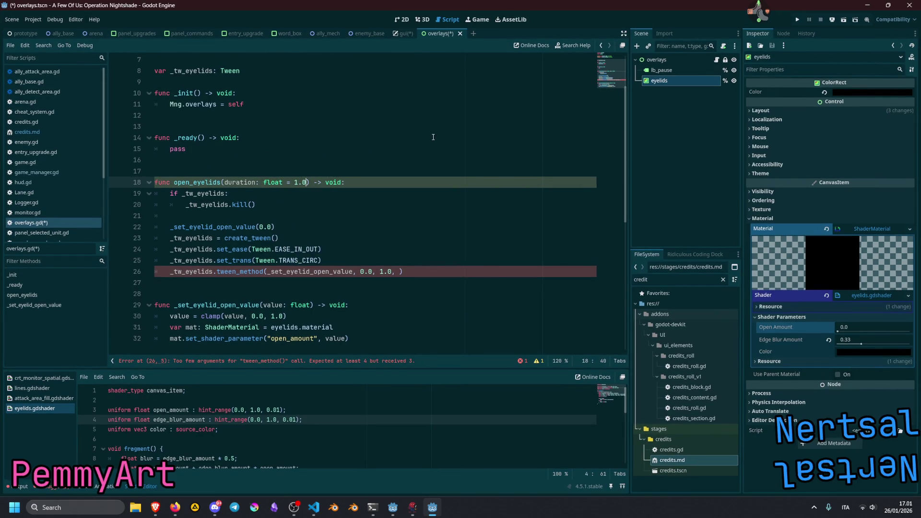
double_click(304, 183)
text(0.6)
double_click(254, 183)
key(ctrl+c)
click(401, 271)
key(ctrl+v)
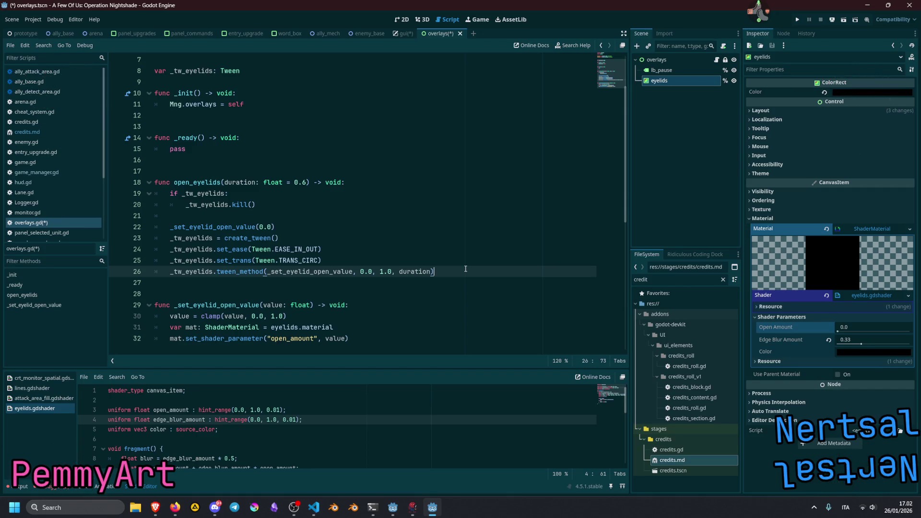
Step: Look up the documentation for tween_method from the open_eyelids function
click(434, 233)
double_click(242, 271)
click(241, 272)
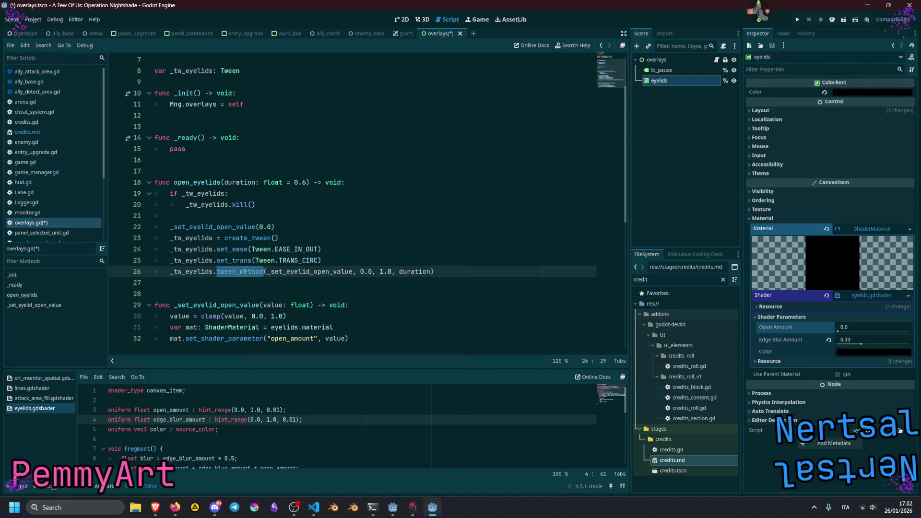
click(290, 261)
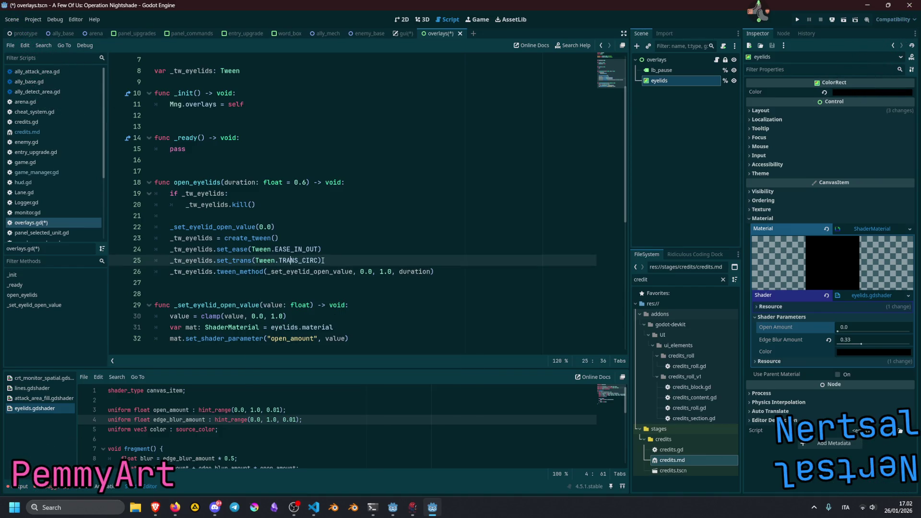
Step: Select the whole open_eyelids function, working upward from its last line
click(488, 270)
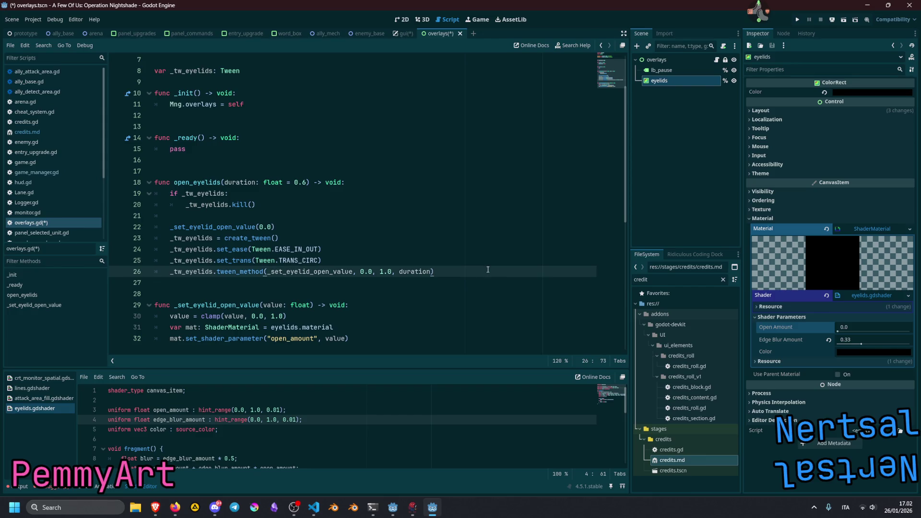
key(shift+Up)
key(shift+Up)
key(shift+Up)
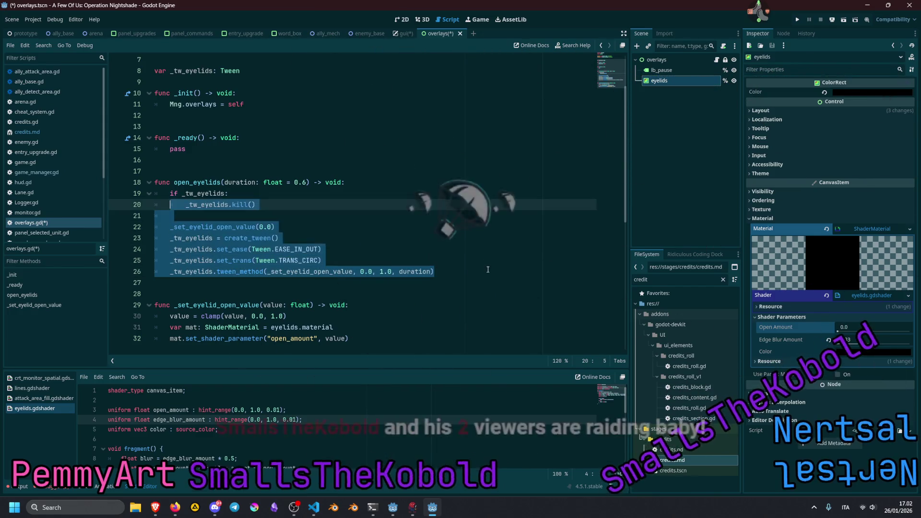
key(shift+Up)
key(shift+Up)
key(shift+Up)
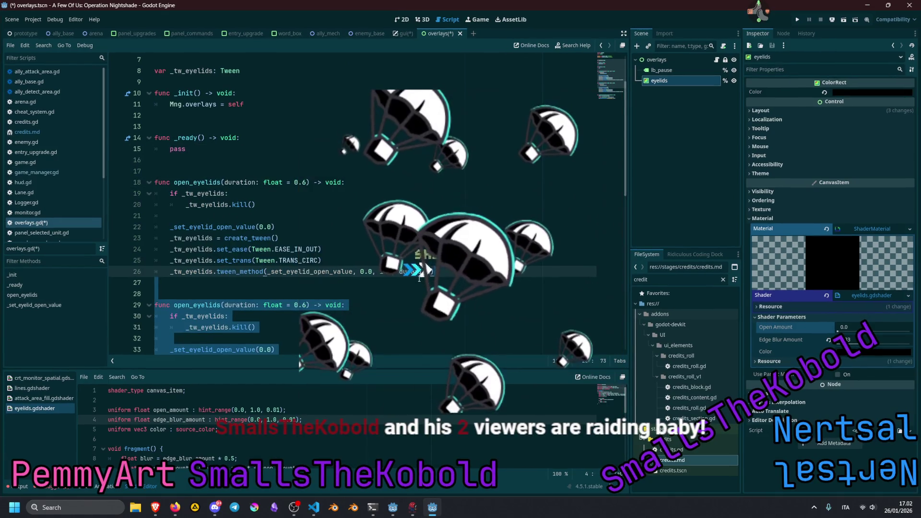
Step: Duplicate open_eyelids and rename the copy to close_eyelids
key(ctrl+shift+d)
drag(173, 171, 190, 171)
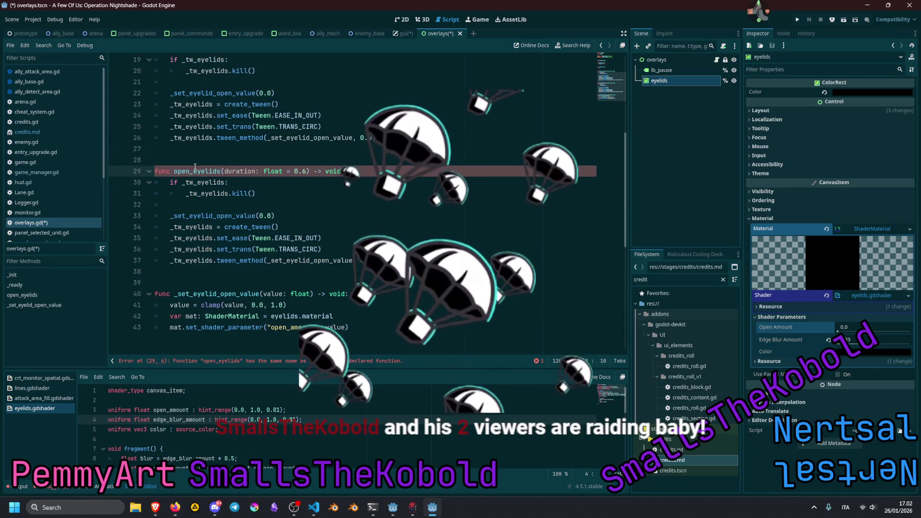
text(close)
click(212, 93)
drag(188, 82, 287, 137)
click(287, 137)
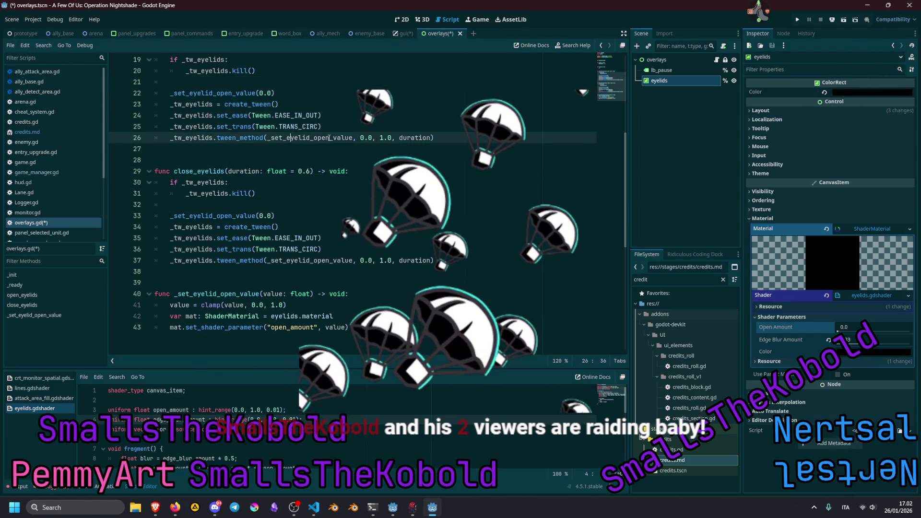
Step: Delete the _set_eyelid_open_value(0.0) reset line from both close_eyelids and open_eyelids
click(285, 218)
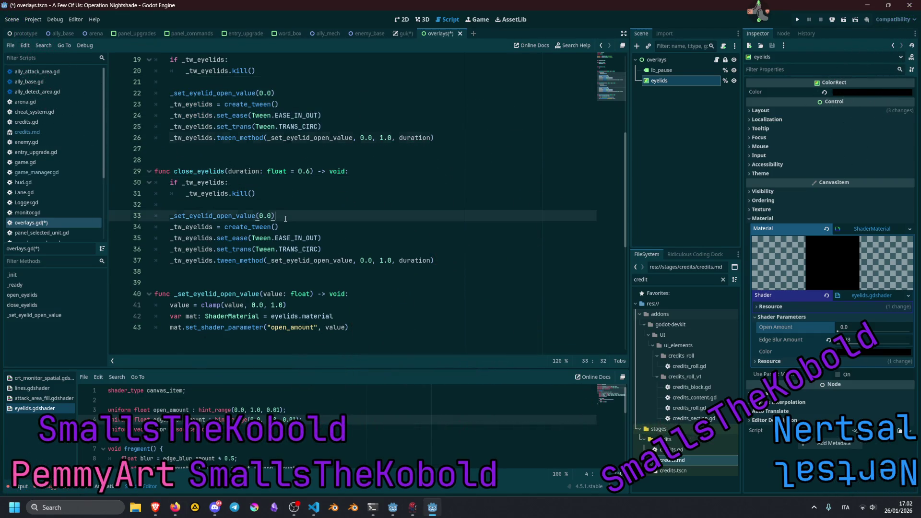
key(shift+Home)
key(BackSpace)
key(BackSpace)
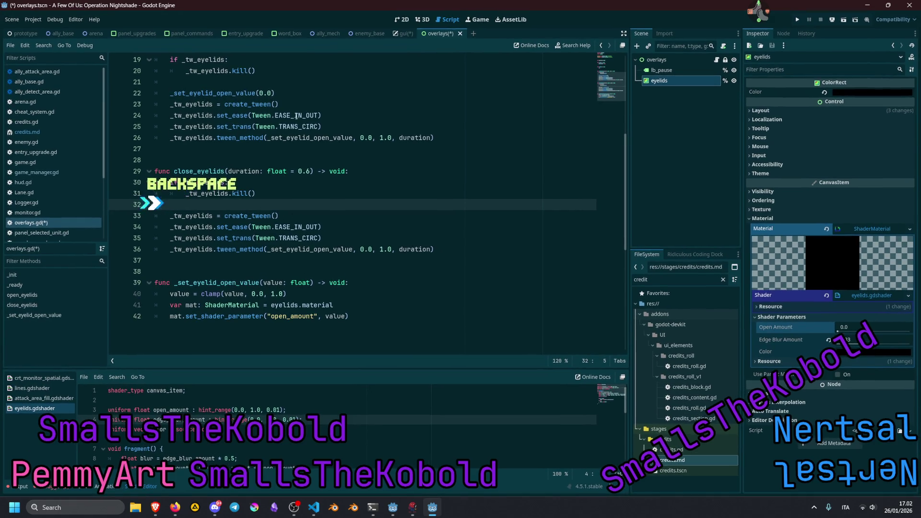
click(315, 90)
key(shift+Home)
key(BackSpace)
key(BackSpace)
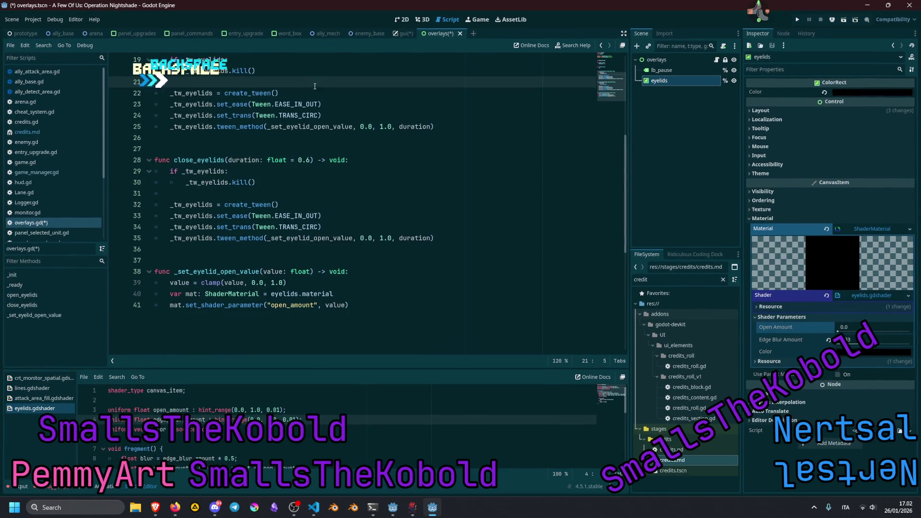
Step: Review close_eyelids' kill line, then bring up the quick app switcher
click(312, 94)
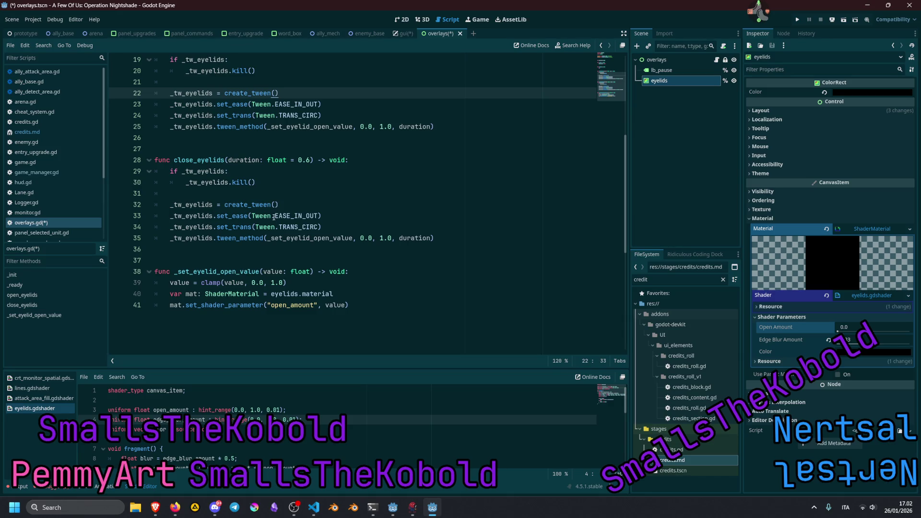
mouse_move(277, 211)
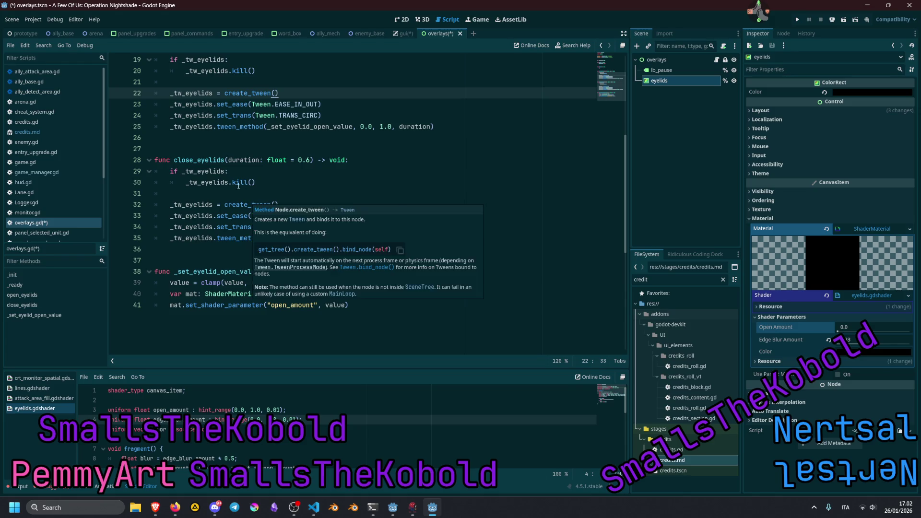
click(229, 183)
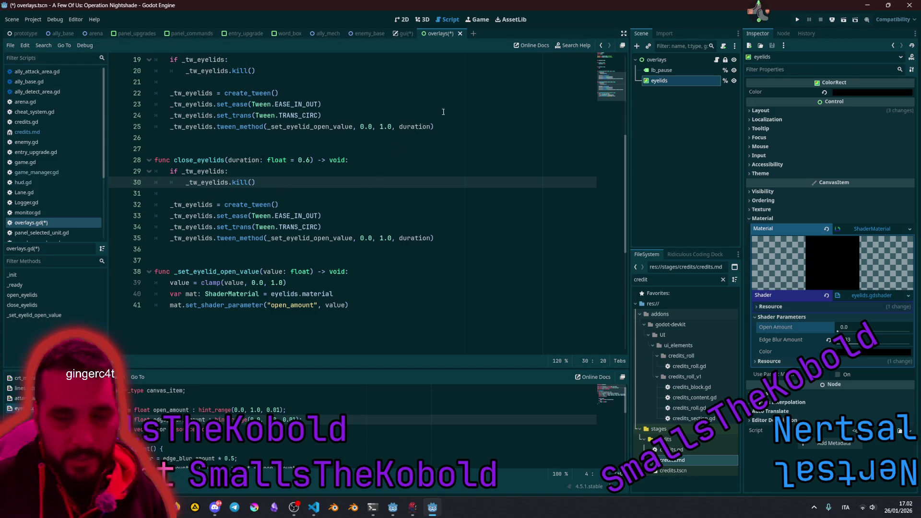
middle_click(749, 27)
click(750, 36)
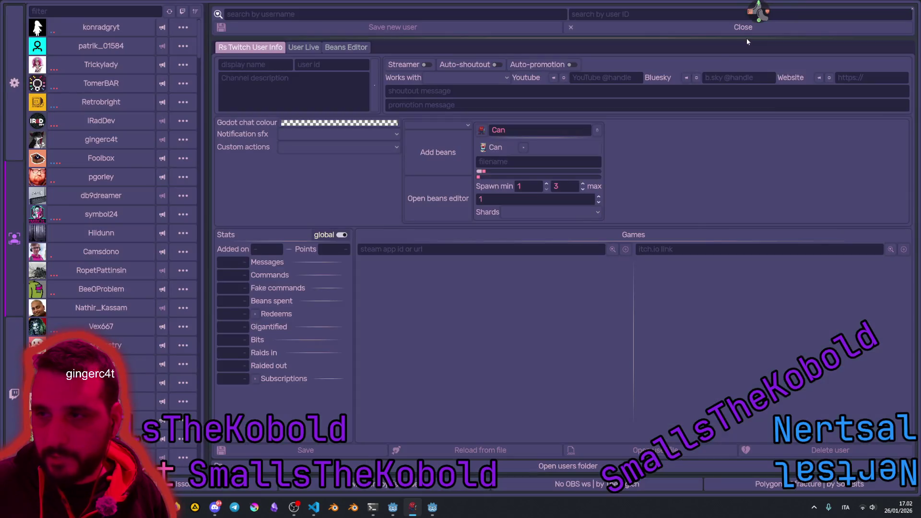
click(115, 12)
text(sma)
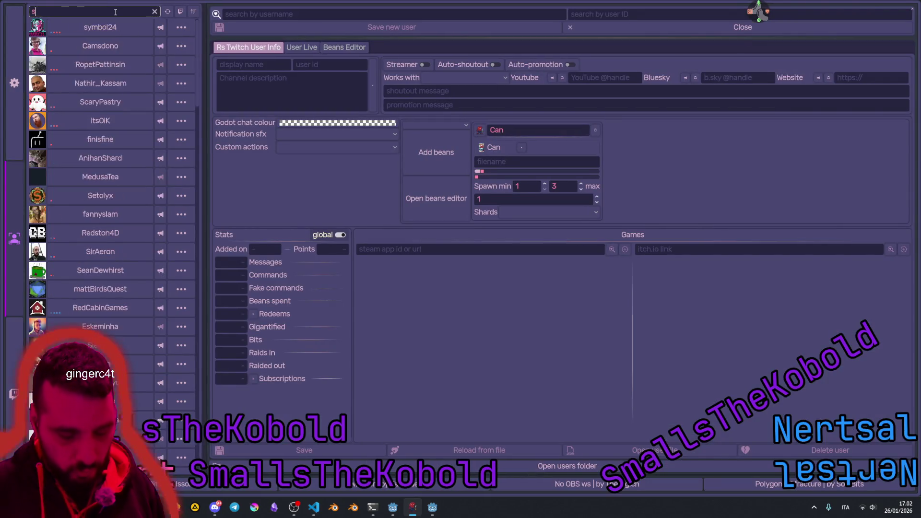
click(97, 26)
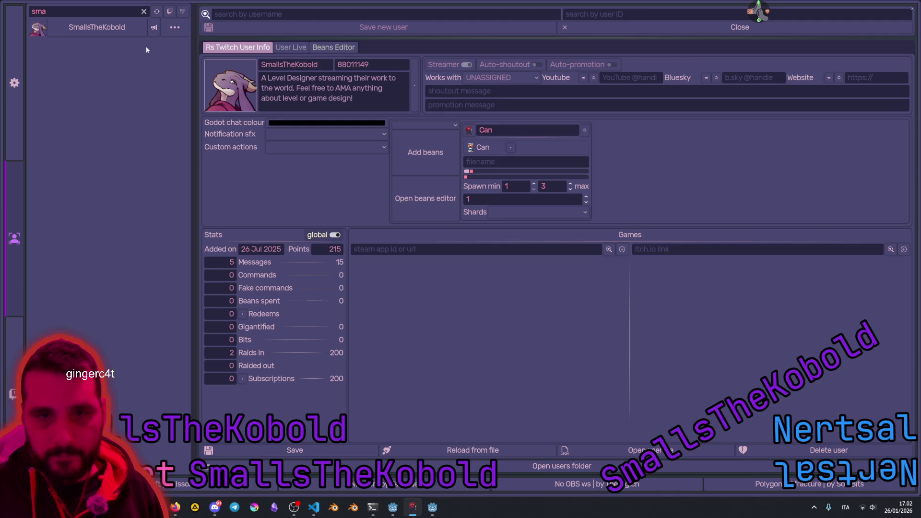
click(154, 27)
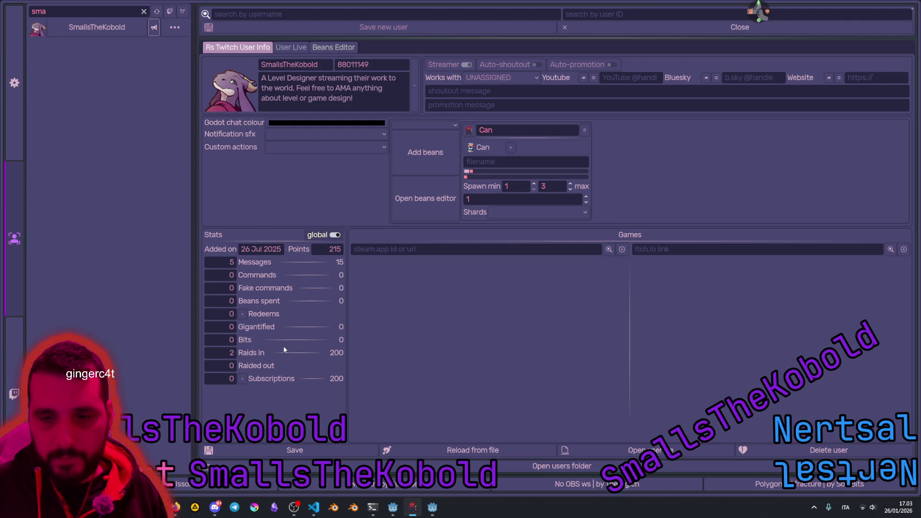
click(227, 356)
click(144, 11)
click(910, 9)
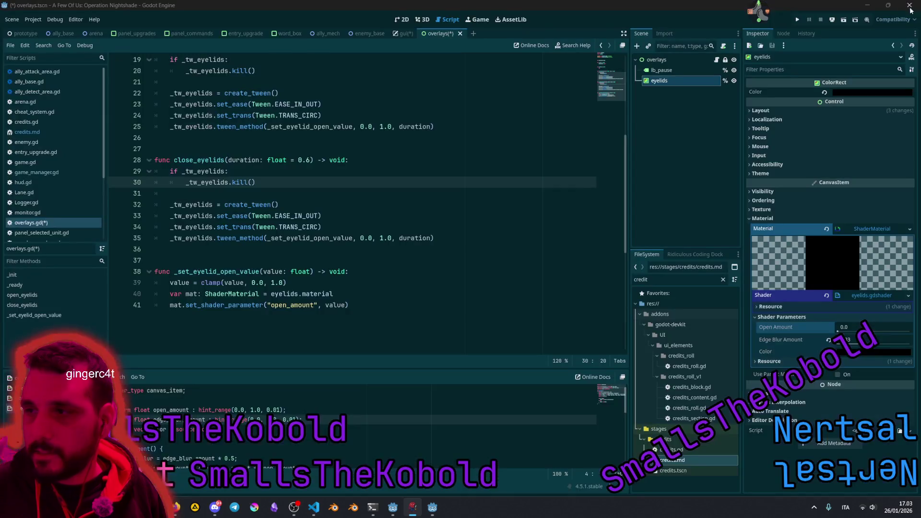
Step: Review close_eyelids' tween_method call and save overlays.gd with Ctrl+S
click(338, 237)
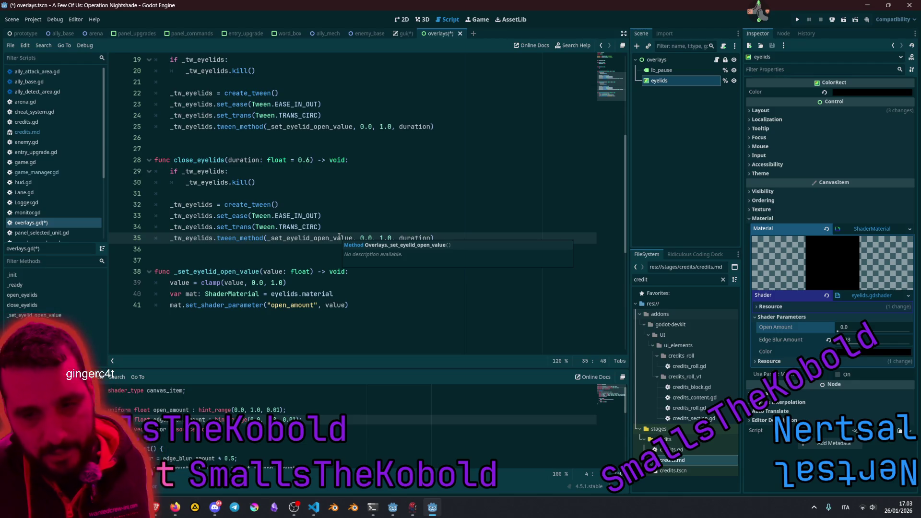
click(340, 186)
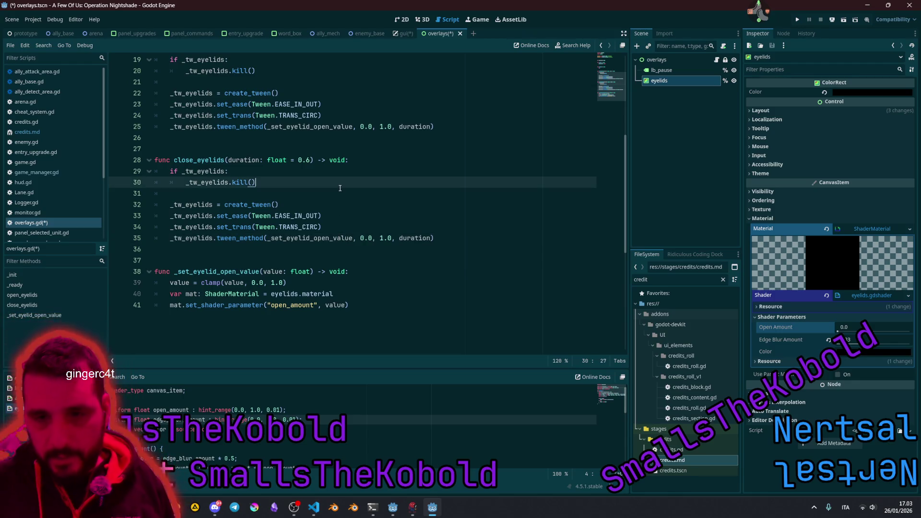
key(ctrl+s)
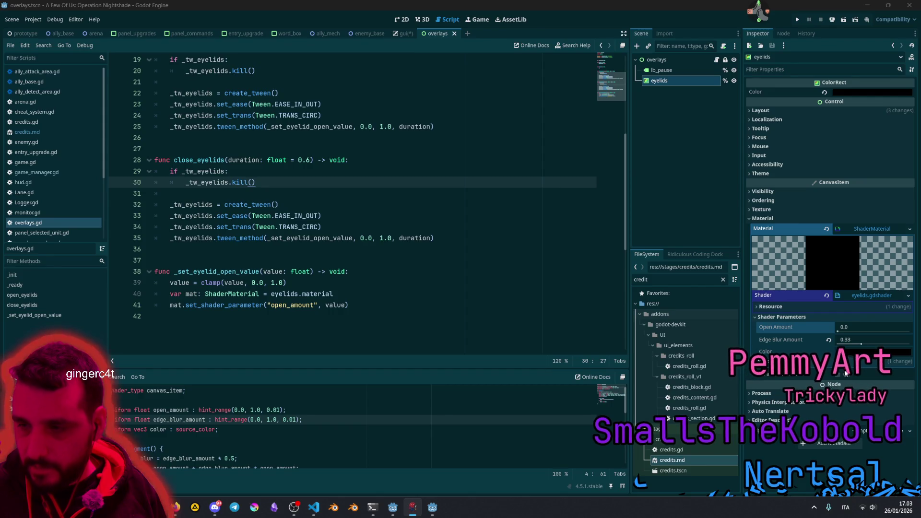
click(424, 216)
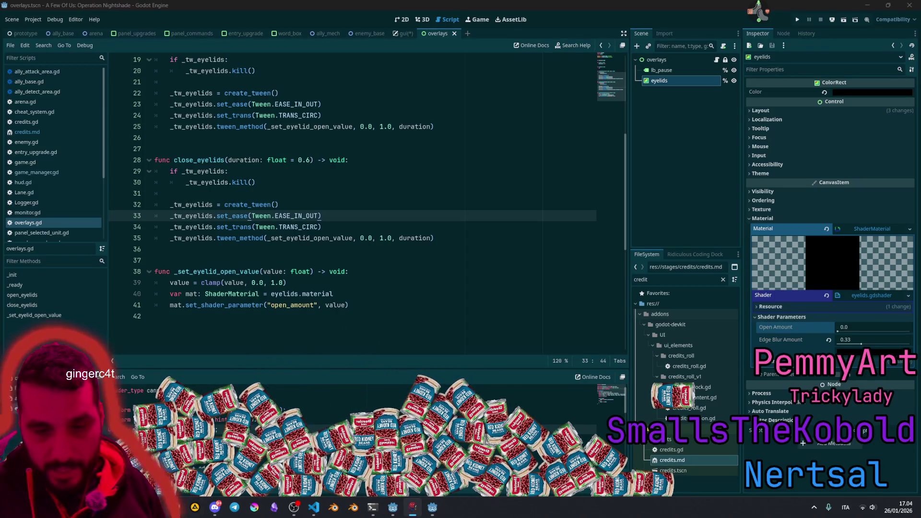
key(alt+Tab)
Step: Browse the lists on the A Few of Us: Operation Nightshade Trello board
click(278, 9)
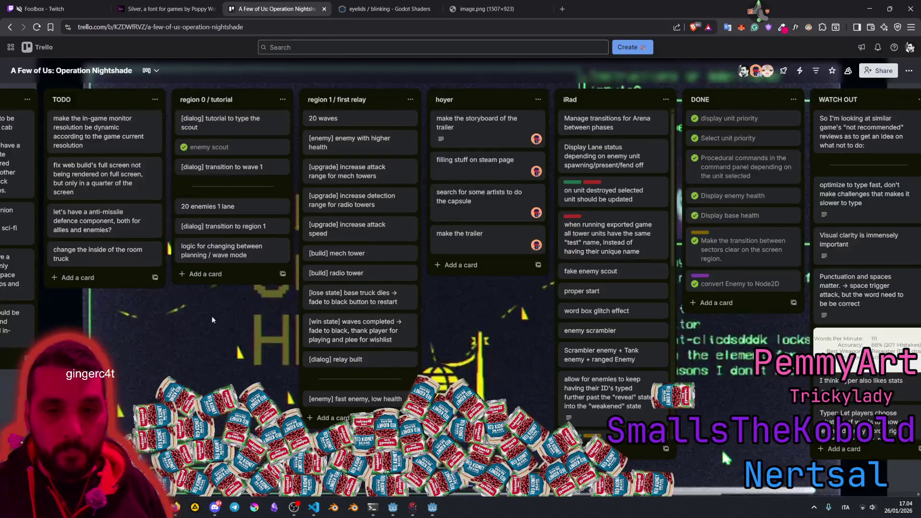
drag(316, 319, 721, 447)
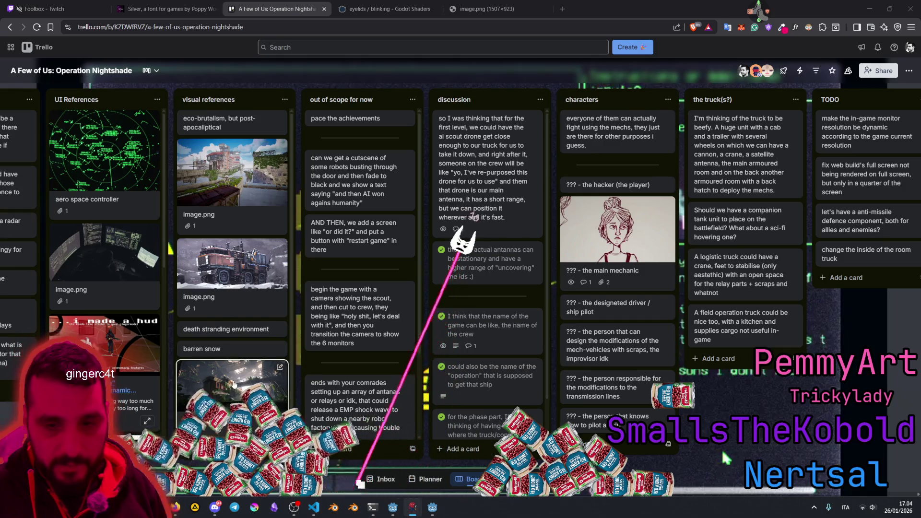
scroll(720, 446, left, 8)
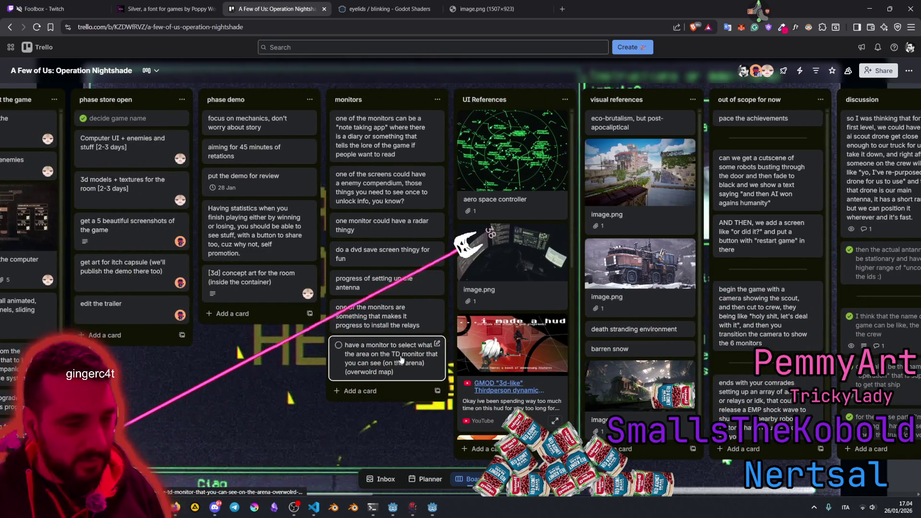
scroll(247, 386, left, 6)
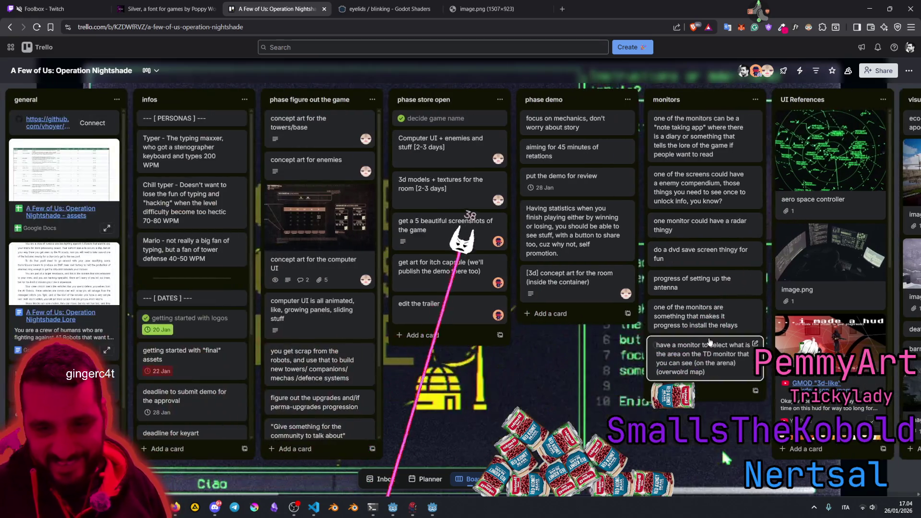
scroll(163, 307, down, 2)
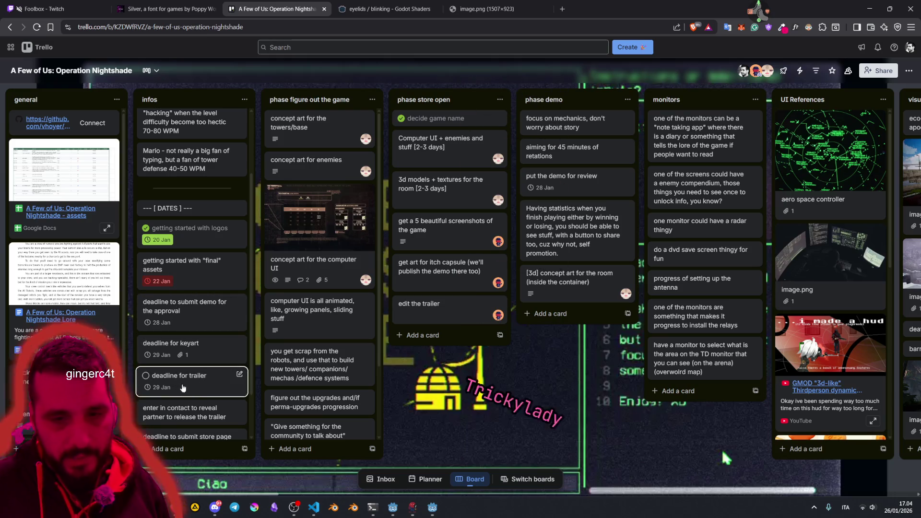
scroll(163, 391, down, 2)
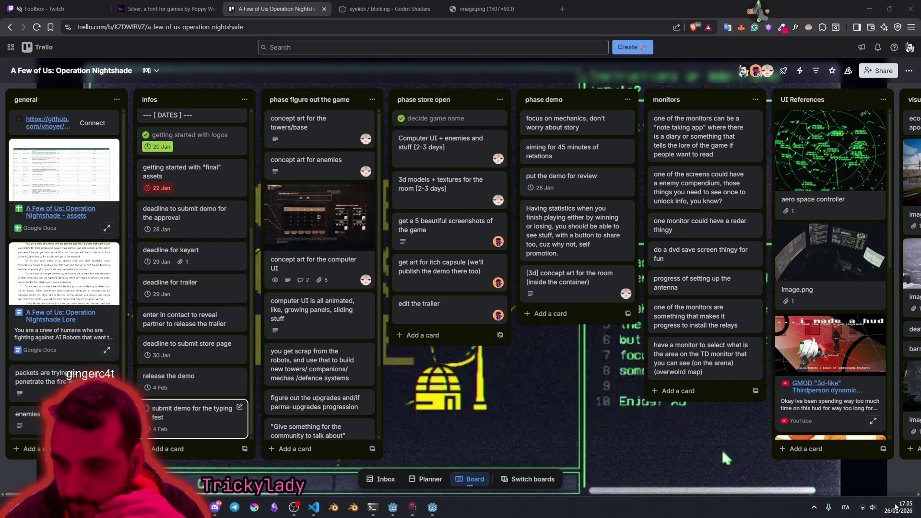
Step: Check today's date in the calendar, then open a blank browser tab
click(895, 506)
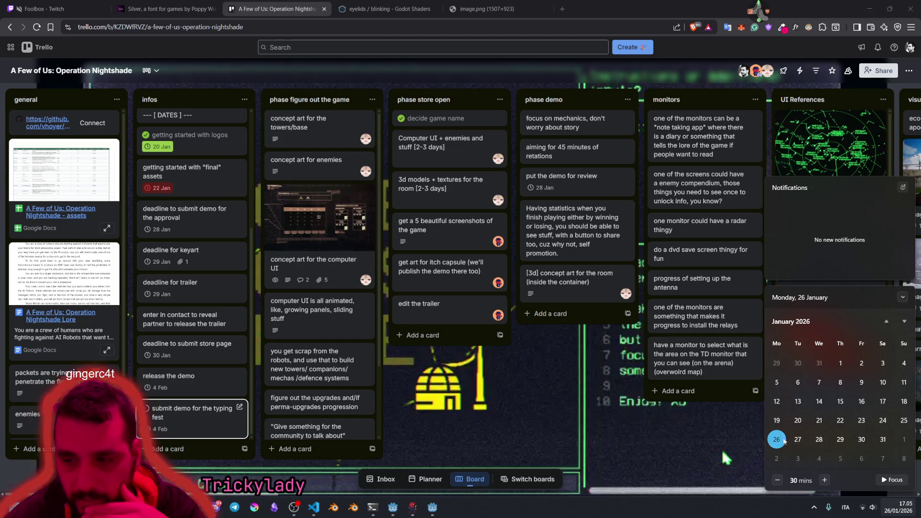
click(534, 397)
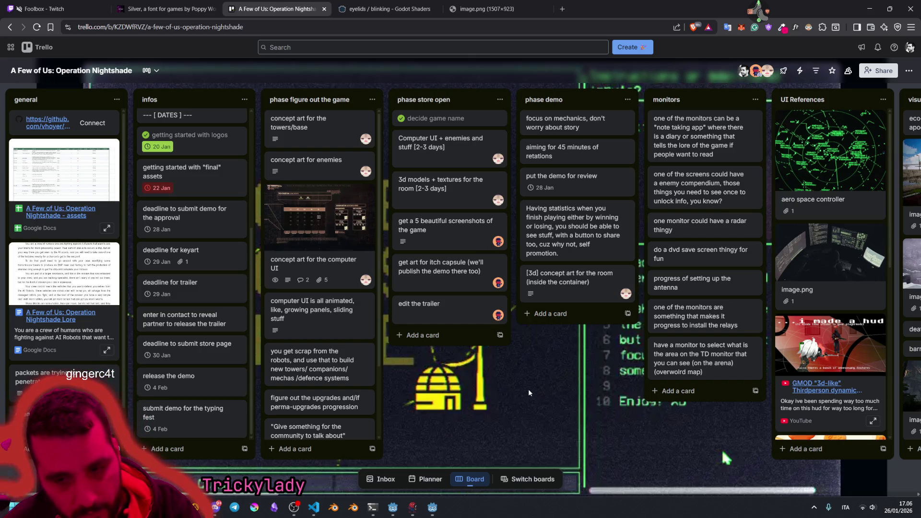
click(562, 8)
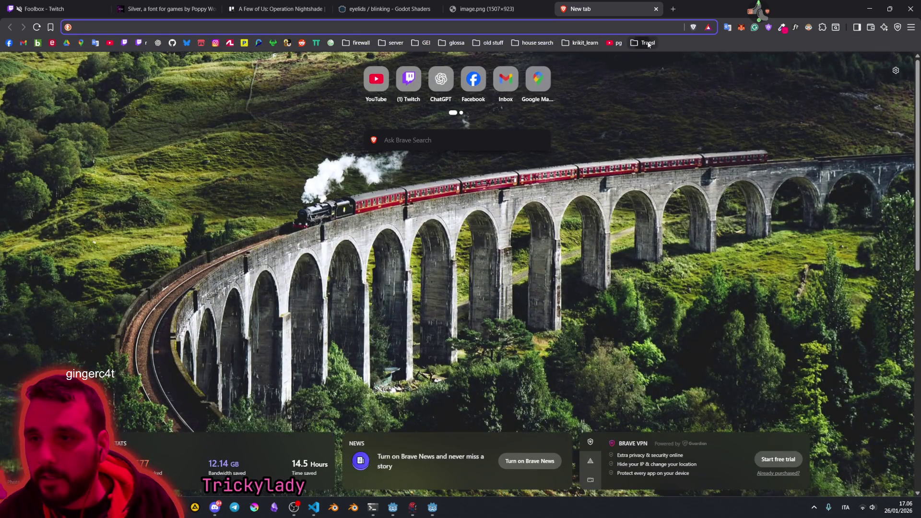
Step: Open the Steam Typing Fest 2026 documentation page from the firewall bookmarks folder
click(648, 44)
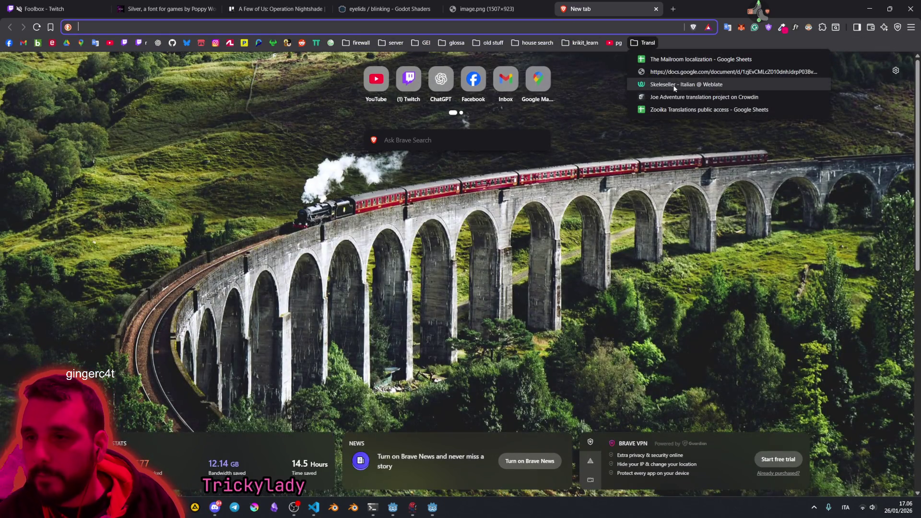
click(359, 43)
click(358, 44)
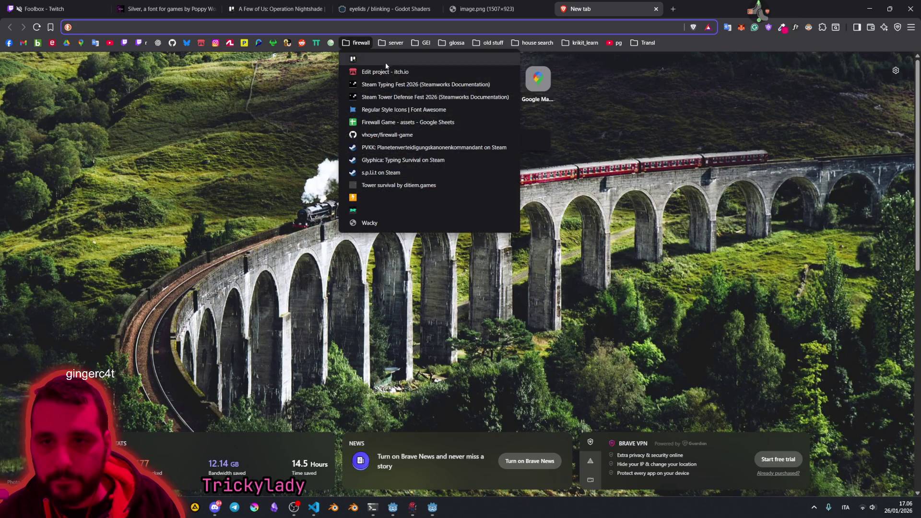
click(410, 87)
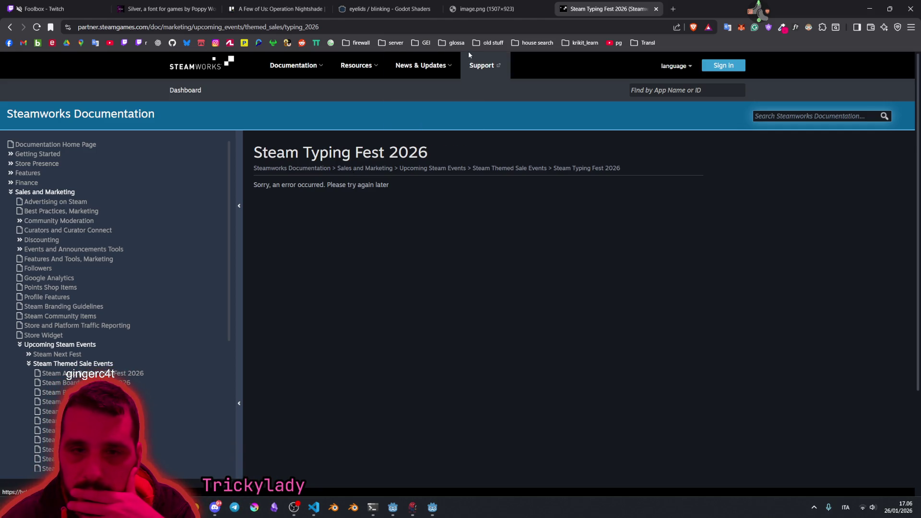
Step: Browse the themed sale fest pages, then close the Steam Train Fest 2026 tab
scroll(226, 205, down, 4)
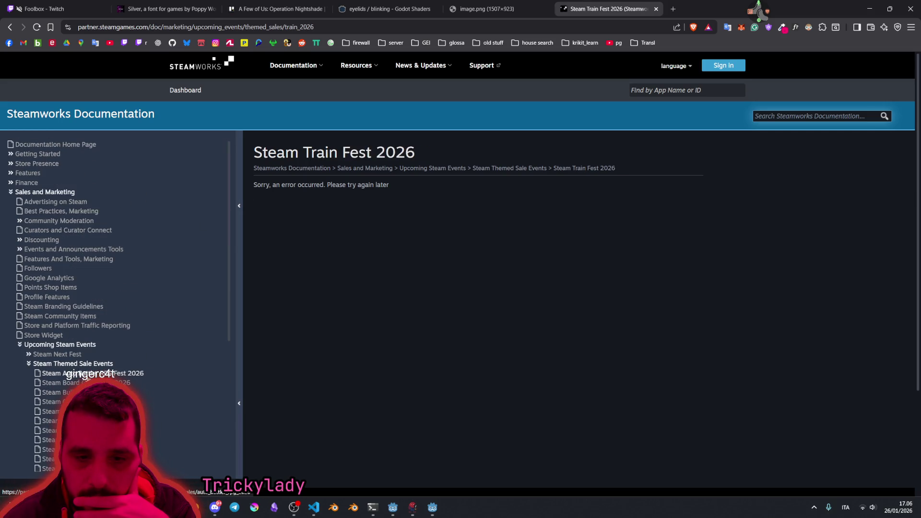
scroll(83, 343, down, 5)
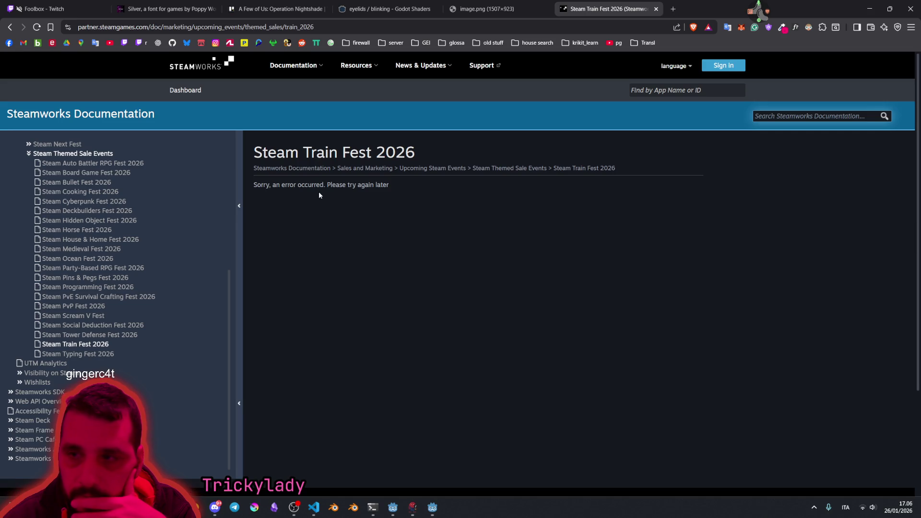
scroll(84, 324, up, 4)
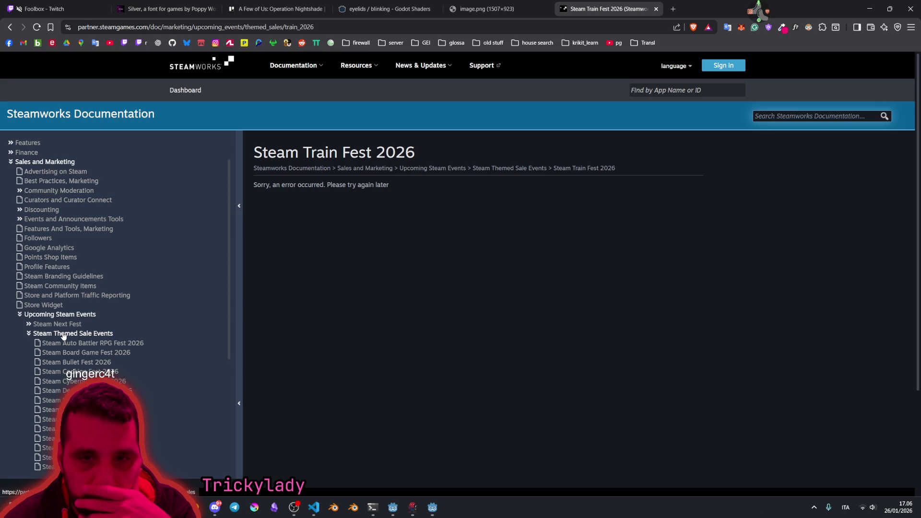
scroll(63, 335, down, 4)
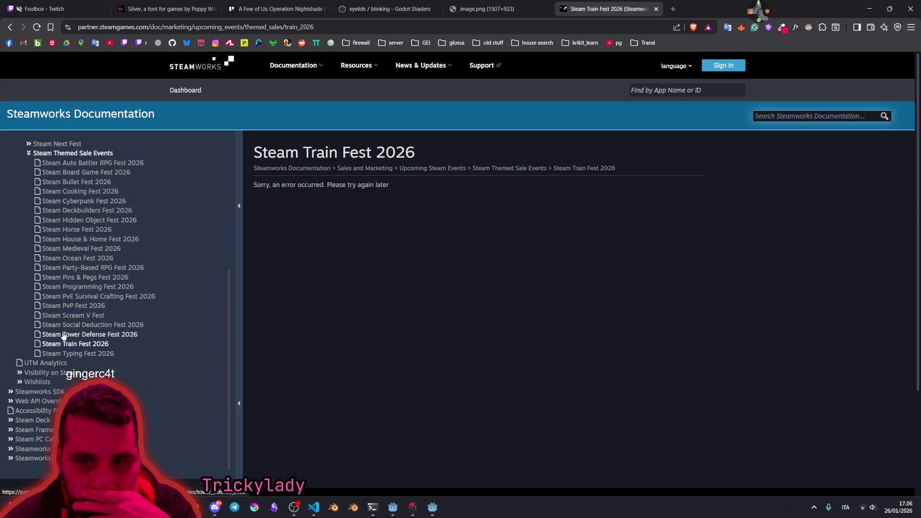
scroll(63, 336, up, 5)
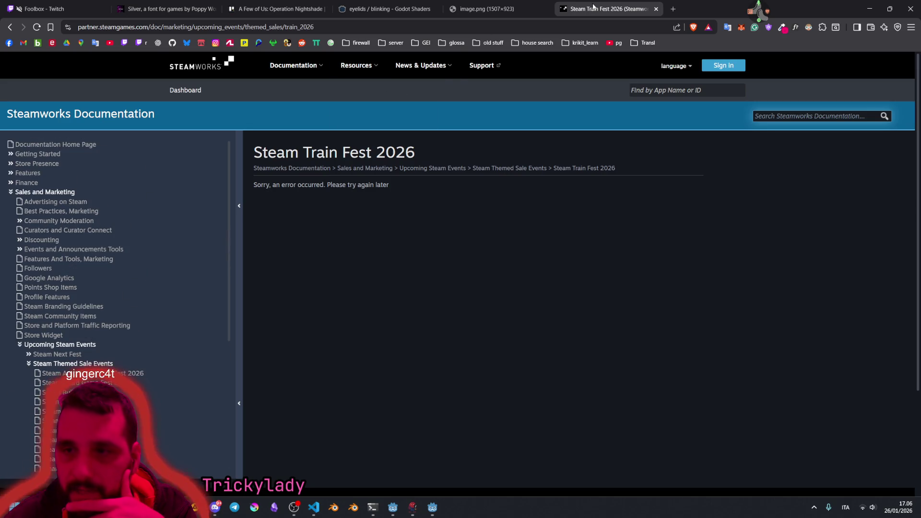
middle_click(593, 6)
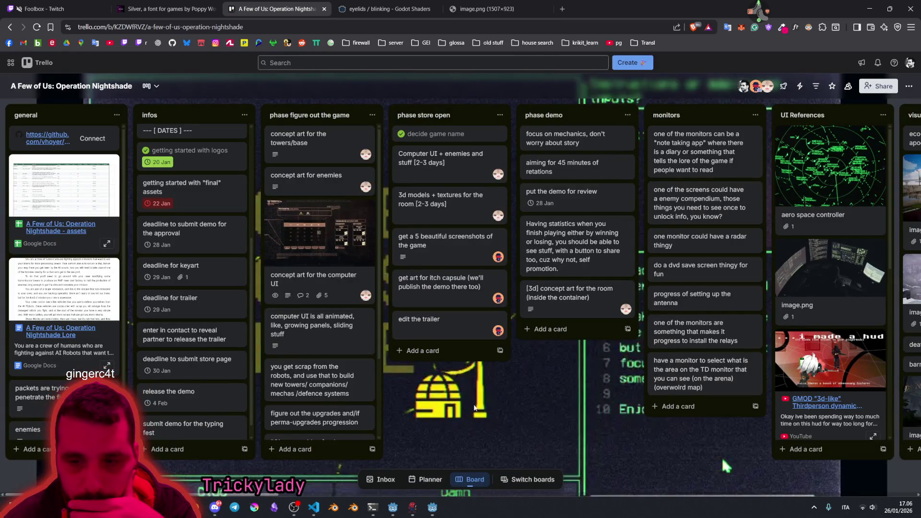
Step: Scroll the Trello board sideways to reveal the visual references and out of scope lists
scroll(551, 398, right, 5)
scroll(561, 384, left, 5)
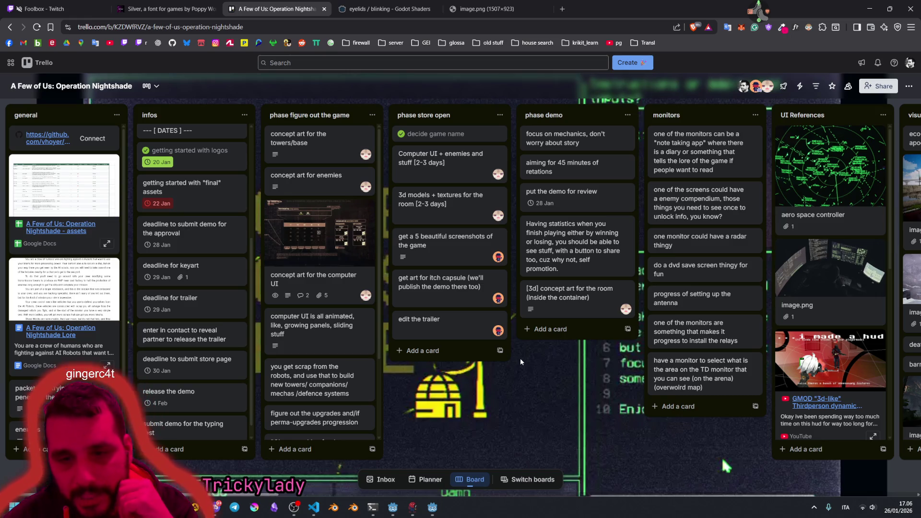
scroll(183, 379, down, 1)
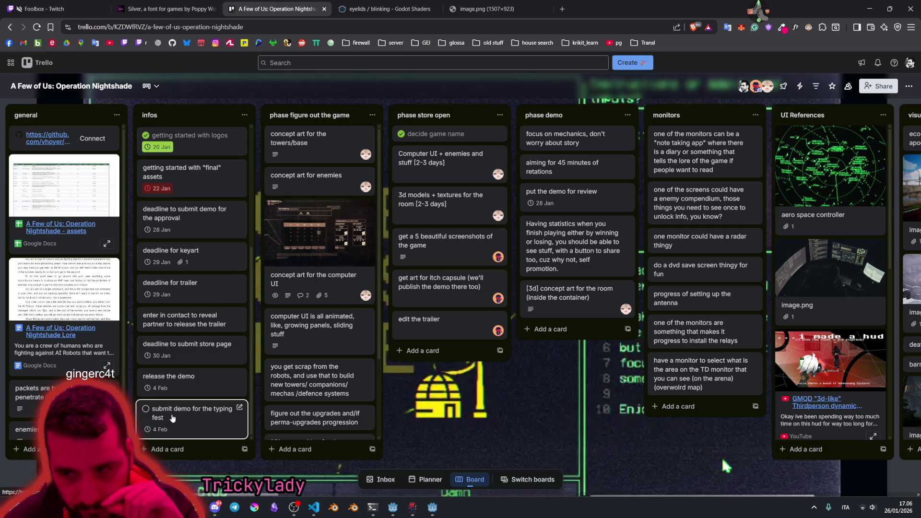
drag(548, 371, 342, 372)
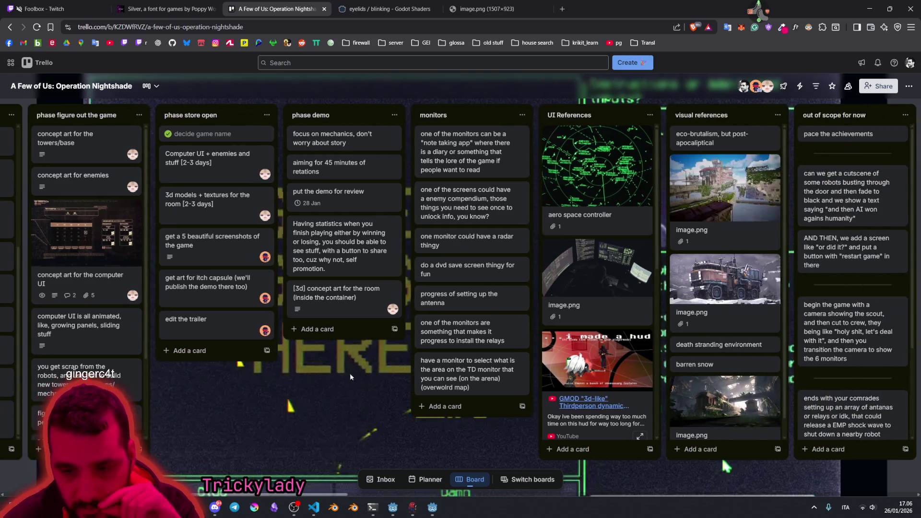
Step: Switch back to the Godot editor from the taskbar
mouse_move(437, 502)
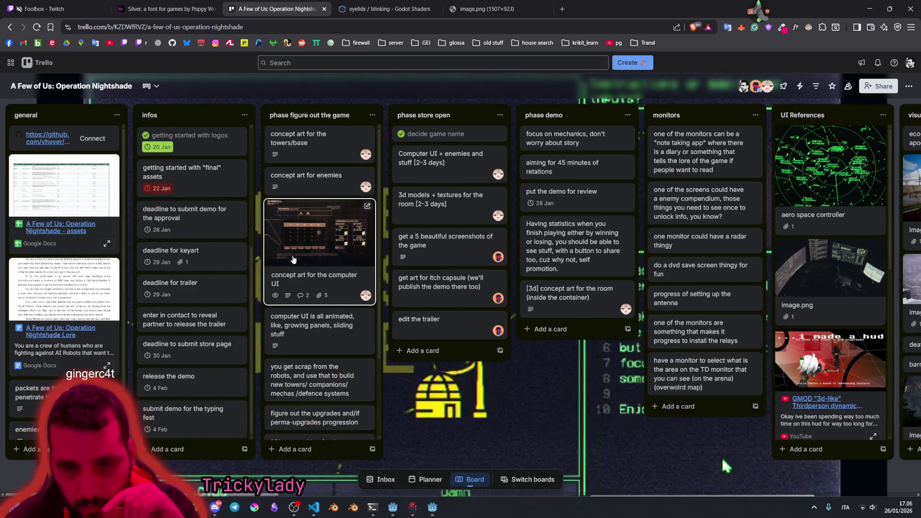
mouse_move(431, 508)
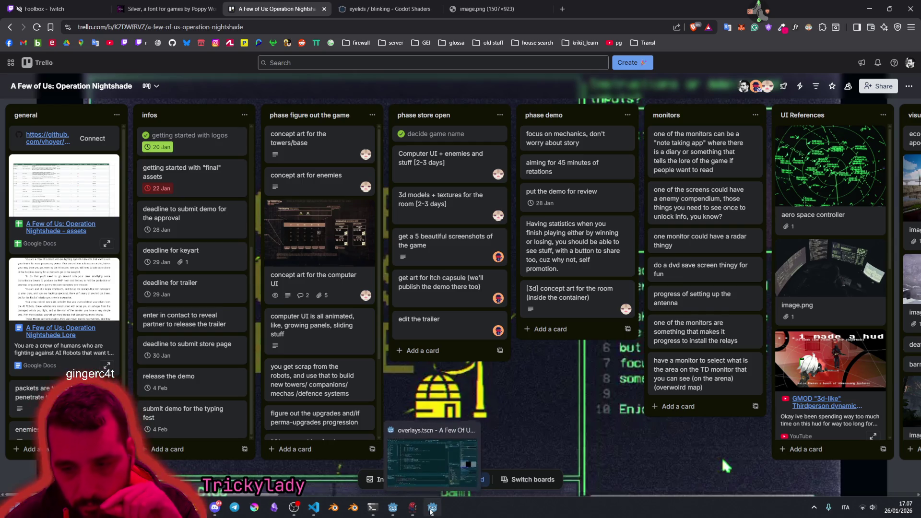
mouse_move(392, 512)
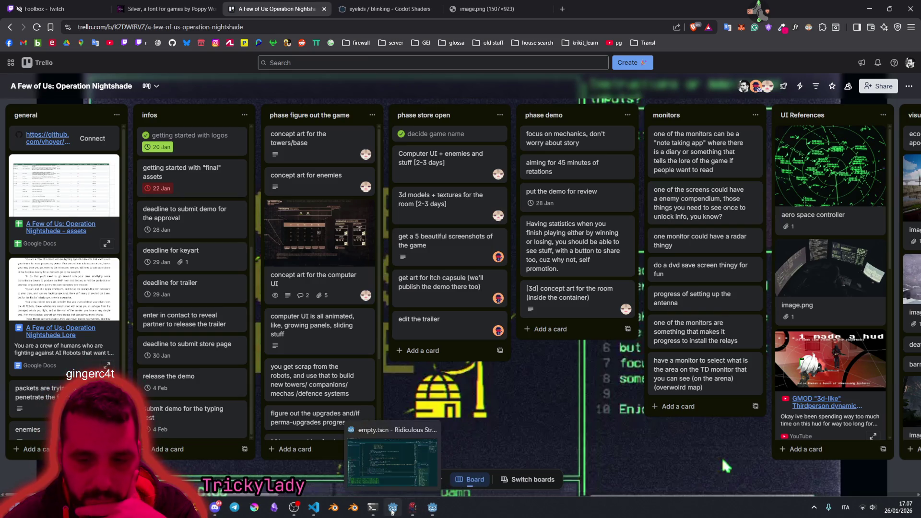
click(431, 507)
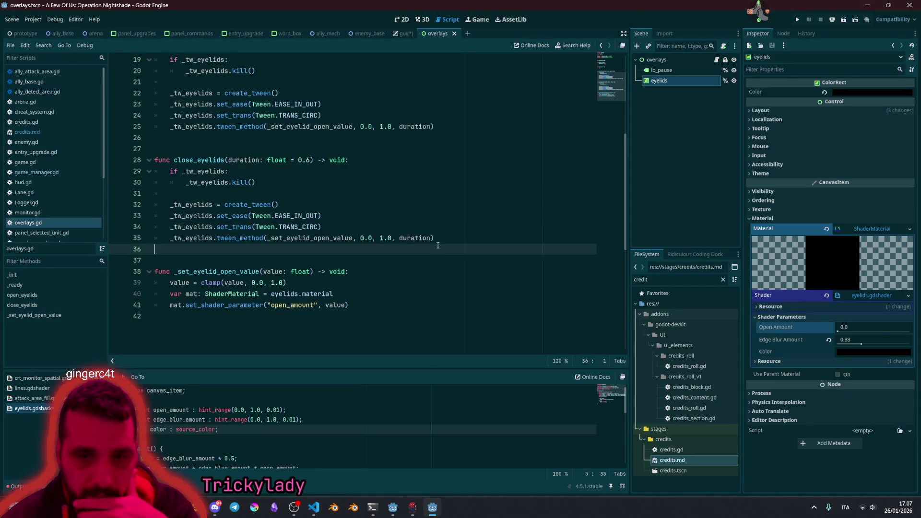
Step: Check close_eyelids' 0.6 default duration, then open game.gd from the Scripts list
click(419, 190)
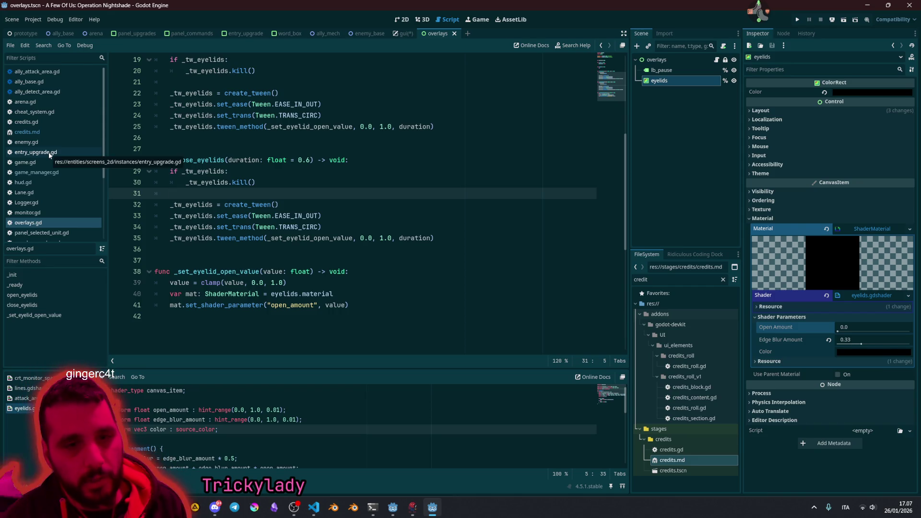
click(298, 160)
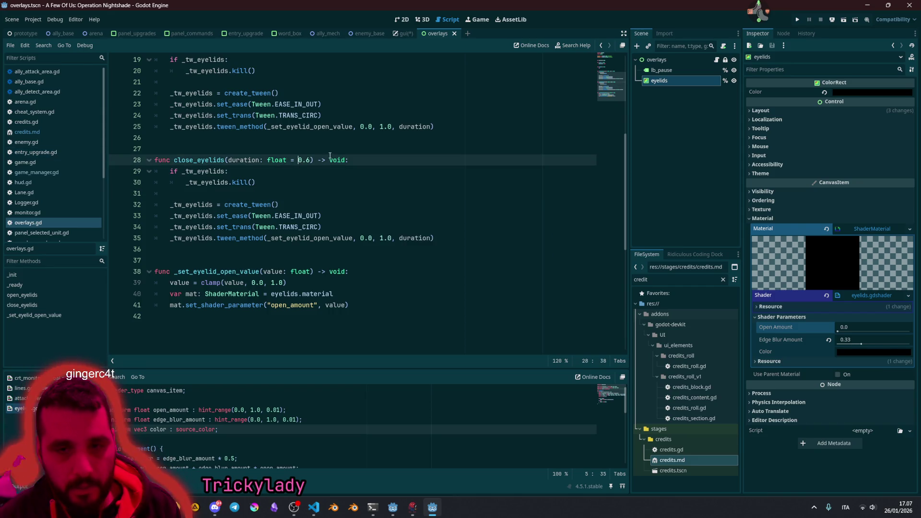
scroll(67, 148, down, 5)
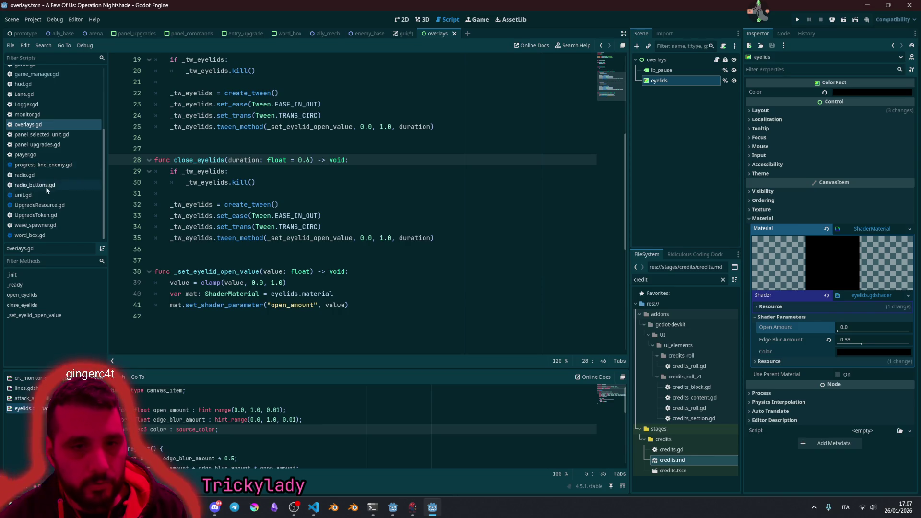
scroll(48, 180, up, 5)
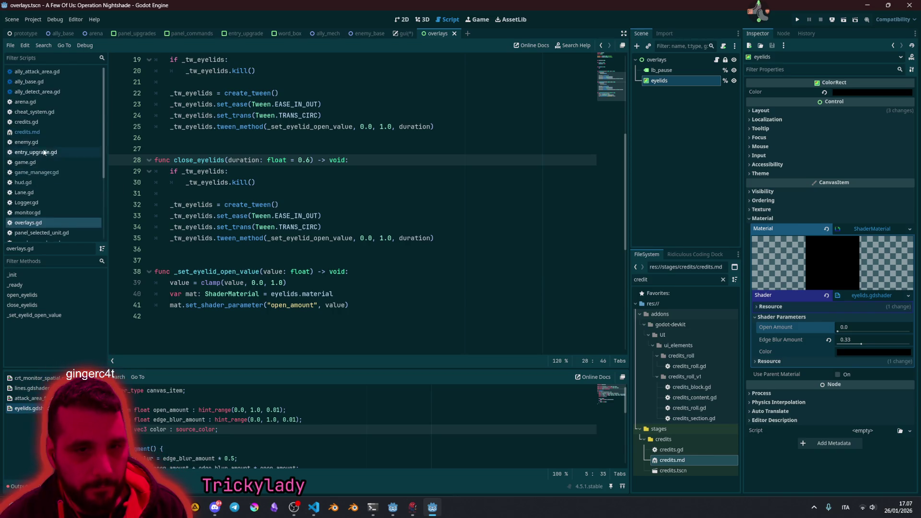
click(37, 163)
scroll(260, 219, down, 3)
Step: Add Mng.overlays.open_eyelids(3.0) after the base_truck signal connection in _ready
click(217, 194)
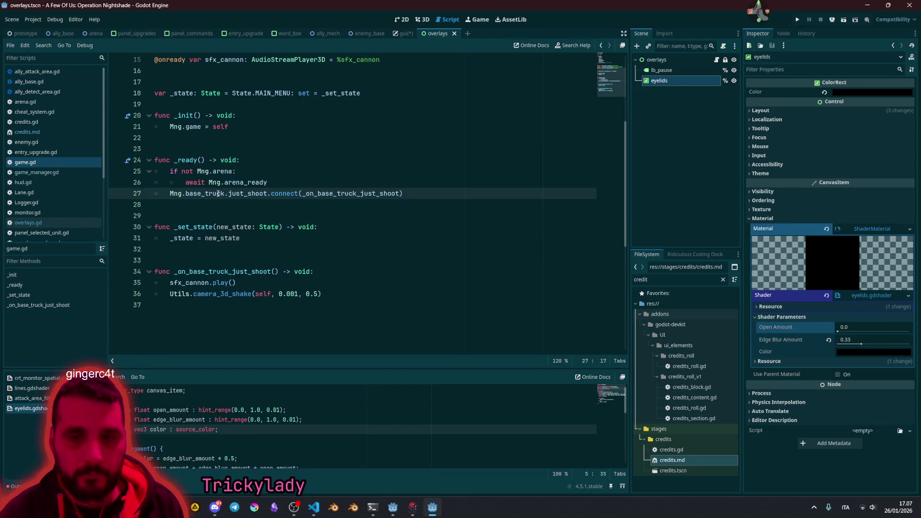
key(End)
key(Return)
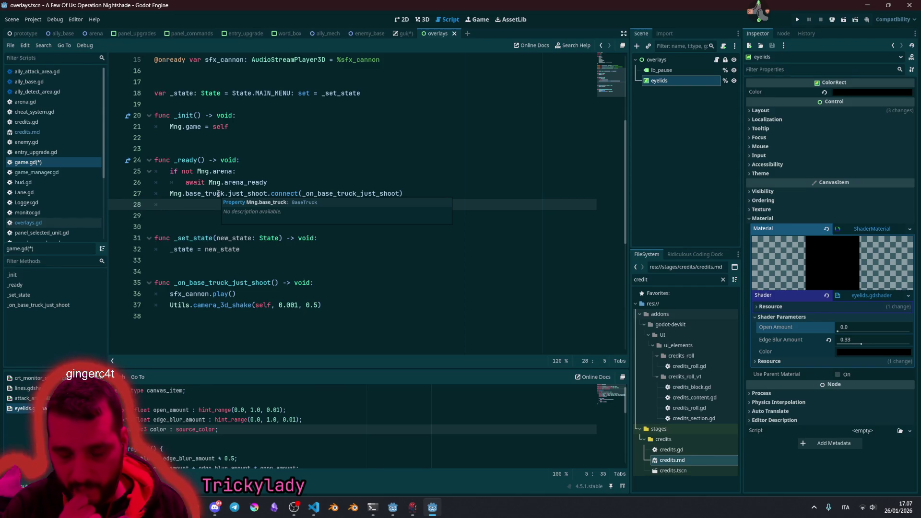
text(Mng)
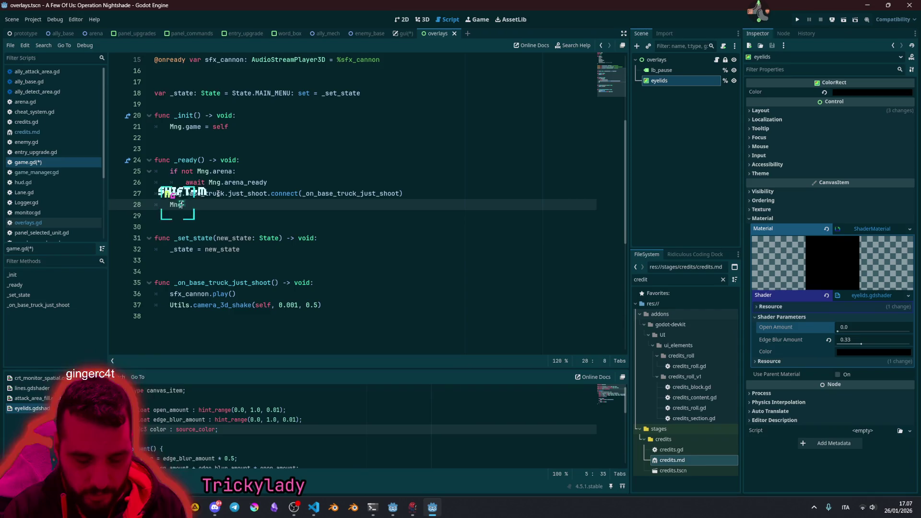
text(.ov)
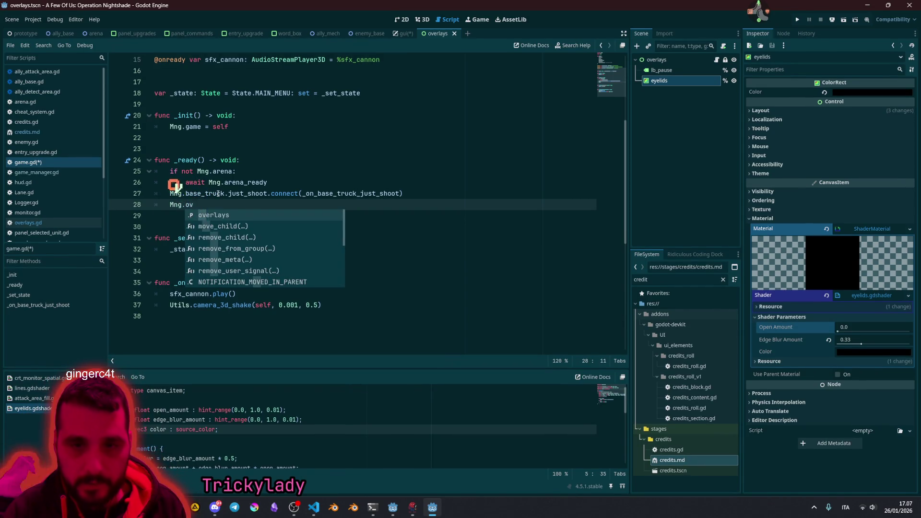
key(Return)
text(.op)
key(Return)
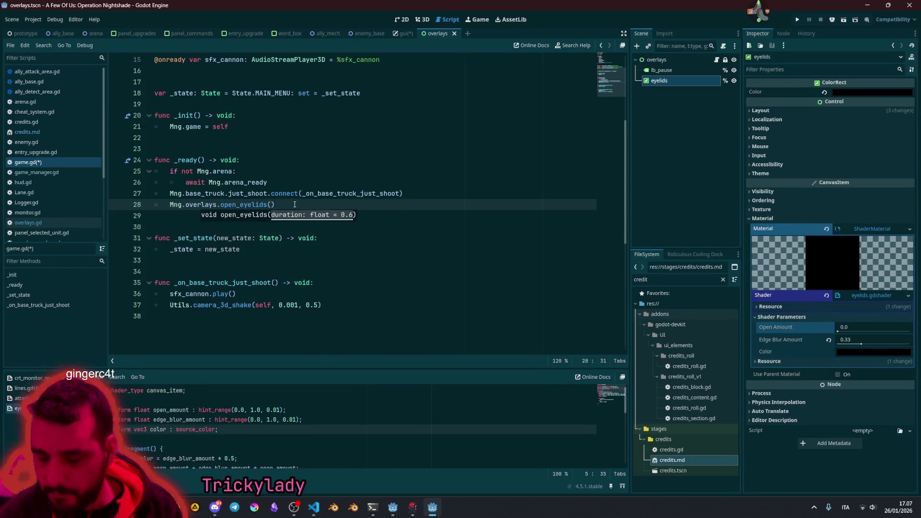
text(3.0))
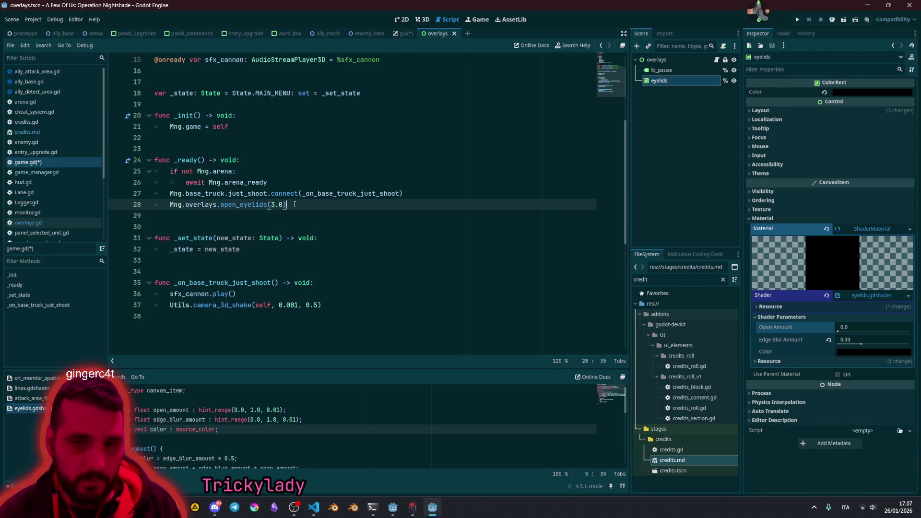
key(Return)
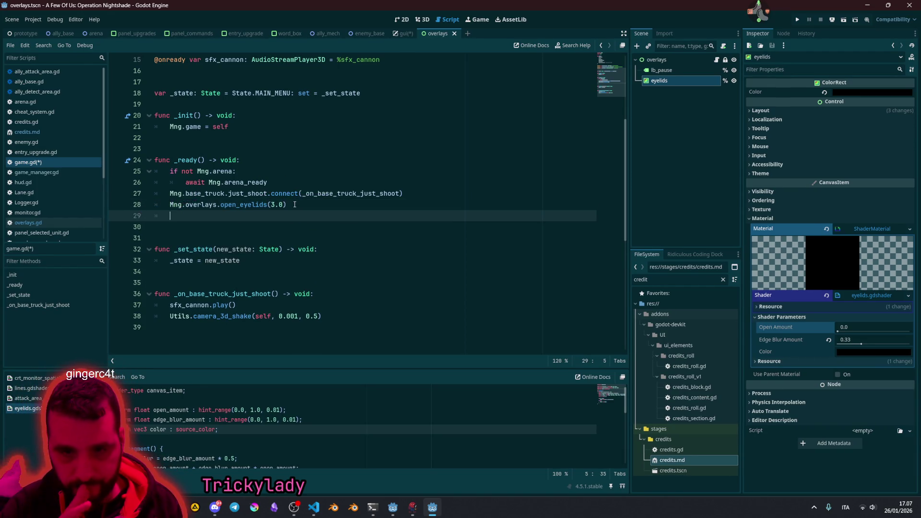
Step: Add a get_tree().create_timer(1.0) call on the next line
text(get_tre)
key(Return)
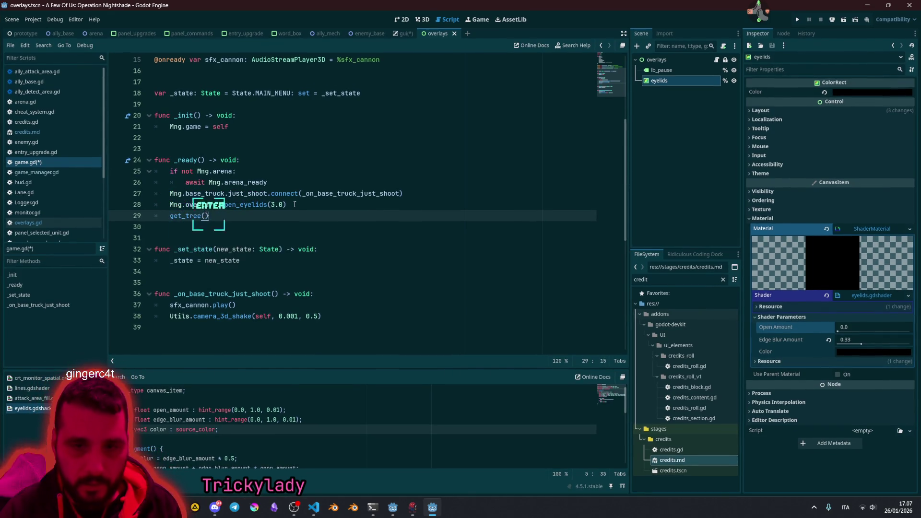
text(.awa)
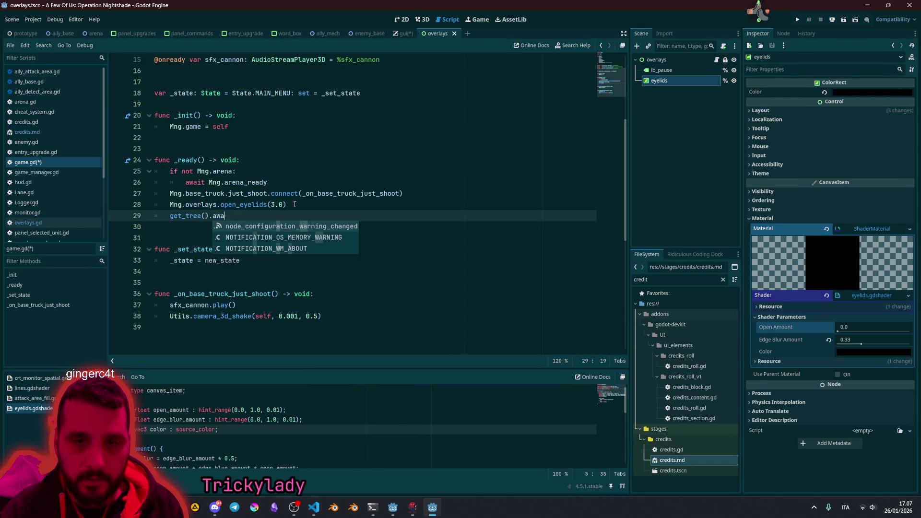
key(ctrl+BackSpace)
text(cre)
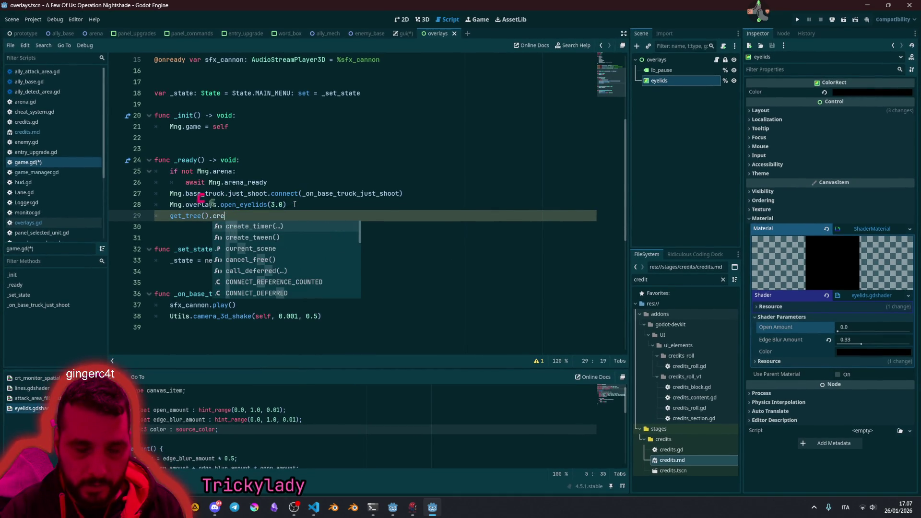
key(Return)
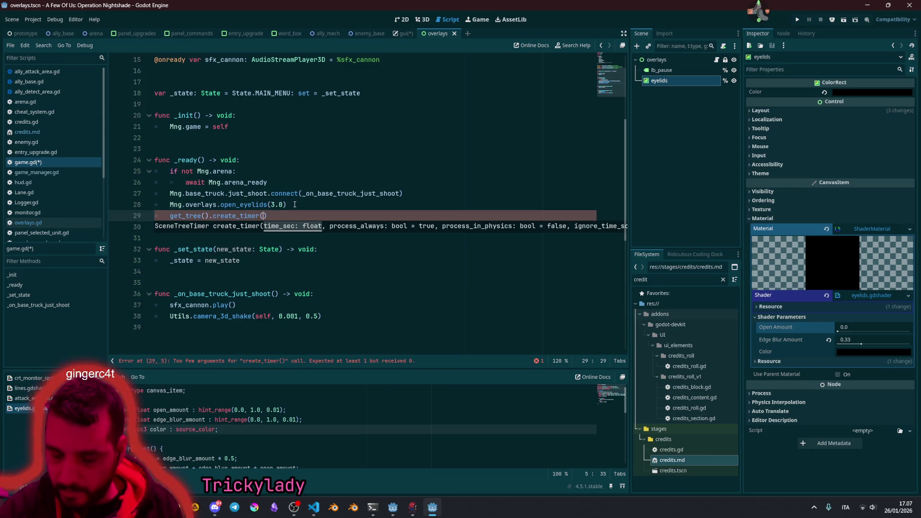
text(2.0)
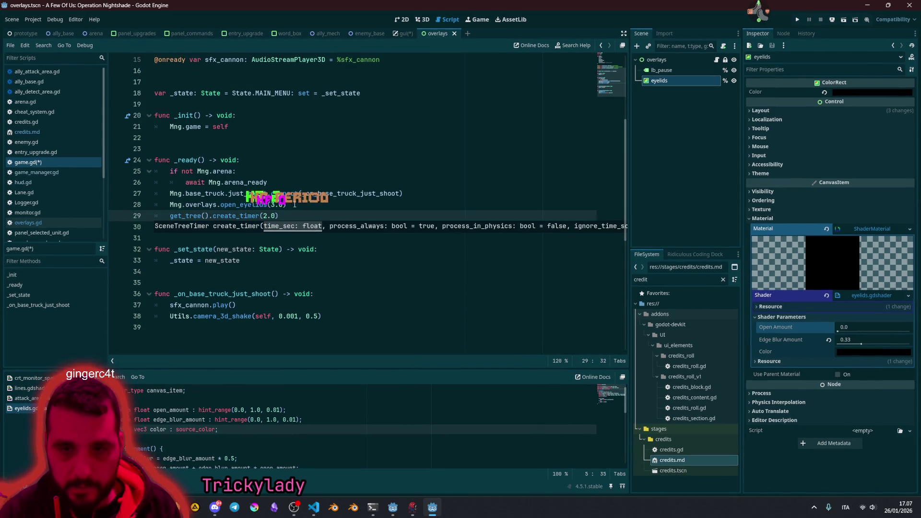
text(1)
key(End)
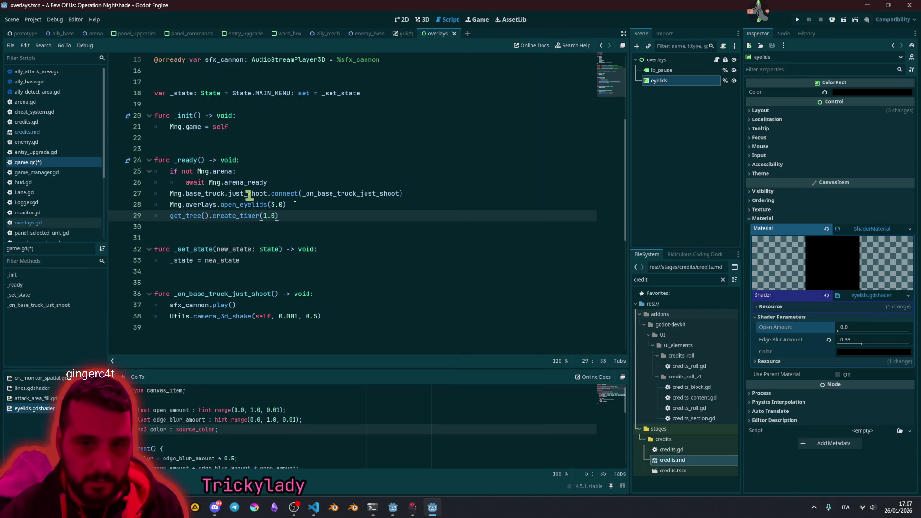
Step: Complete the line as 'await get_tree().create_timer(1.0).timeout'
click(273, 205)
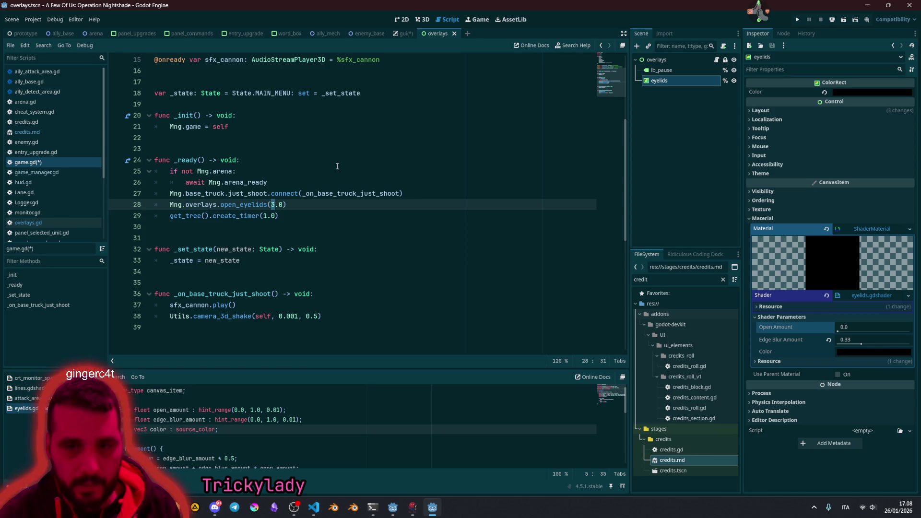
key(Down)
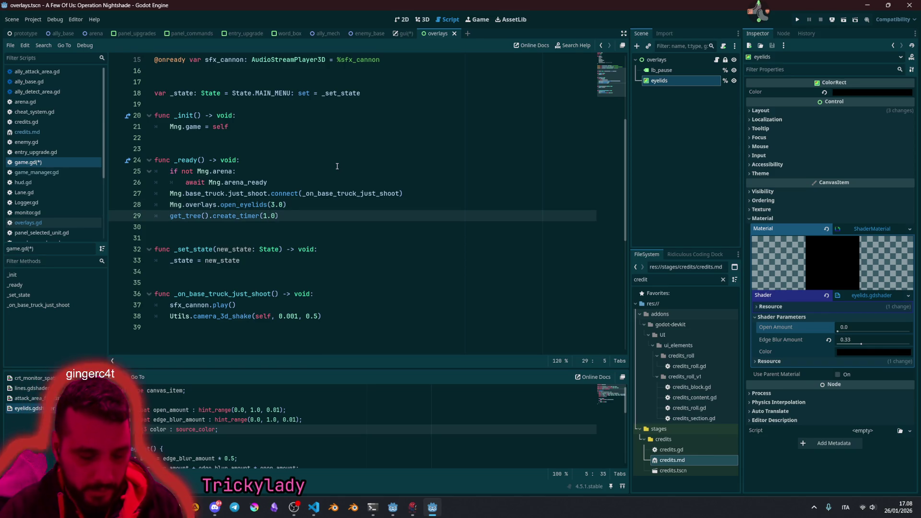
key(Left)
text(awai)
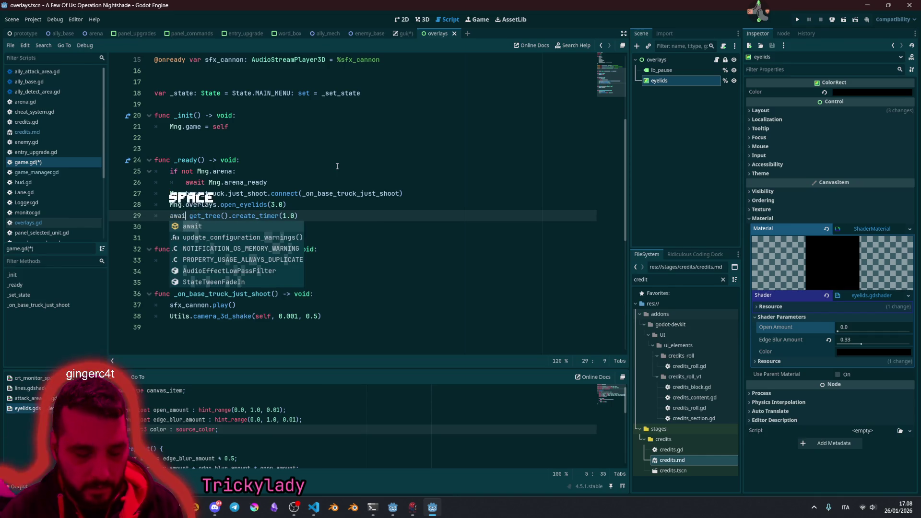
text(t)
key(End)
text(.)
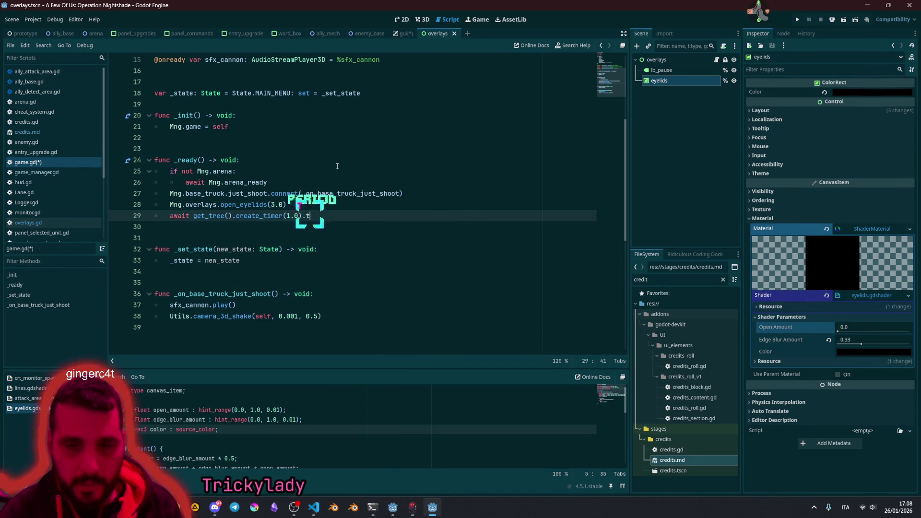
key(Return)
Step: Duplicate the wait line and put a Mng.overlays.close_eyelids() call between the two waits
key(ctrl+shift+d)
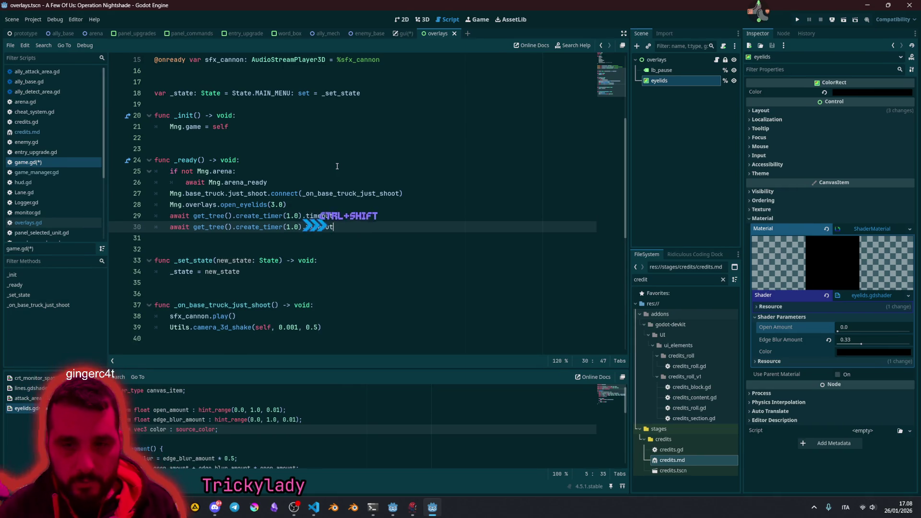
key(alt+Down)
key(alt+Up)
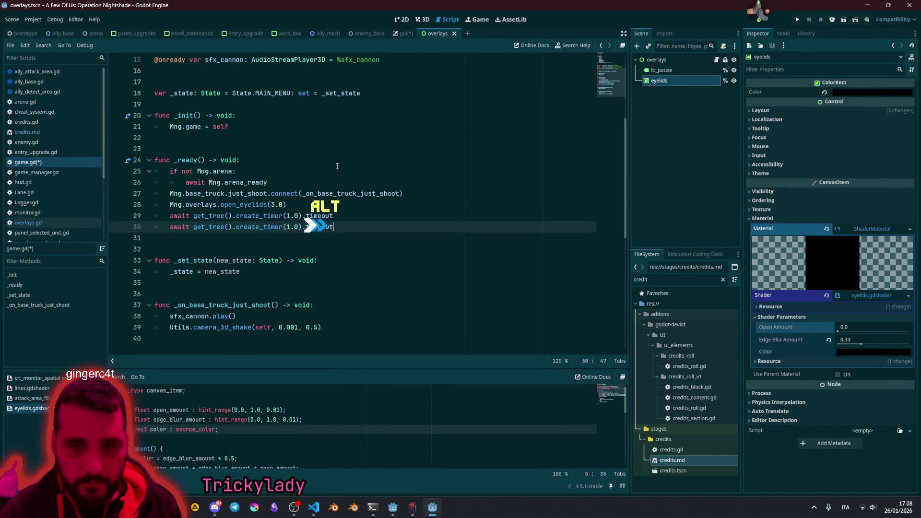
key(Up)
key(Up)
key(ctrl+shift+d)
key(alt+Down)
key(Left)
key(Left)
key(Left)
key(ctrl+shift+Left)
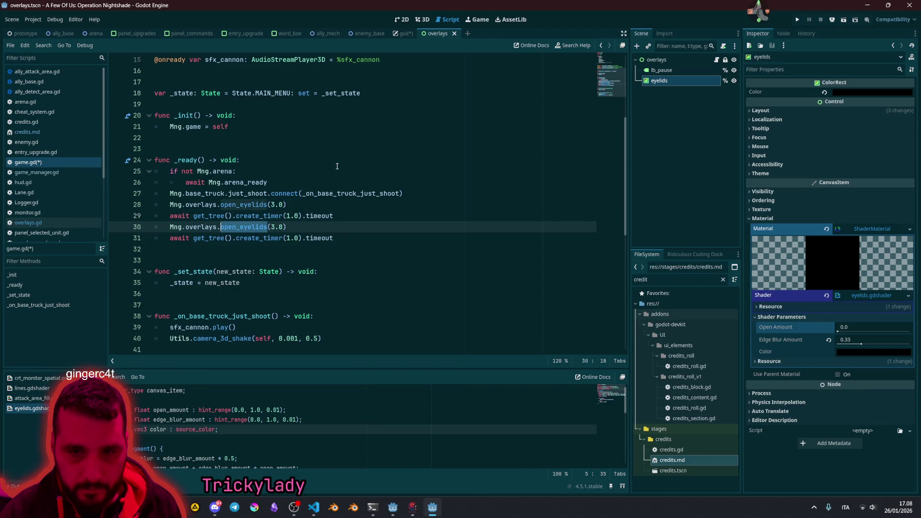
text(clos)
key(Return)
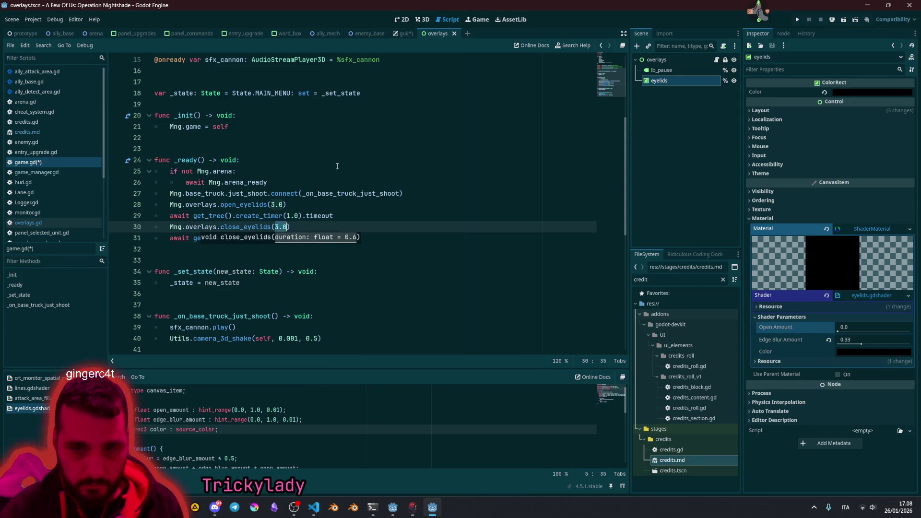
key(BackSpace)
key(Up)
key(Up)
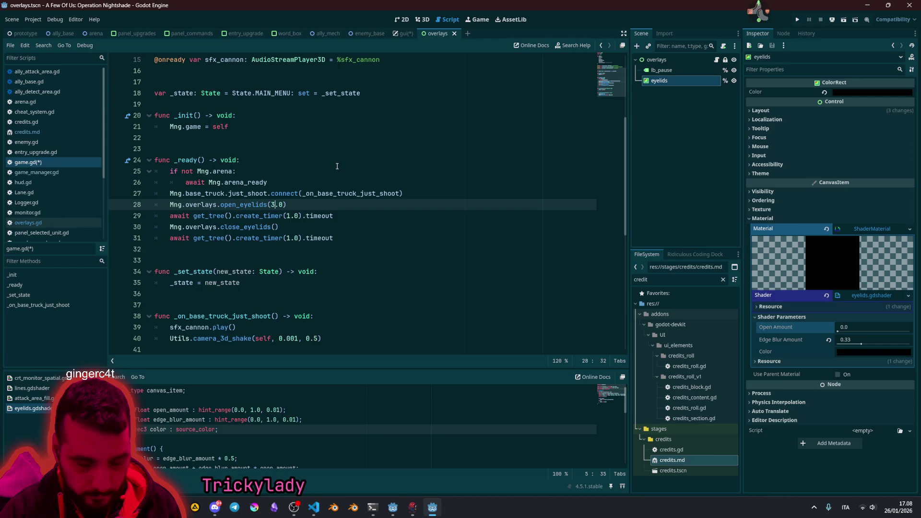
Step: Append a final Mng.overlays.open_eyelids() call and run the game with F5
key(ctrl+shift+d)
key(alt+Down)
key(alt+Down)
key(alt+Down)
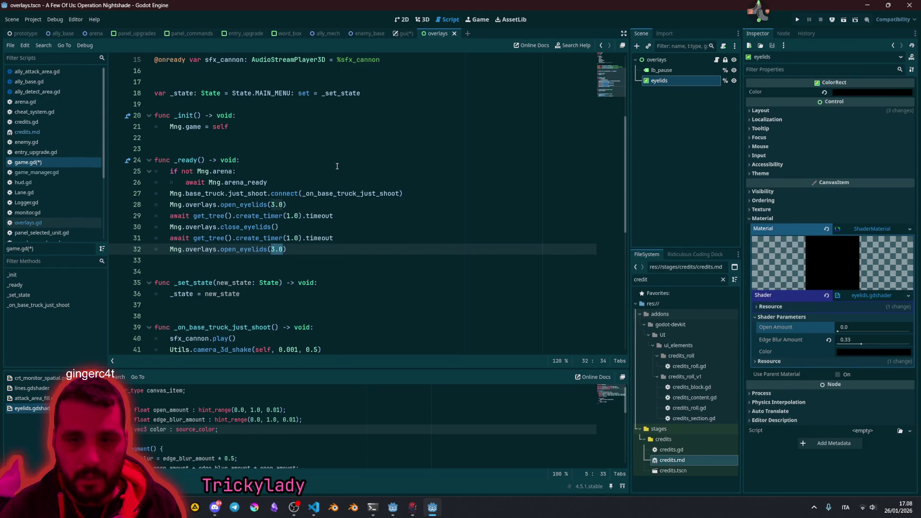
key(BackSpace)
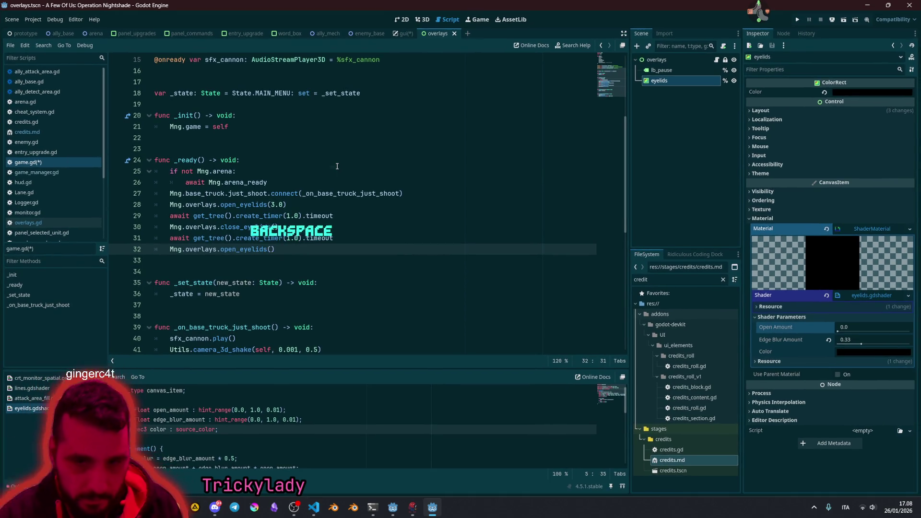
click(337, 166)
click(287, 216)
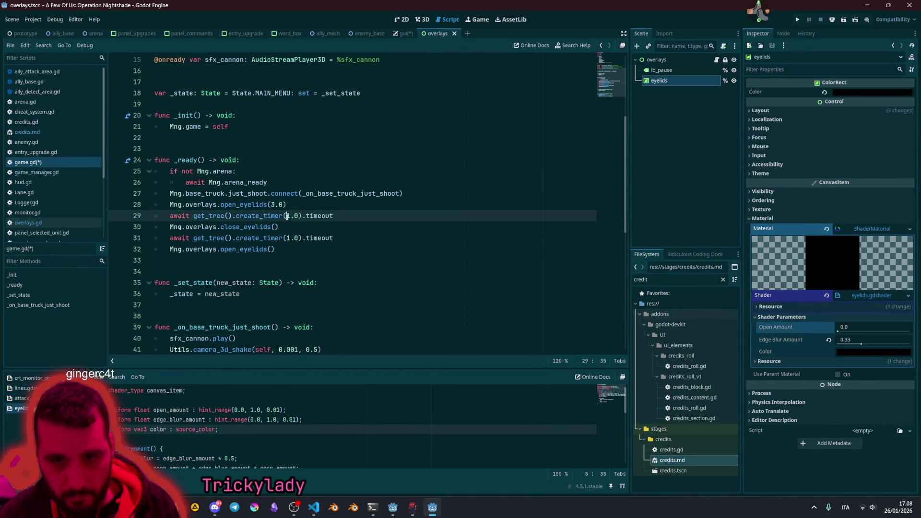
click(312, 229)
key(F5)
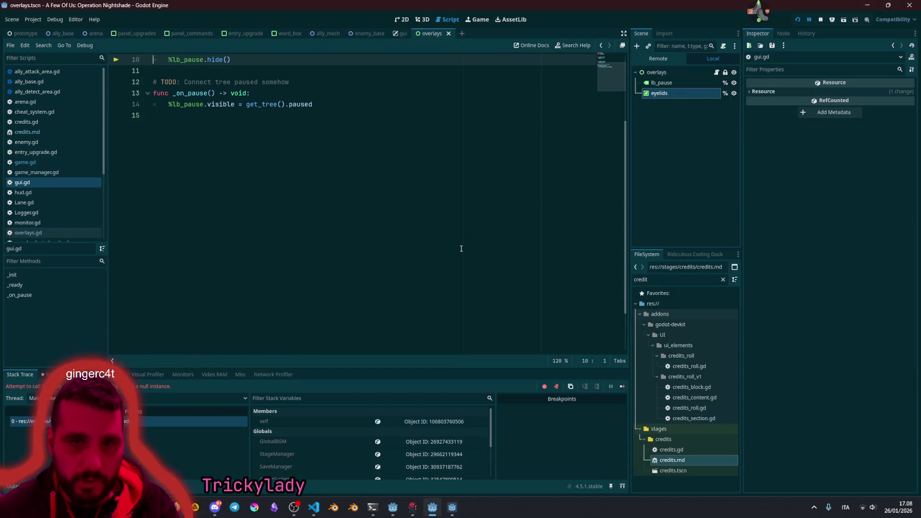
Step: Cut the _ready and _on_pause functions (lines 9–14) out of gui.gd
click(342, 123)
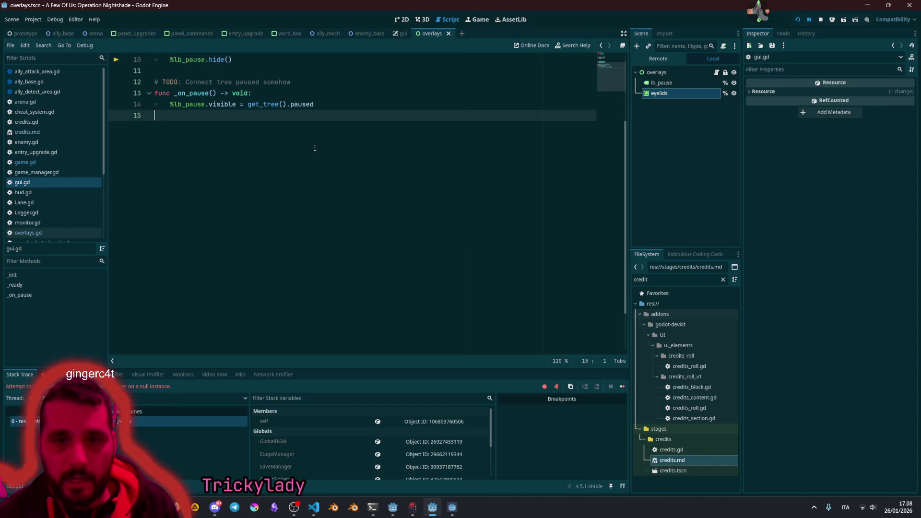
scroll(314, 148, up, 3)
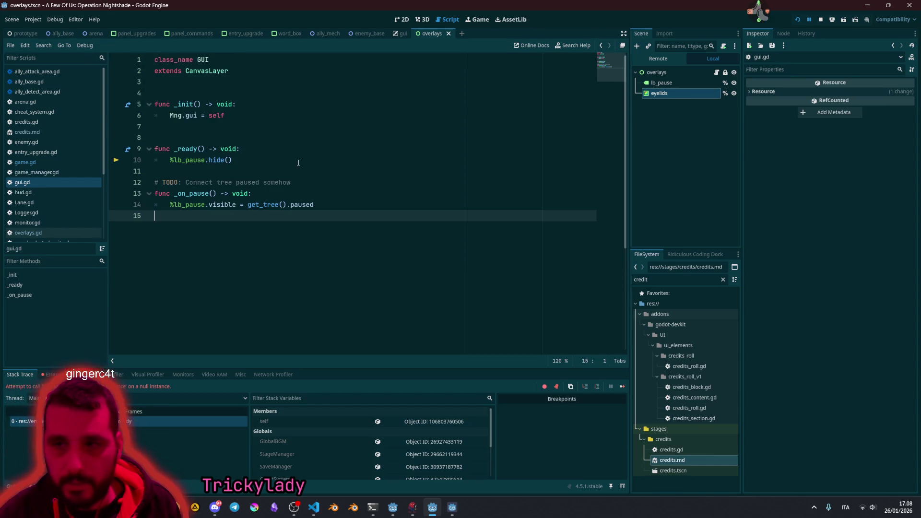
click(290, 157)
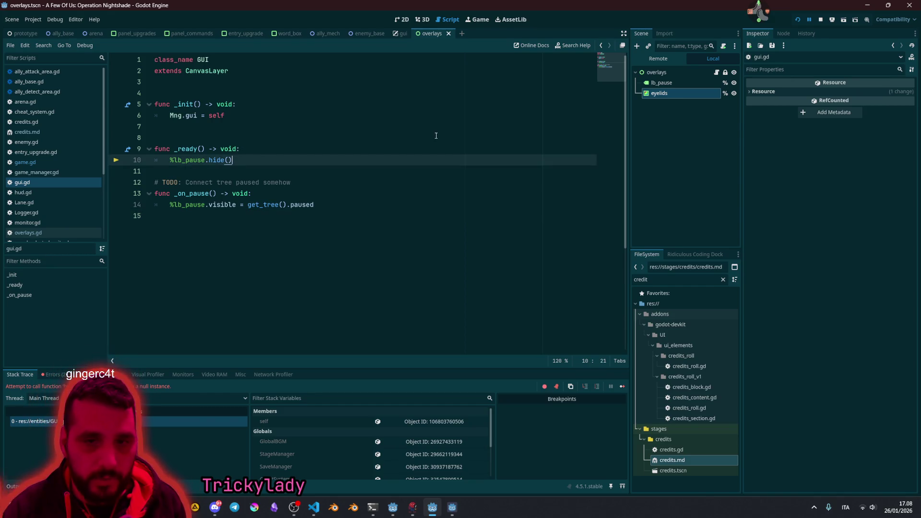
key(Down)
key(Down)
key(Down)
key(shift+Up)
key(shift+Up)
key(shift+Up)
key(shift+Home)
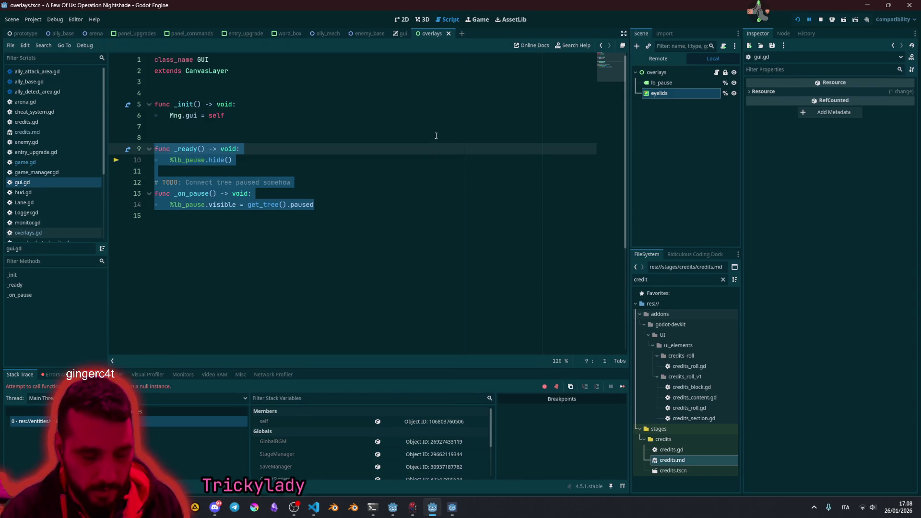
key(BackSpace)
key(BackSpace)
key(BackSpace)
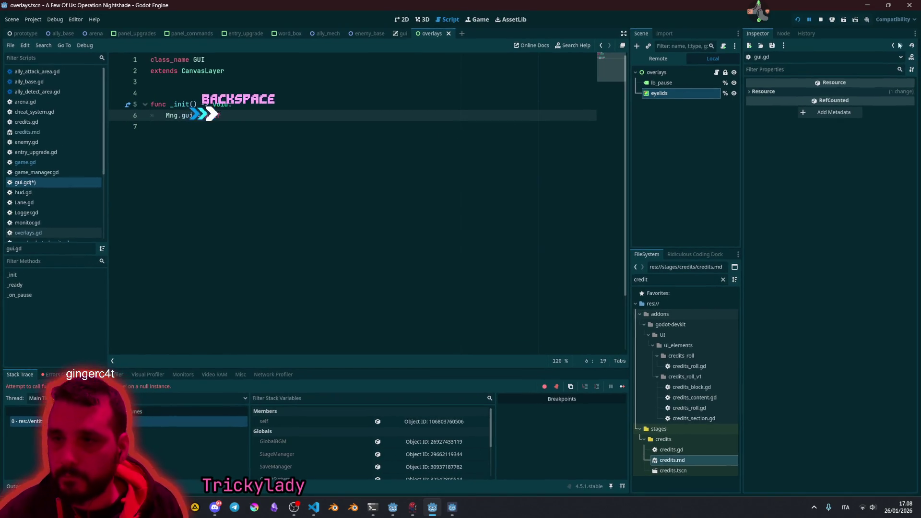
Step: Paste the _ready and _on_pause functions into overlays.gd below _init
click(717, 72)
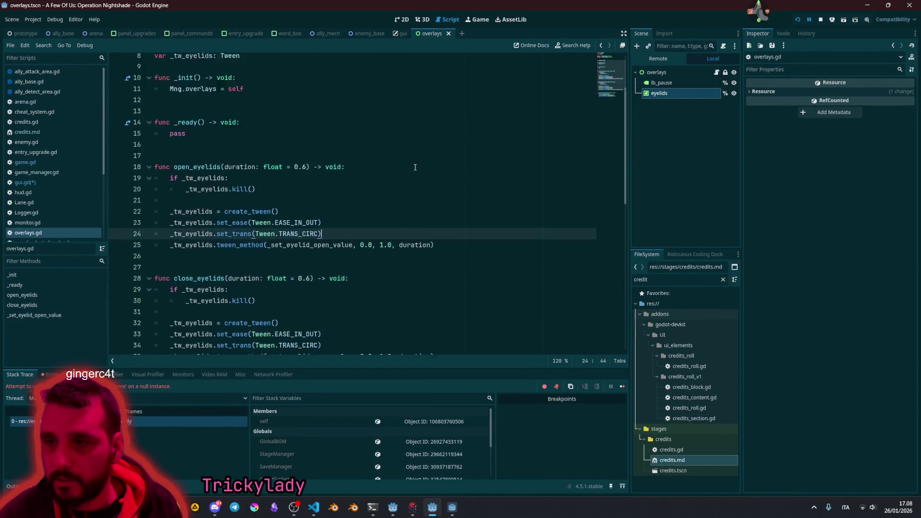
scroll(415, 168, up, 3)
click(315, 193)
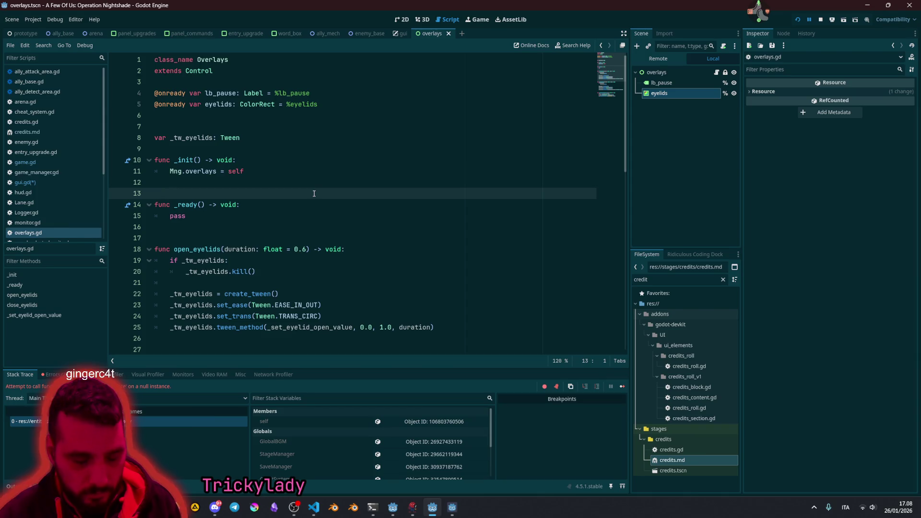
text(func _ready() -> void: 	%lb_pause.hide()  # TODO: Connect tree paused somehow func _on_pause() -> void: 	%lb_pause.visible = get_tree().paused)
key(alt+Up)
key(alt+Up)
key(alt+Up)
key(alt+Down)
key(alt+Down)
key(alt+Down)
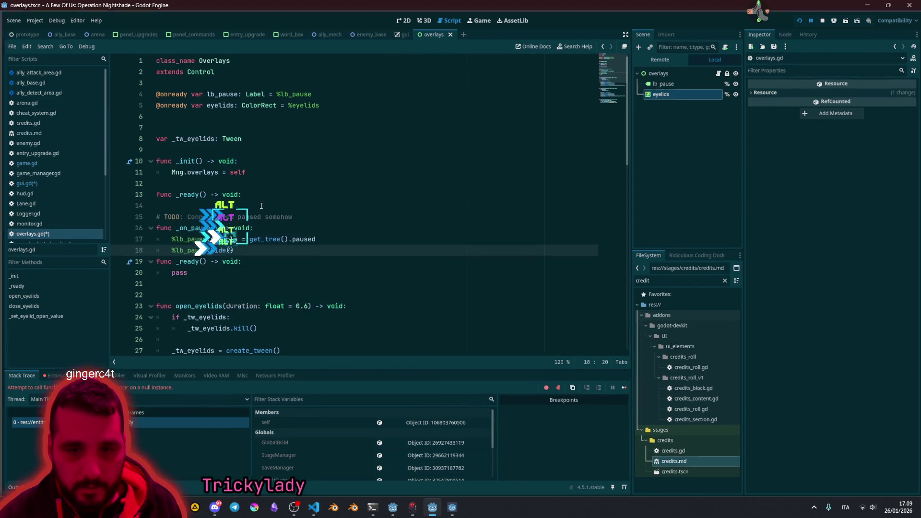
Step: Move the lb_pause hide line into the existing _ready, dropping the % prefix and pass line
key(alt+Down)
key(alt+Down)
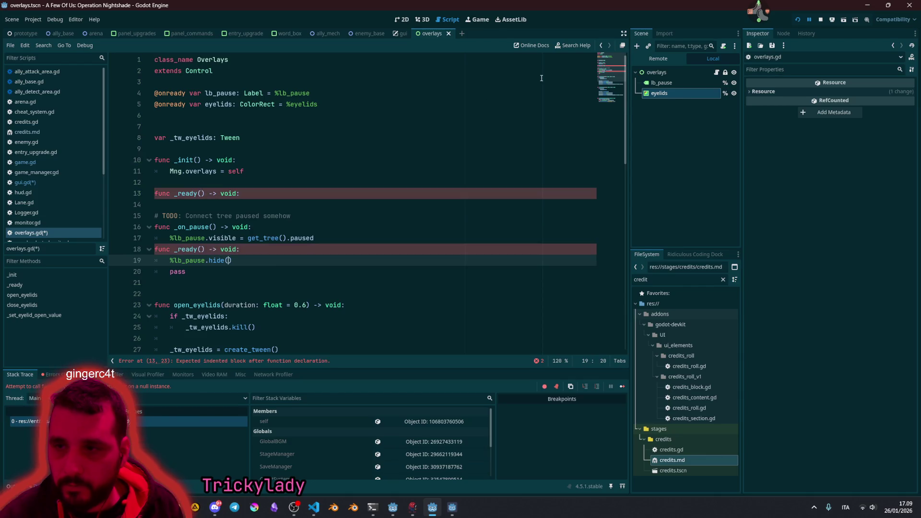
key(BackSpace)
key(Down)
key(End)
key(BackSpace)
key(BackSpace)
key(BackSpace)
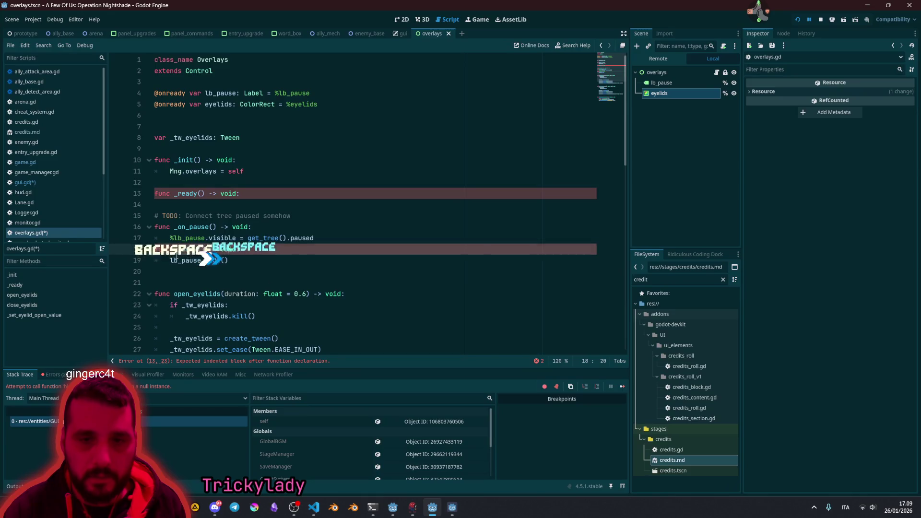
Step: Move the TODO comment and _on_pause block to the file end, separated by blank lines
key(Up)
key(Up)
key(Up)
key(Up)
key(Home)
key(shift+Down)
key(shift+Down)
key(shift+End)
key(alt+Down)
key(alt+Down)
key(alt+Down)
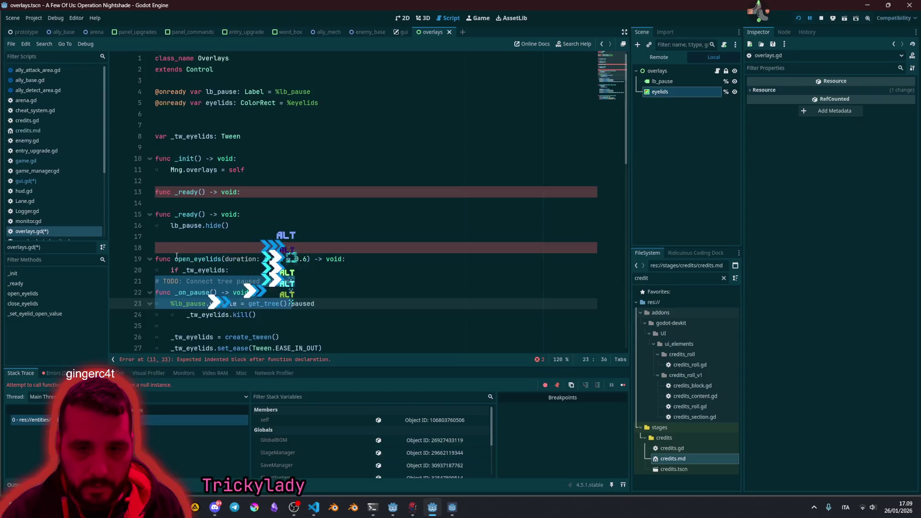
key(alt+Down)
key(alt+Down)
key(alt+Down)
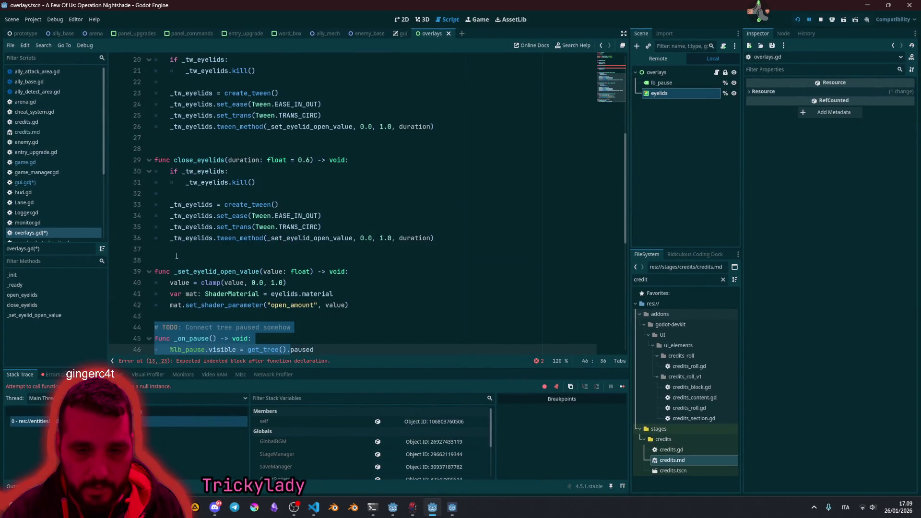
key(Up)
key(Up)
key(Up)
key(Return)
key(Up)
key(Up)
key(Up)
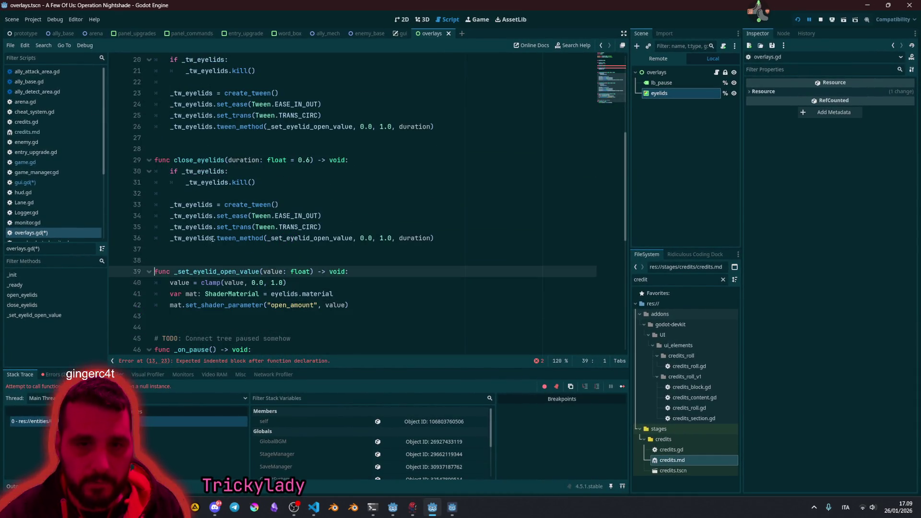
Step: Delete the duplicate _ready declaration, save overlays.gd, and stop the game with F8
scroll(212, 241, up, 7)
click(288, 196)
key(shift+Home)
key(BackSpace)
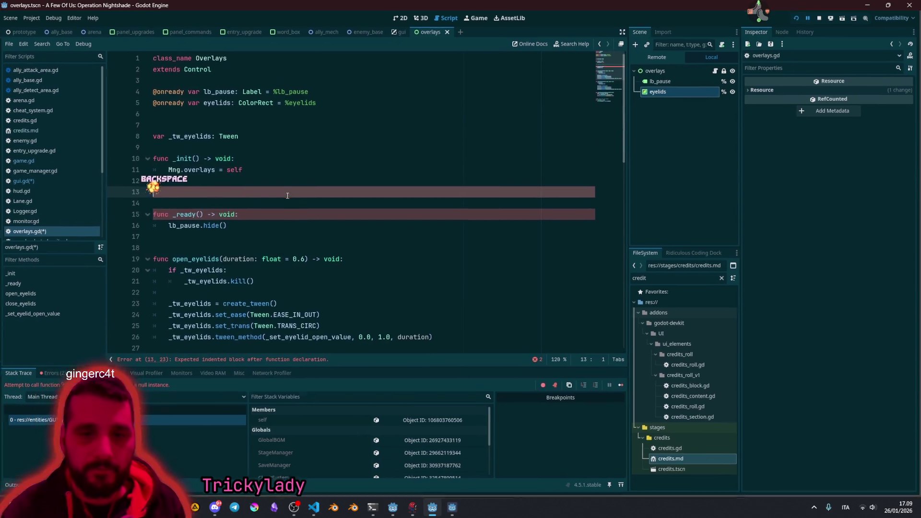
key(BackSpace)
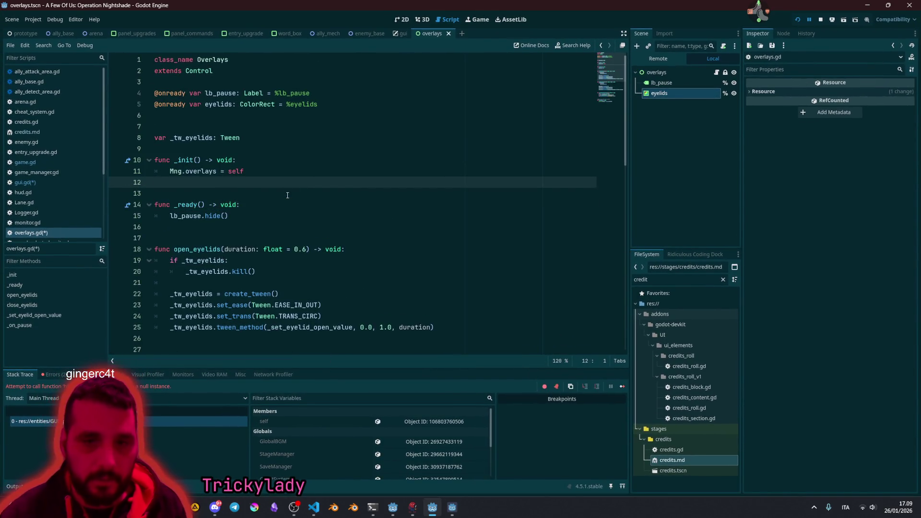
click(379, 150)
key(ctrl+s)
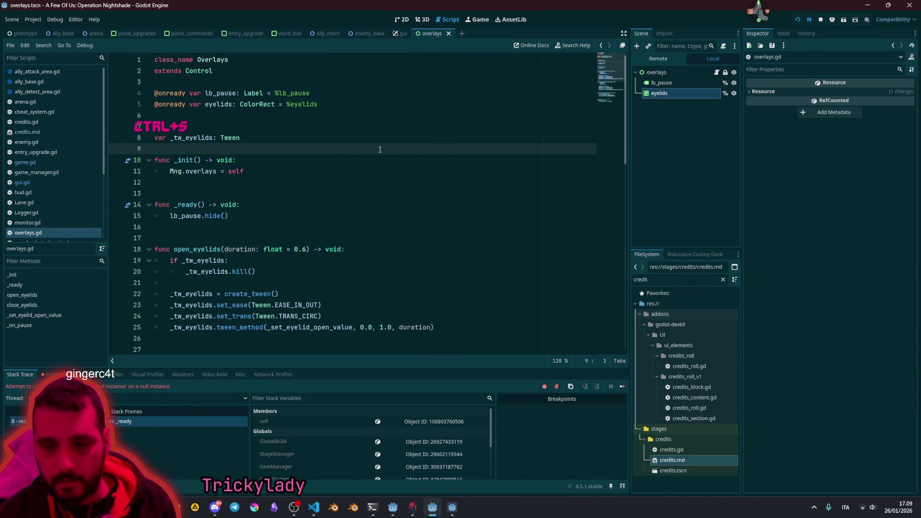
key(F8)
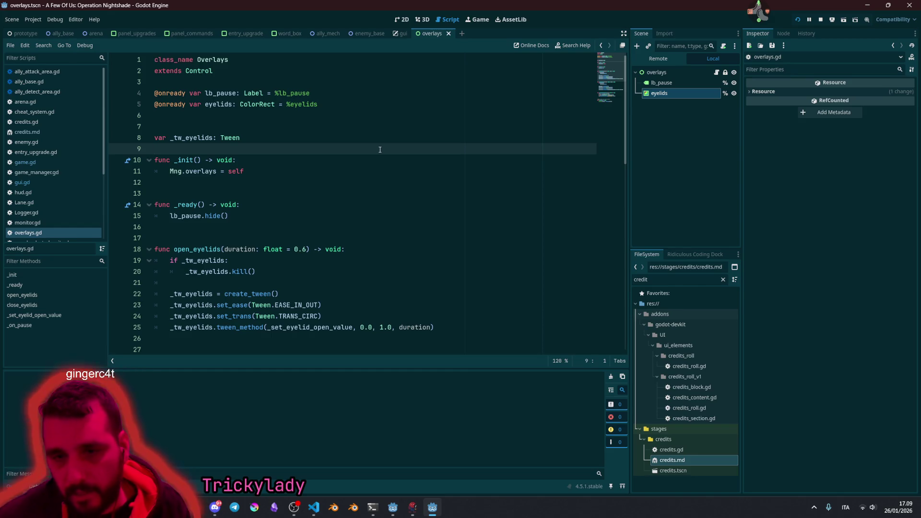
key(F5)
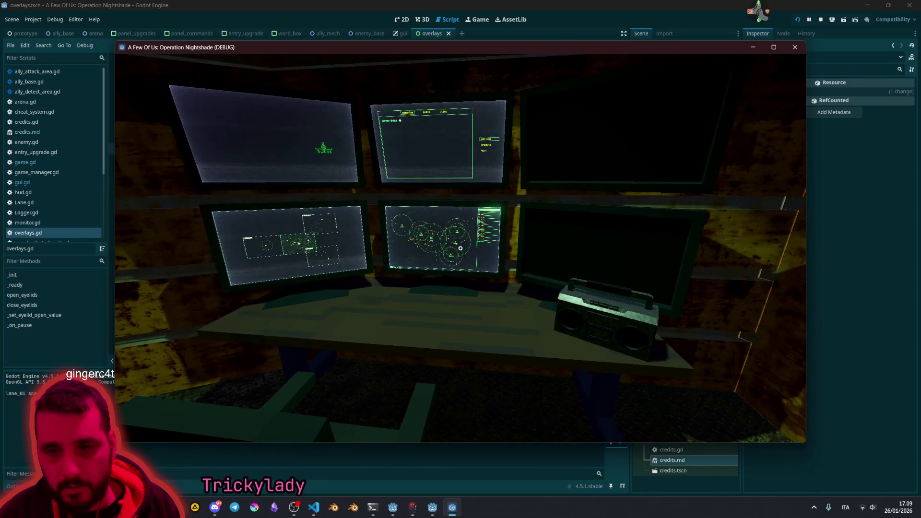
key(F8)
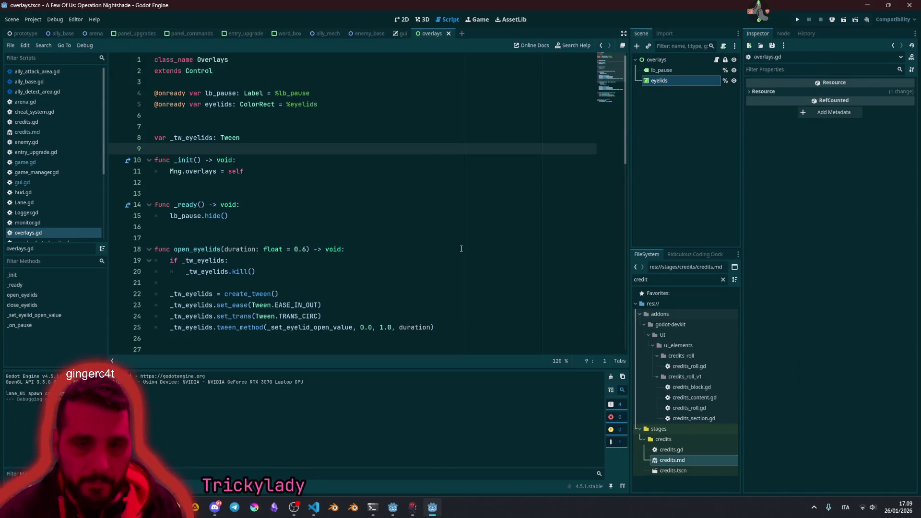
Step: Change close_eyelids' tween_method arguments in overlays.gd to 1.0, 0.0
click(405, 223)
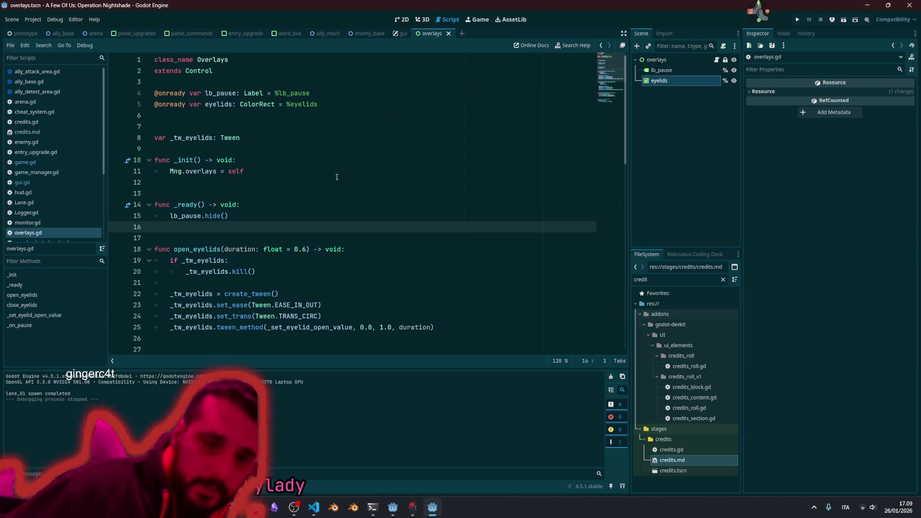
scroll(336, 173, down, 5)
scroll(329, 165, down, 1)
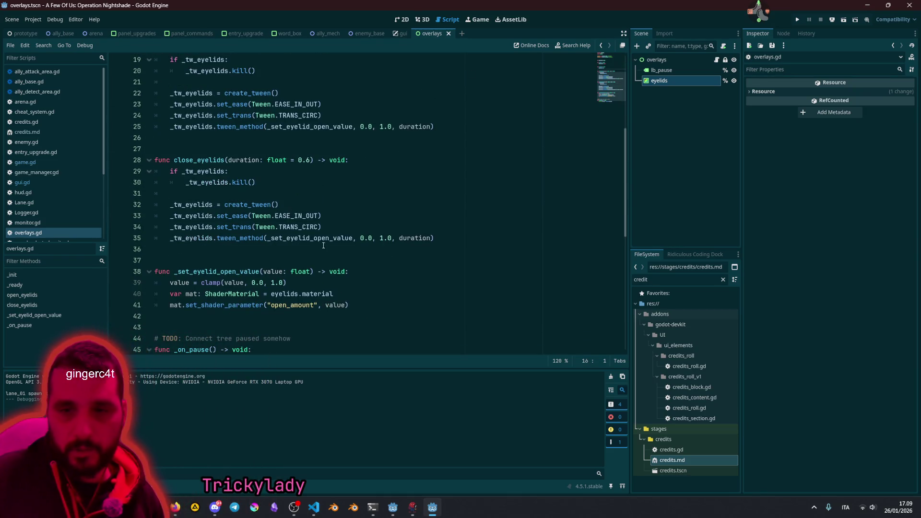
click(360, 238)
text(1.0,)
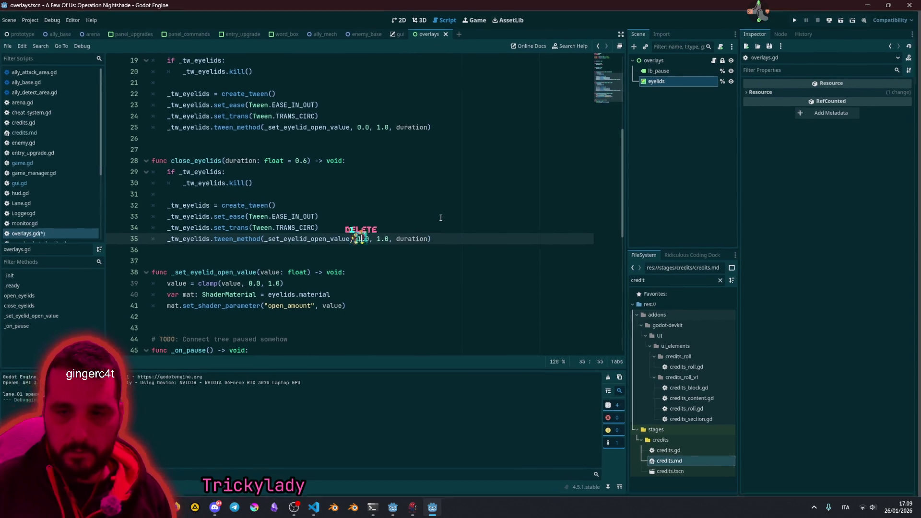
key(Right)
key(Right)
key(Right)
key(Delete)
key(Delete)
key(Delete)
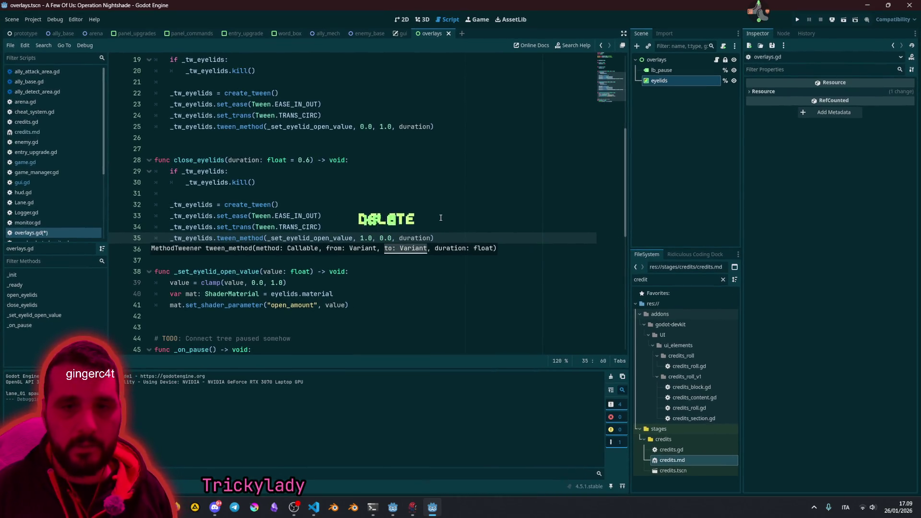
click(428, 204)
Step: Save and test-run the game, then close the game window
key(ctrl+s)
click(357, 177)
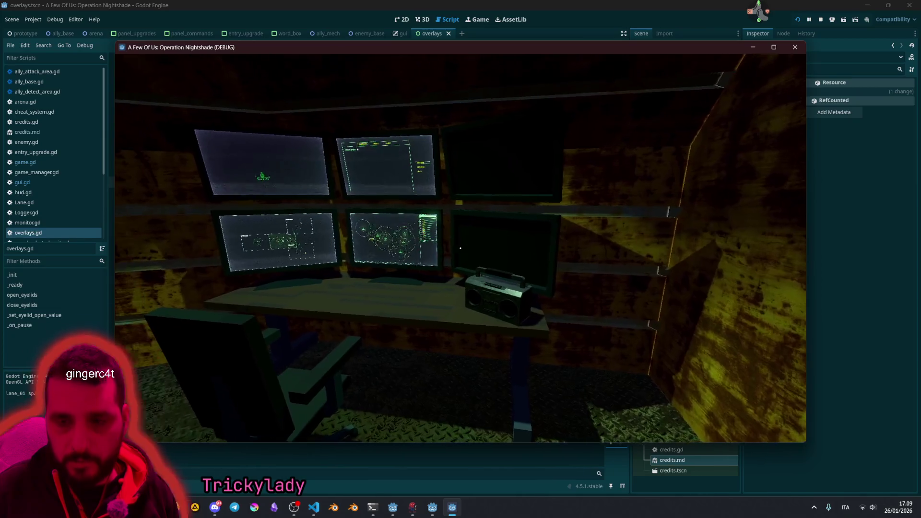
key(F8)
click(351, 221)
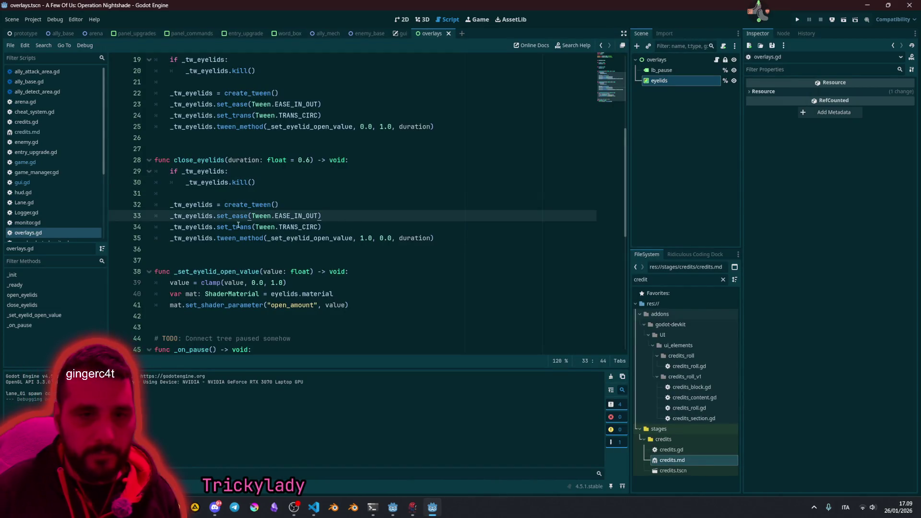
Step: Open game.gd and add a blank line above open_eyelids(3.0)
scroll(48, 192, down, 5)
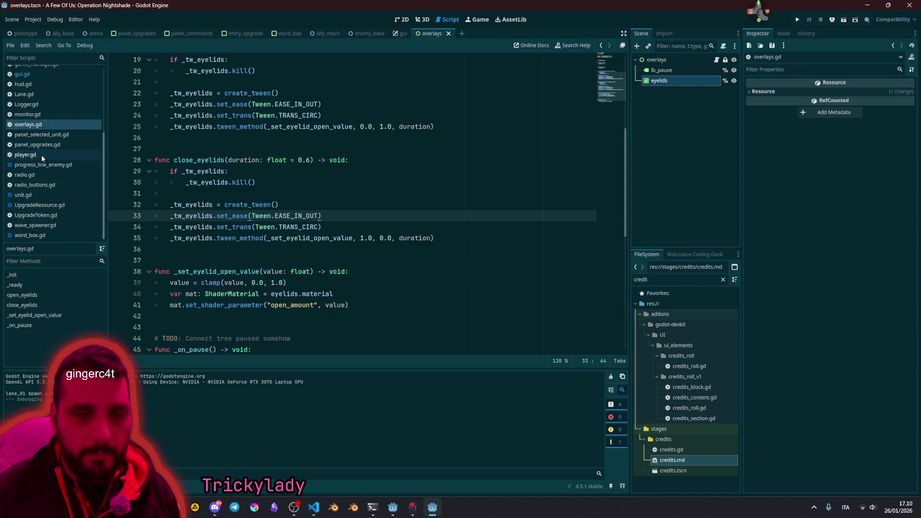
scroll(41, 140, up, 5)
click(53, 163)
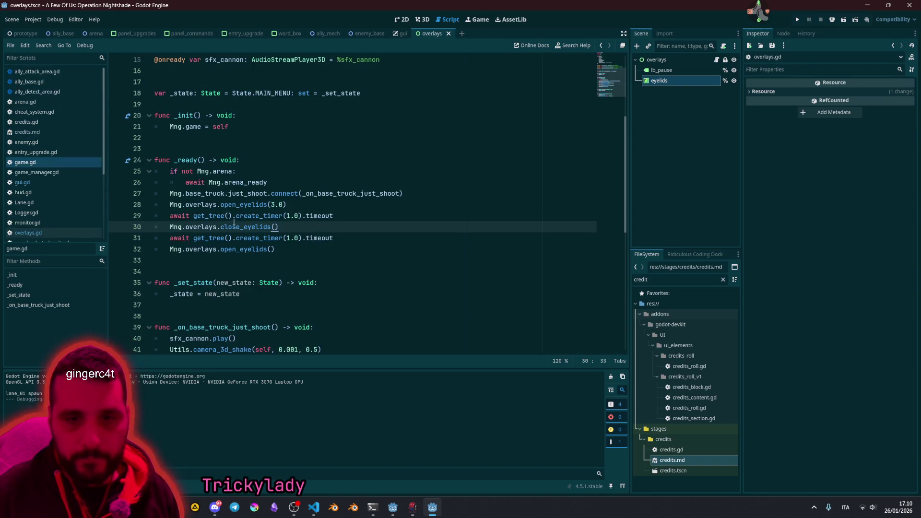
click(287, 205)
key(Home)
key(Return)
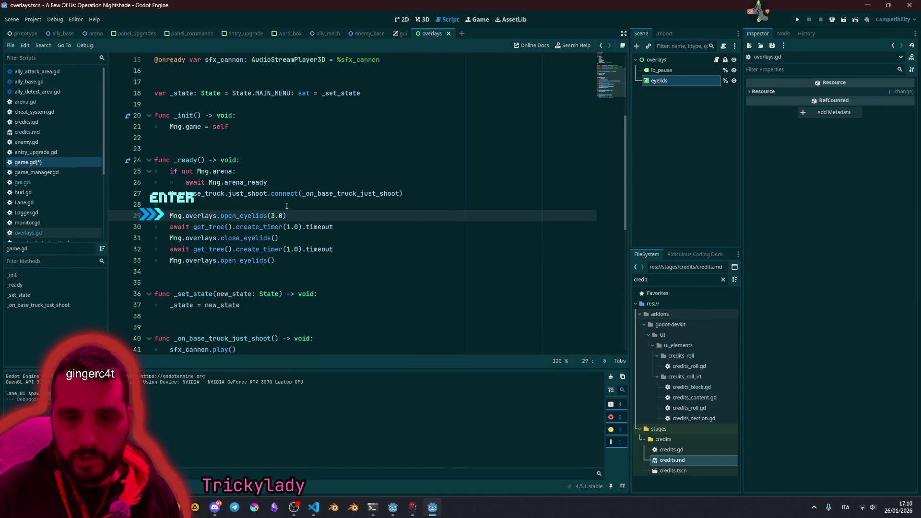
Step: Change the two create_timer waits to 2.0 and 3.0 seconds
click(272, 216)
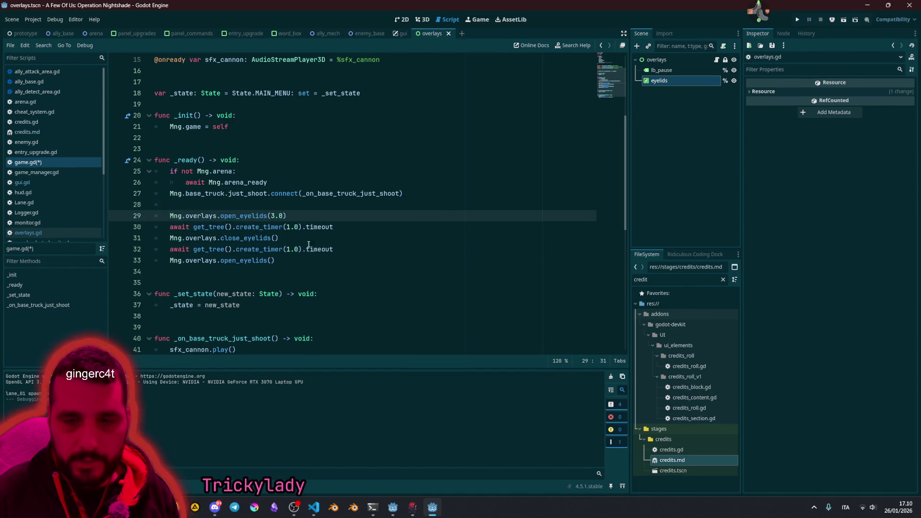
click(288, 227)
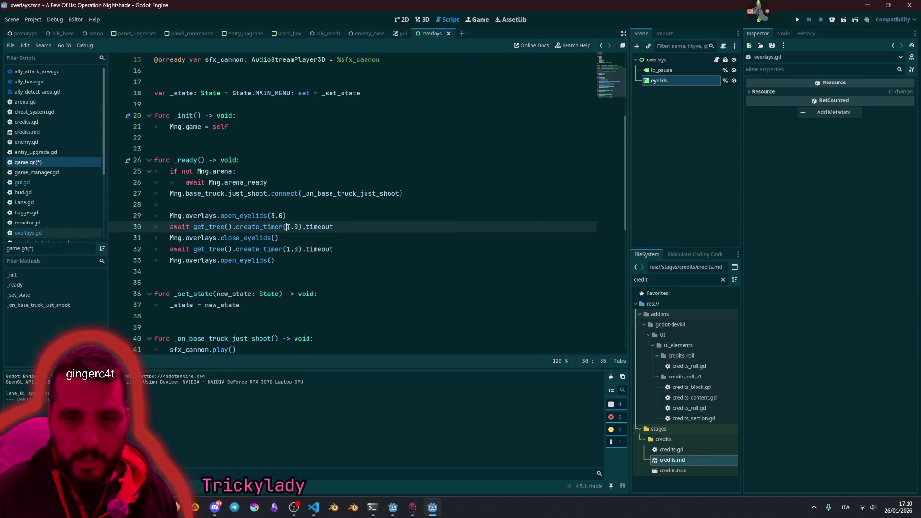
text(2)
key(Down)
key(Down)
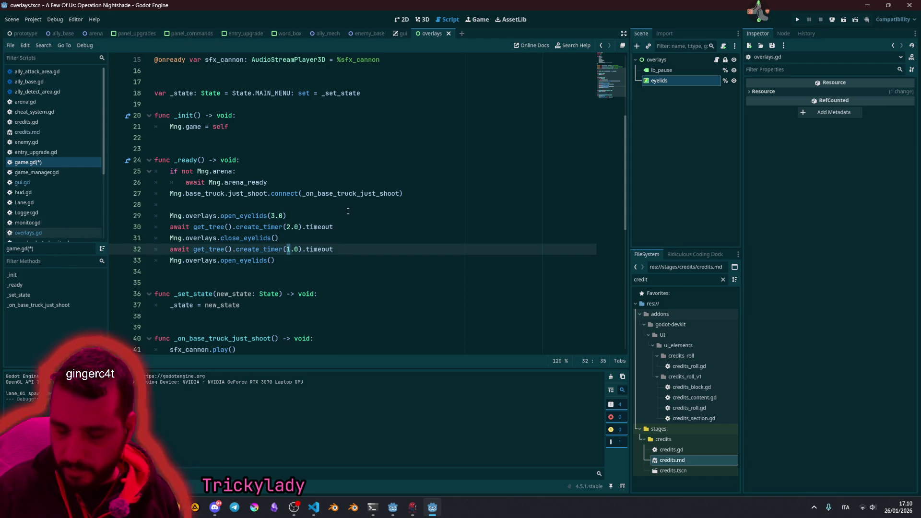
text(3)
key(Up)
key(Up)
key(Up)
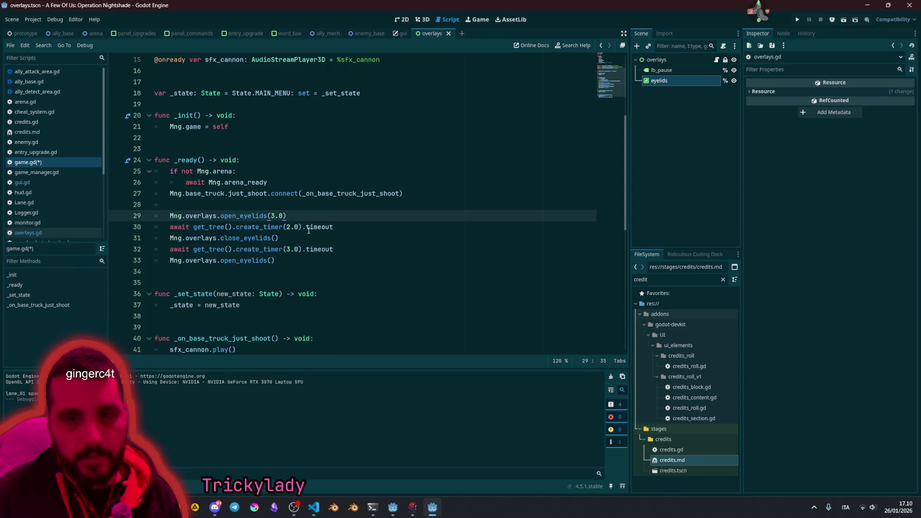
Step: Run the game to try the new eyelid timings, then close it
click(276, 238)
click(279, 251)
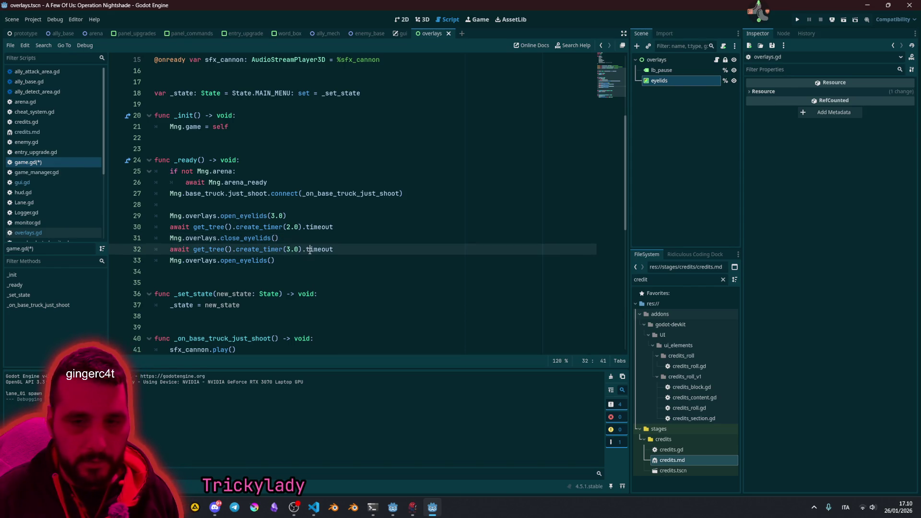
click(276, 259)
click(308, 235)
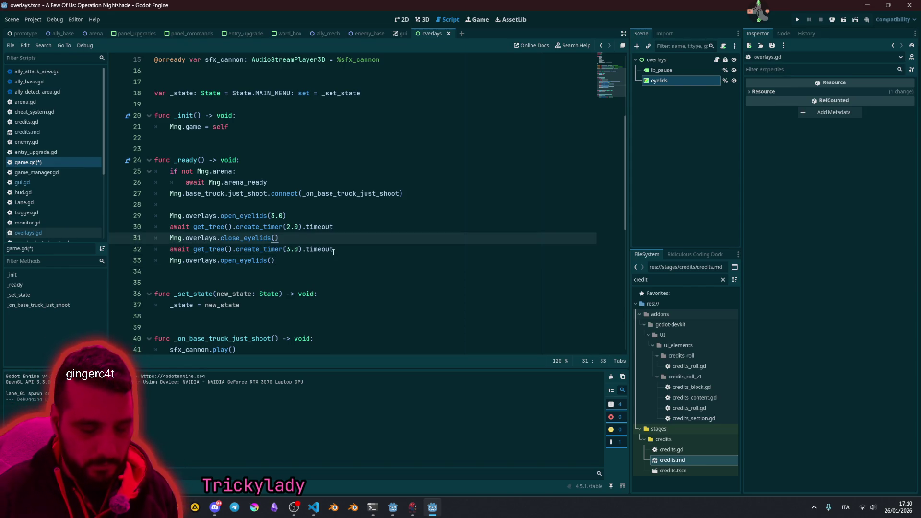
key(F5)
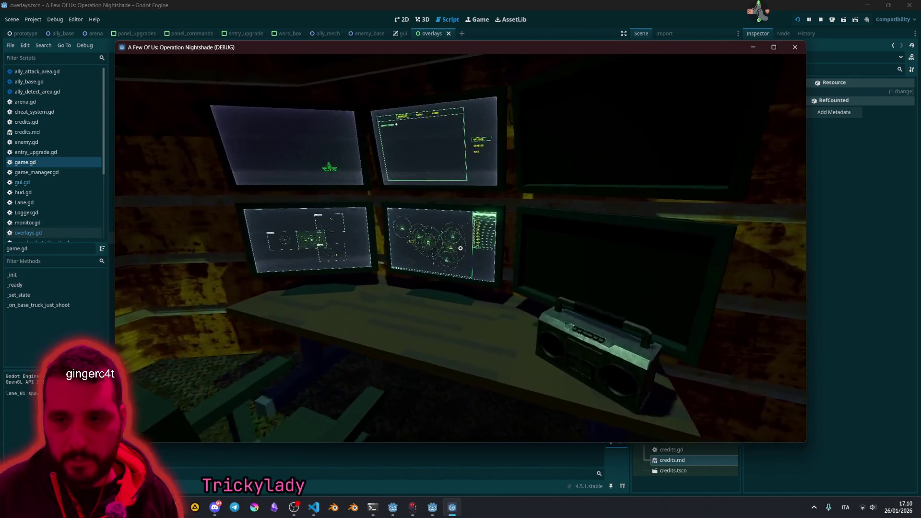
key(F8)
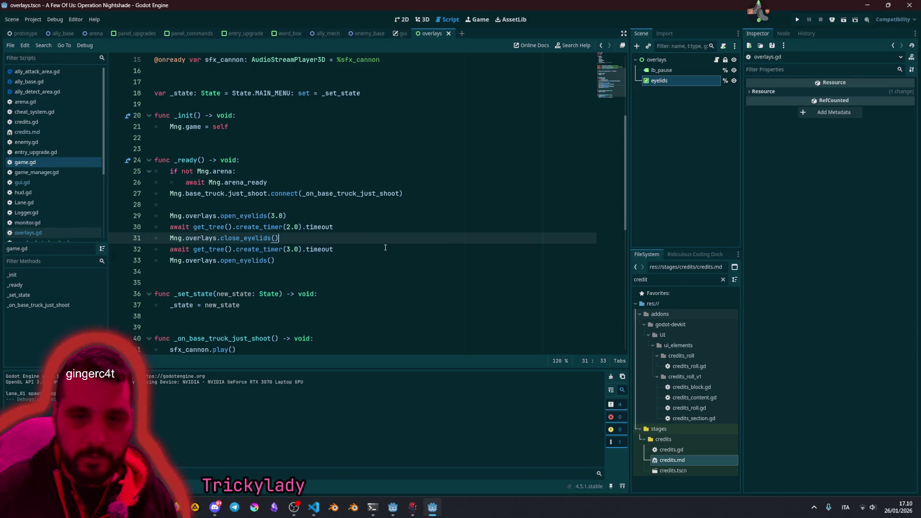
Step: Trim game.gd's _ready to a single open_eyelids(3.0), deleting the timer waits and close/reopen calls
key(Down)
key(Down)
key(shift+Home)
key(shift+Up)
key(shift+Up)
key(shift+Up)
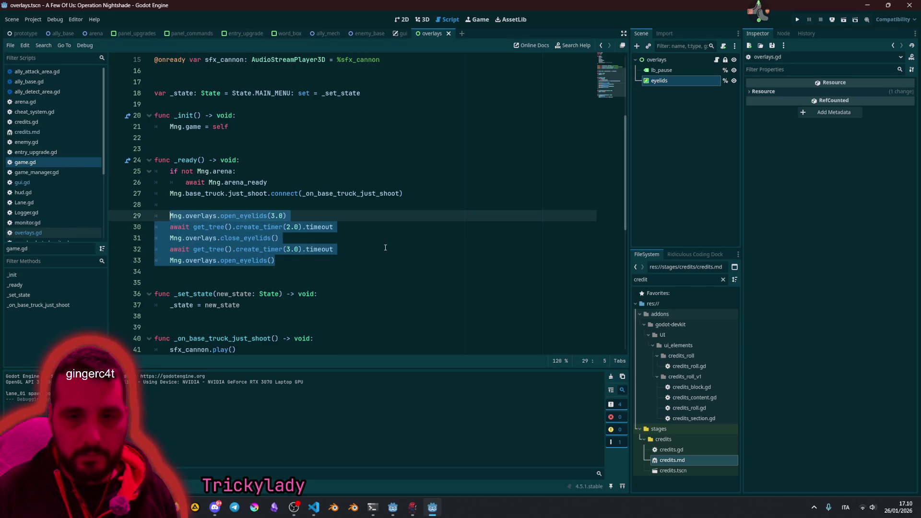
key(End)
key(Down)
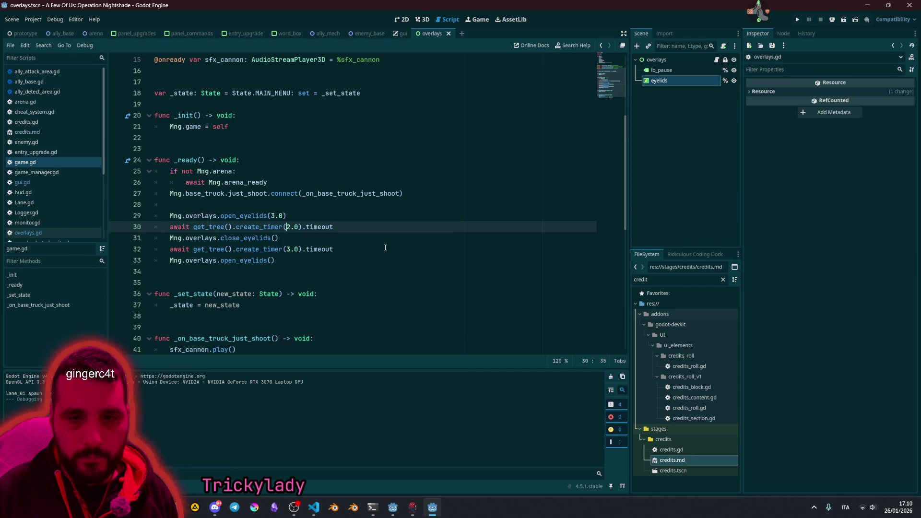
key(shift+Down)
key(shift+Down)
key(shift+Down)
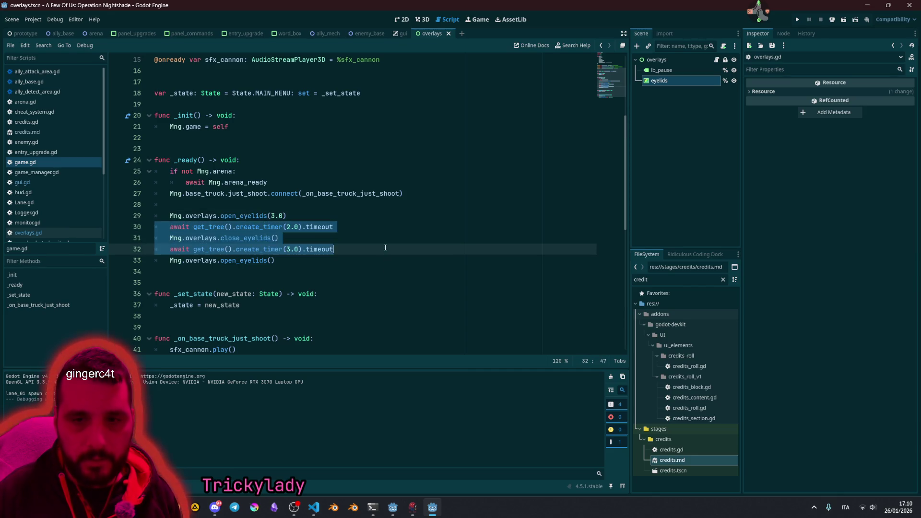
key(Delete)
key(BackSpace)
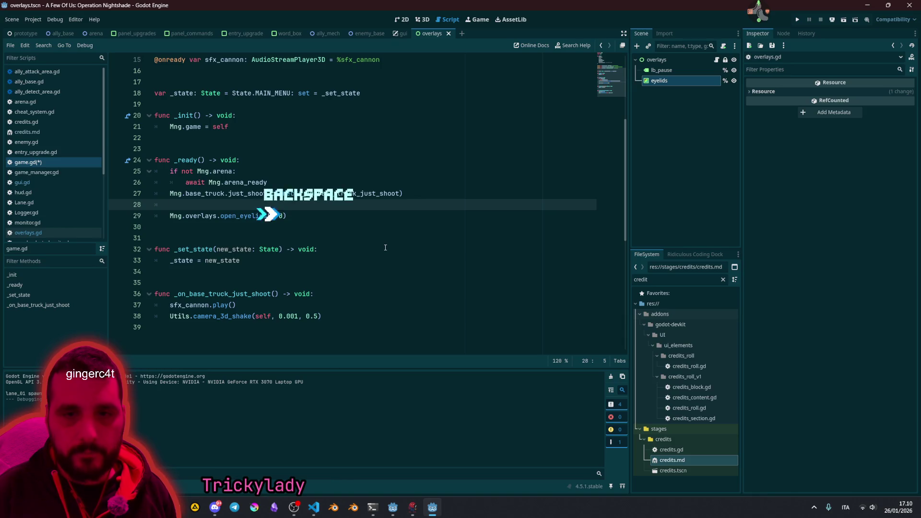
key(Delete)
key(BackSpace)
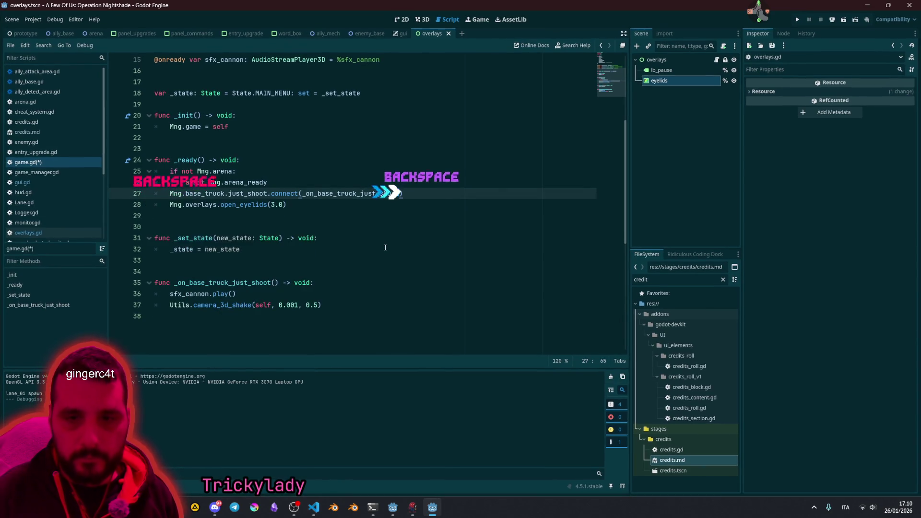
click(284, 204)
click(303, 205)
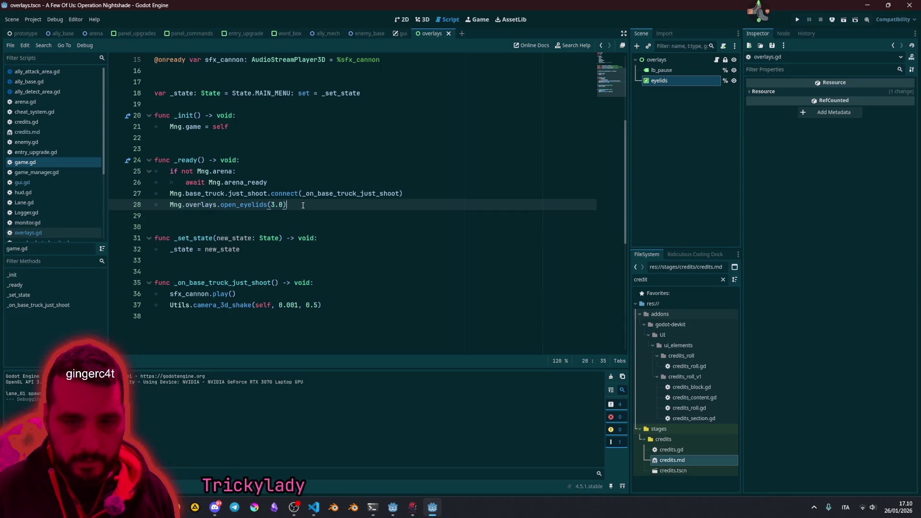
Step: Run the game, zoom into the tactical map monitor, then stop it
key(F5)
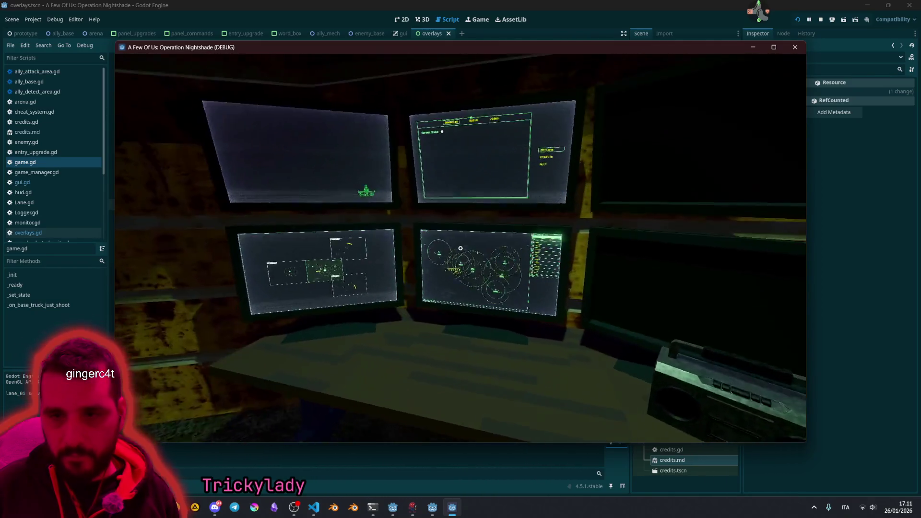
click(460, 248)
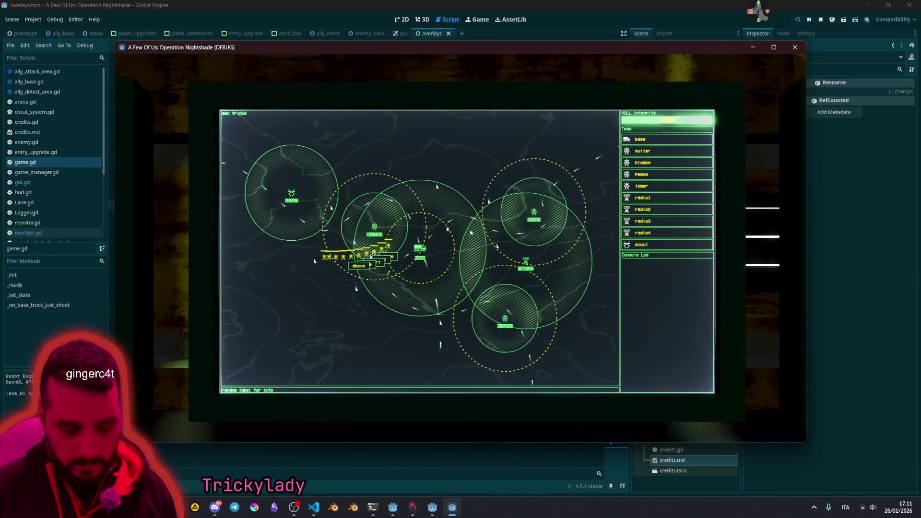
key(F8)
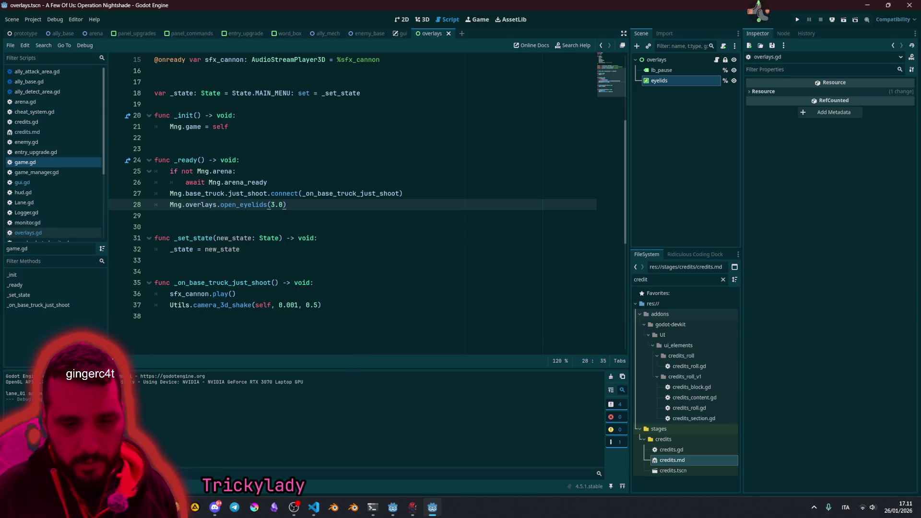
Step: Jump from the 'data.tree is null' error to word_box.gd line 202 and inspect the tree variable
double_click(195, 400)
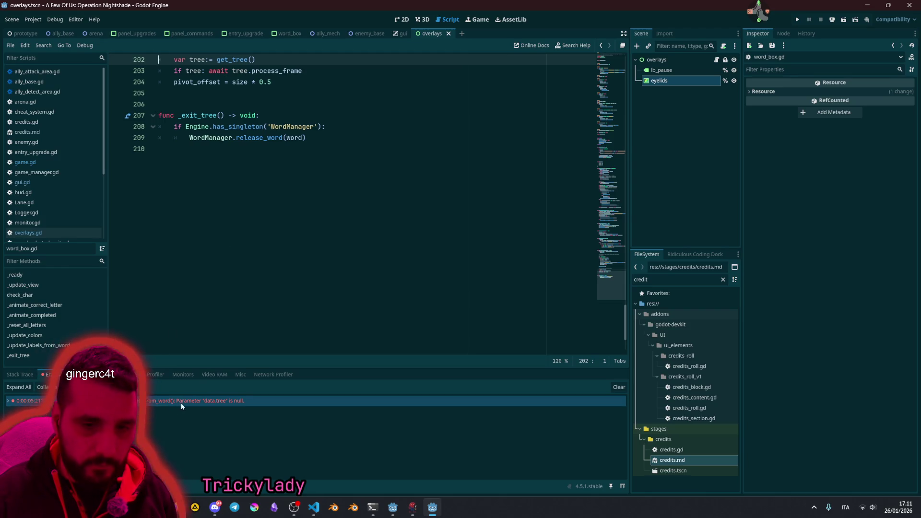
scroll(236, 190, up, 4)
mouse_move(235, 205)
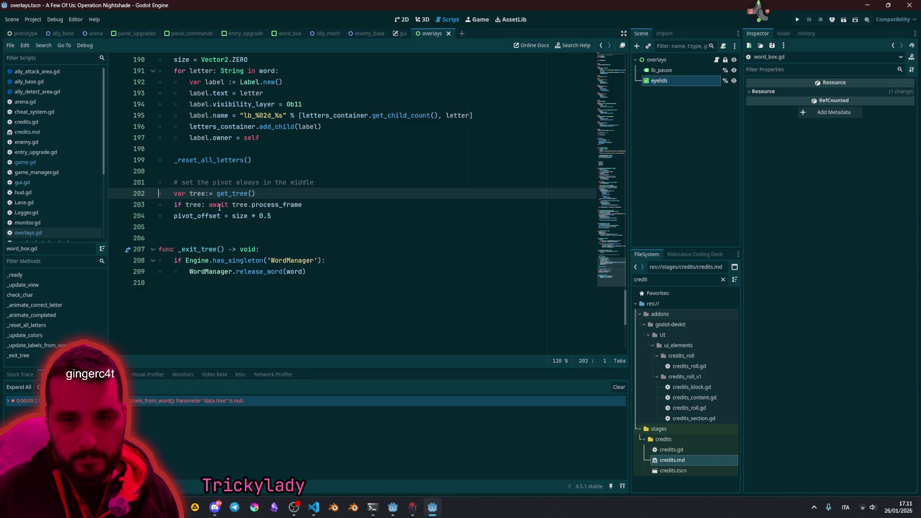
double_click(198, 193)
double_click(192, 216)
click(201, 205)
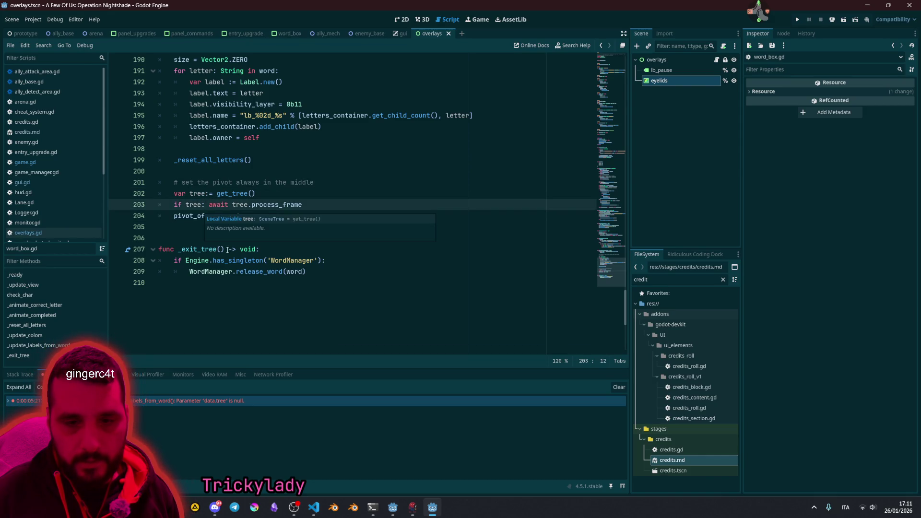
Step: Inspect the get_tree call and its documentation
mouse_move(236, 402)
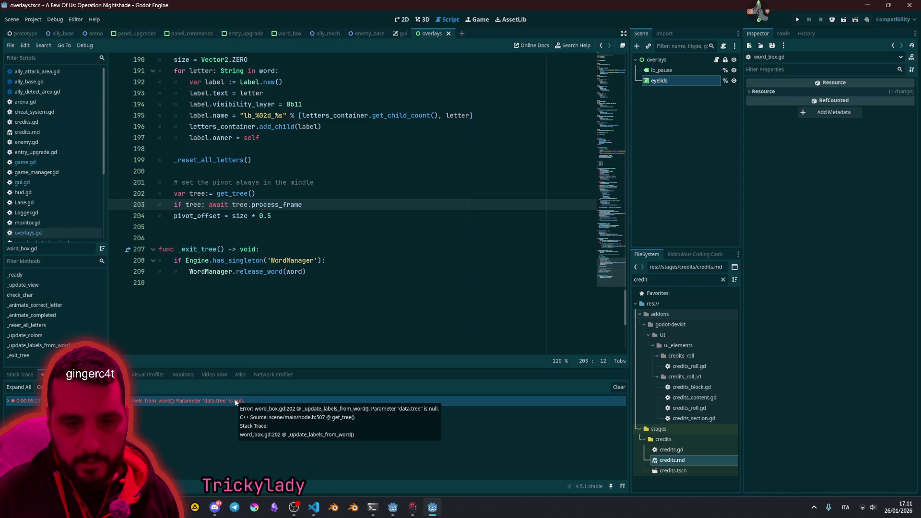
double_click(240, 194)
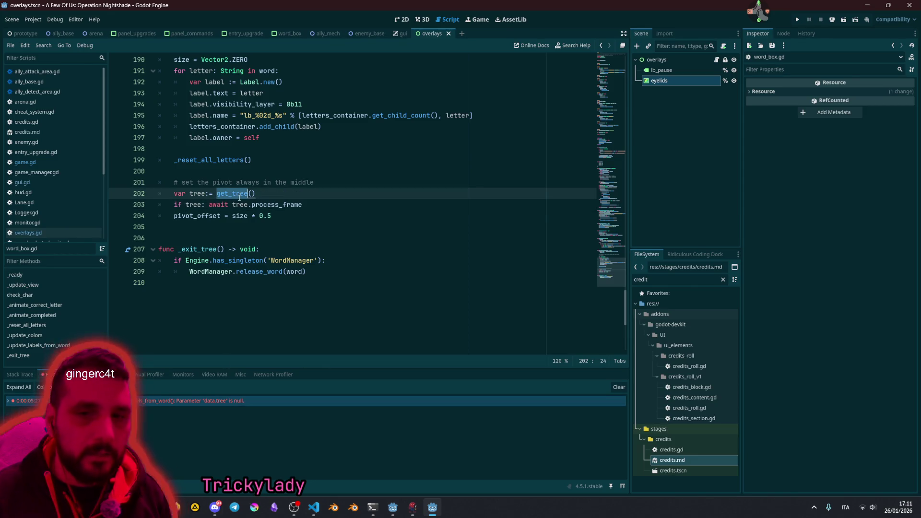
mouse_move(240, 197)
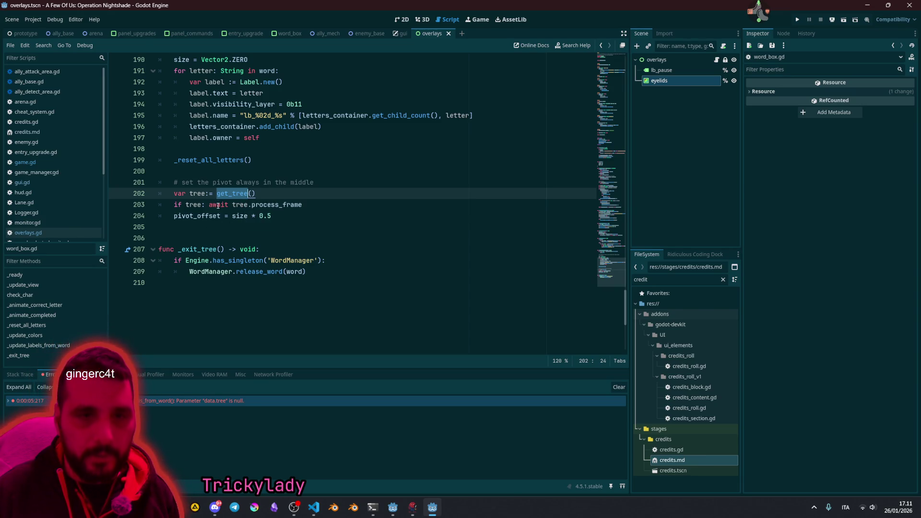
scroll(221, 211, up, 3)
scroll(221, 210, down, 1)
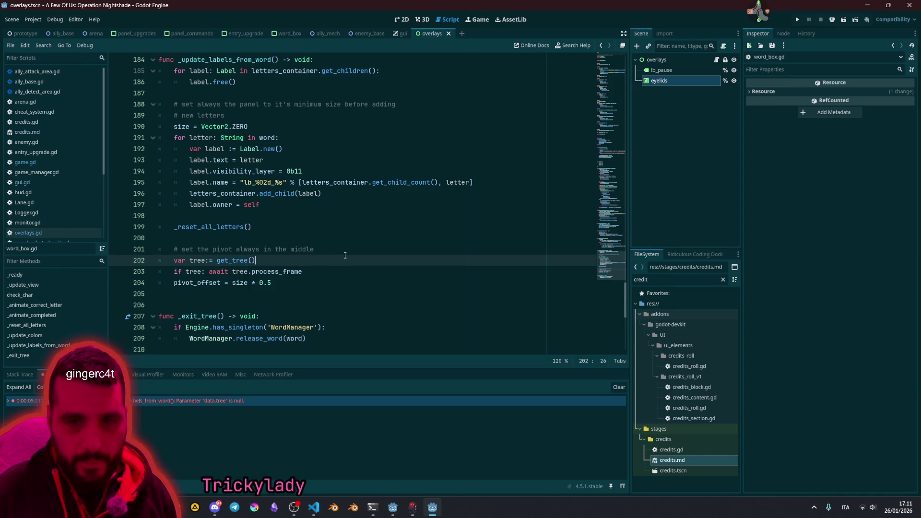
Step: Insert 'if is_inside_tree():' above the pivot code and indent the following lines under it
key(ctrl+shift+Return)
text(if tr)
text(_)
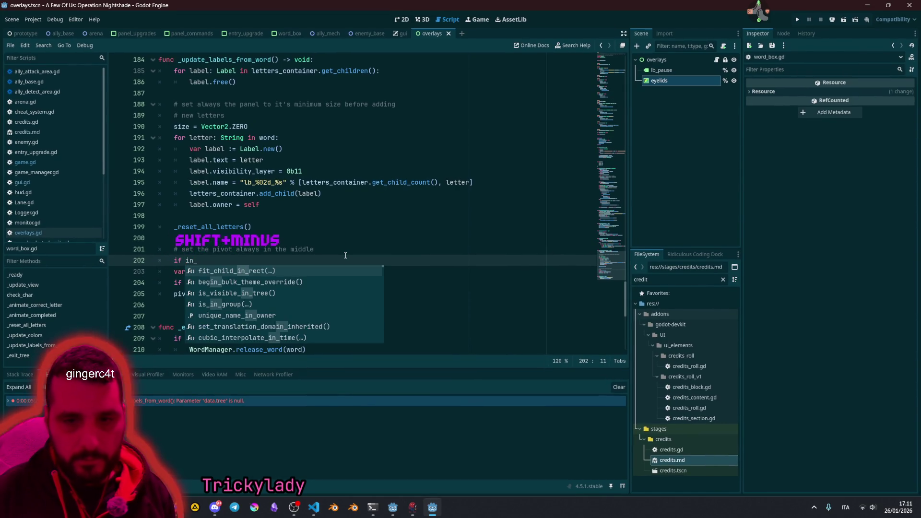
key(BackSpace)
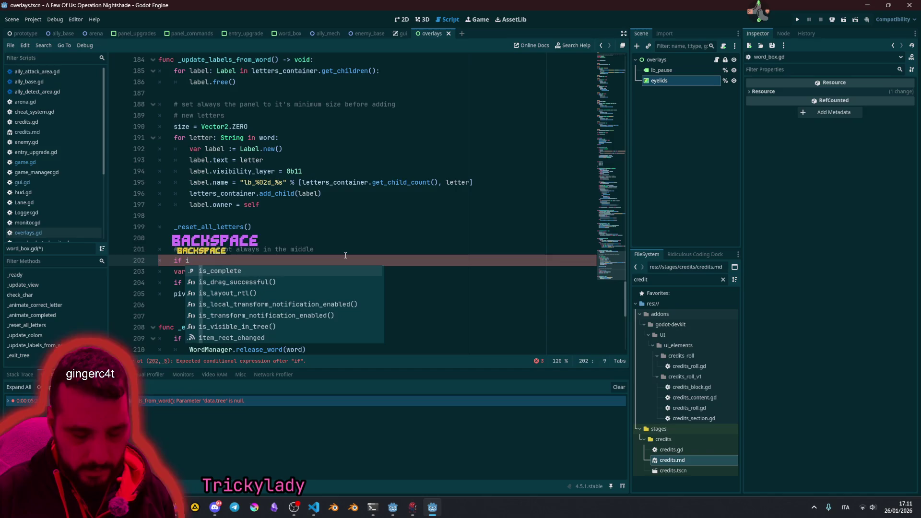
key(BackSpace)
text(side)
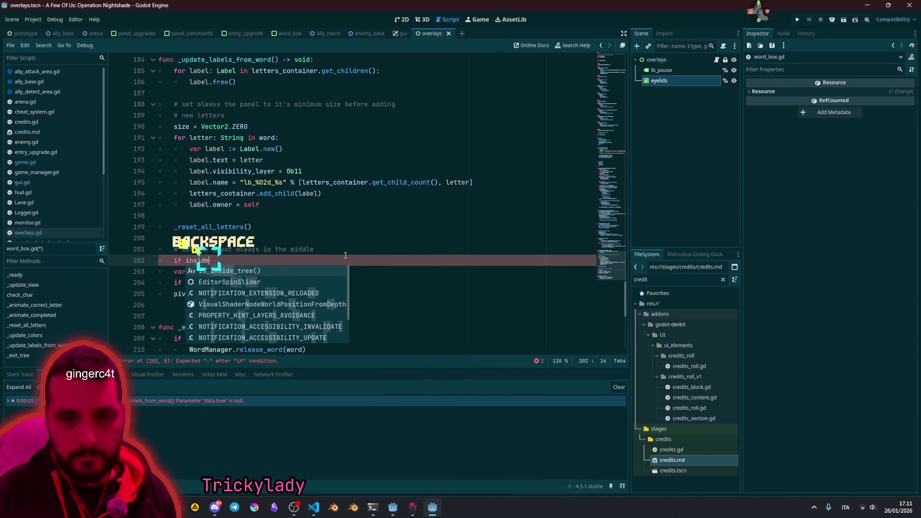
key(Return)
text(:)
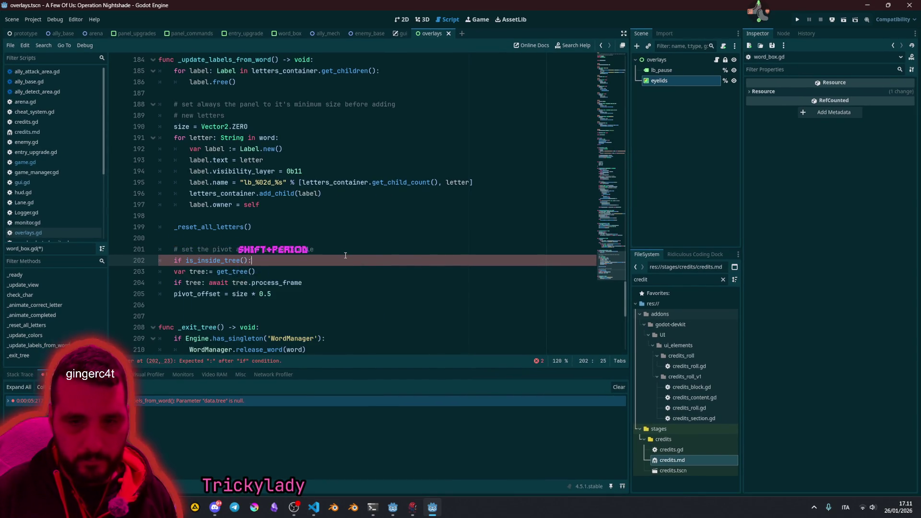
key(shift+Down)
key(shift+Down)
key(shift+Down)
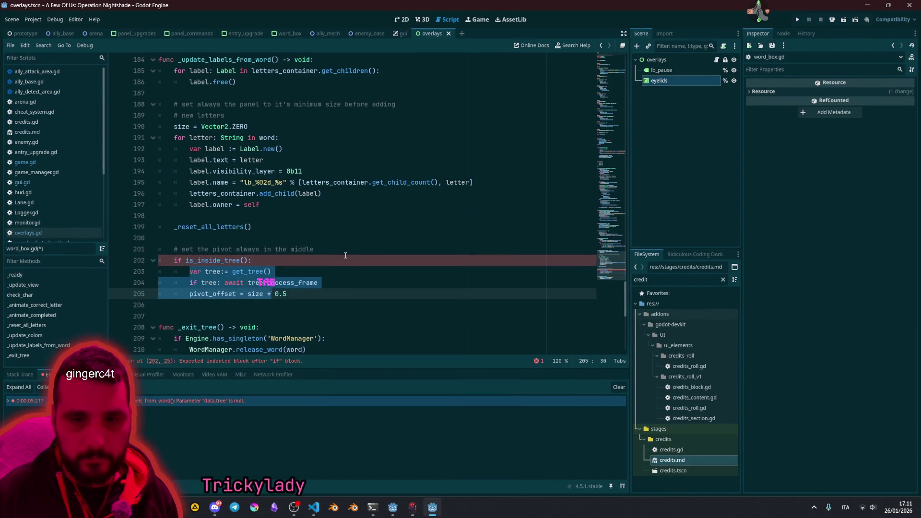
key(Tab)
Step: Delete the var tree line and move pivot_offset back out of the condition
key(shift+Home)
key(shift+Home)
key(BackSpace)
key(BackSpace)
key(Down)
key(BackSpace)
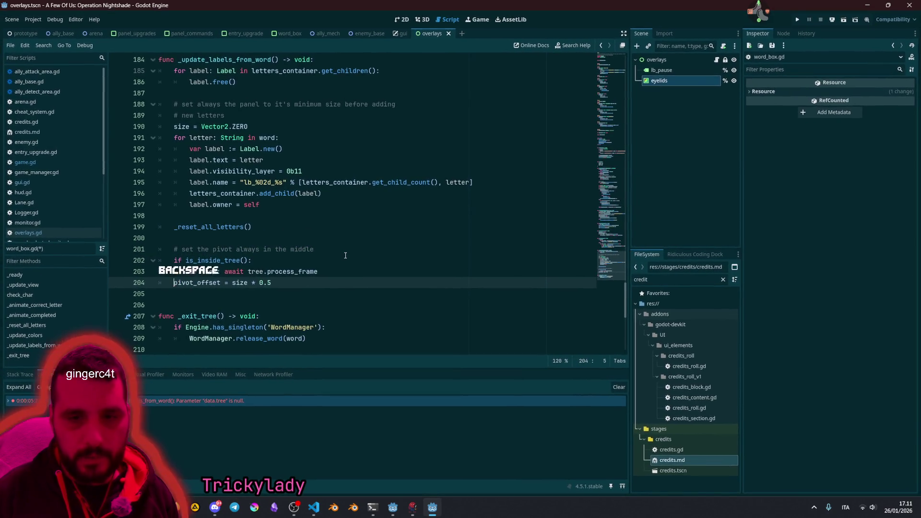
key(Up)
key(End)
key(Up)
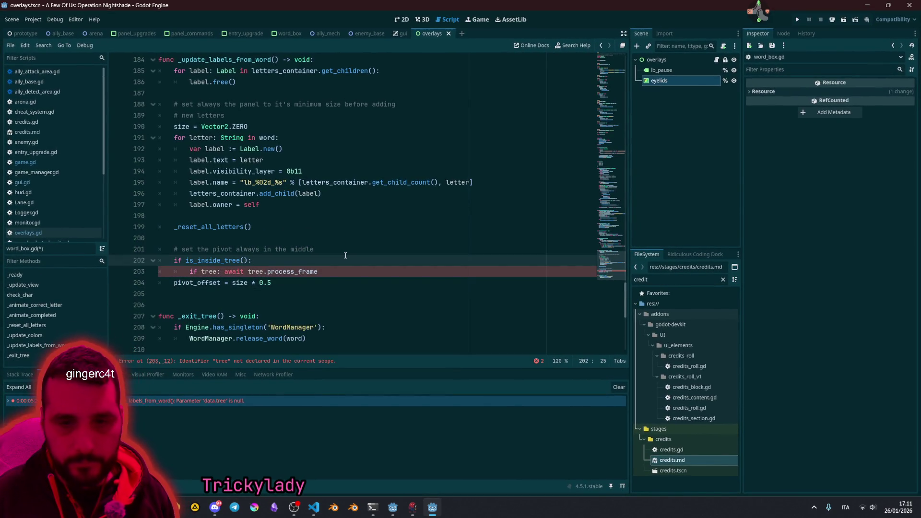
Step: Replace the 'if tree' check with get_tree() and run the project to test
click(216, 272)
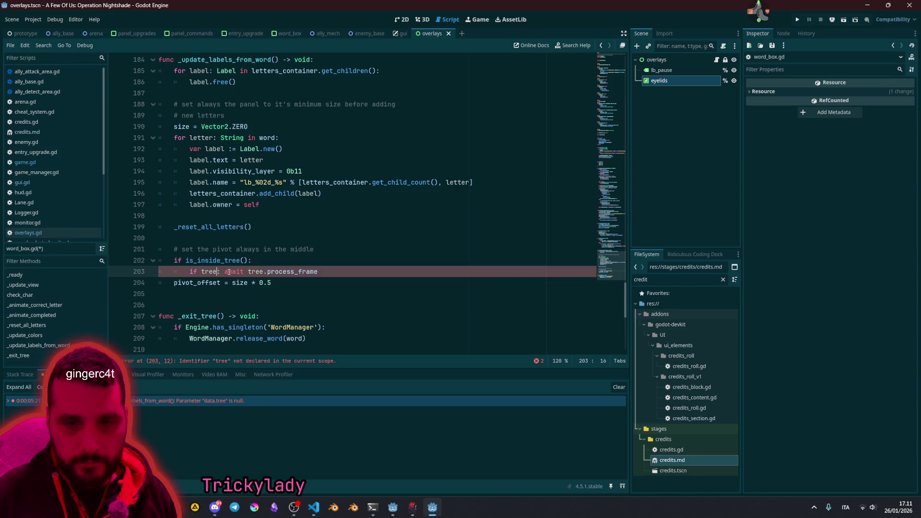
key(Delete)
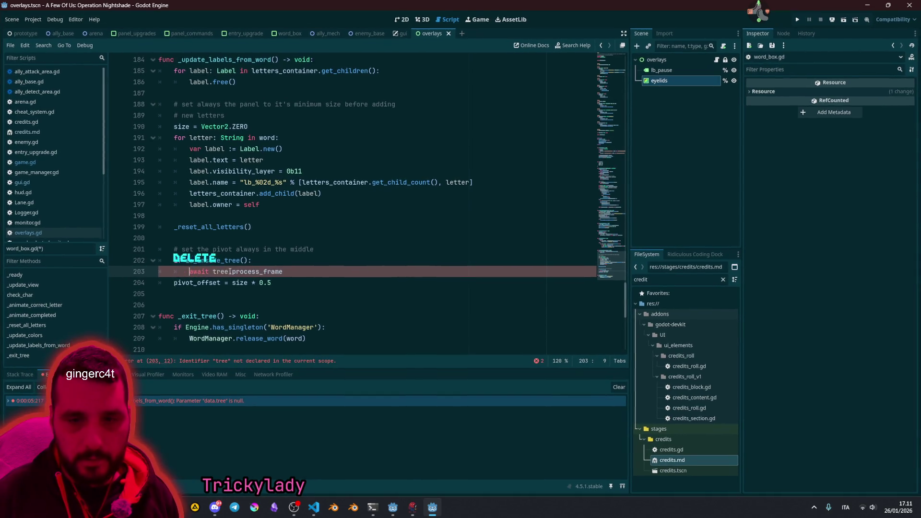
text(get_tree)
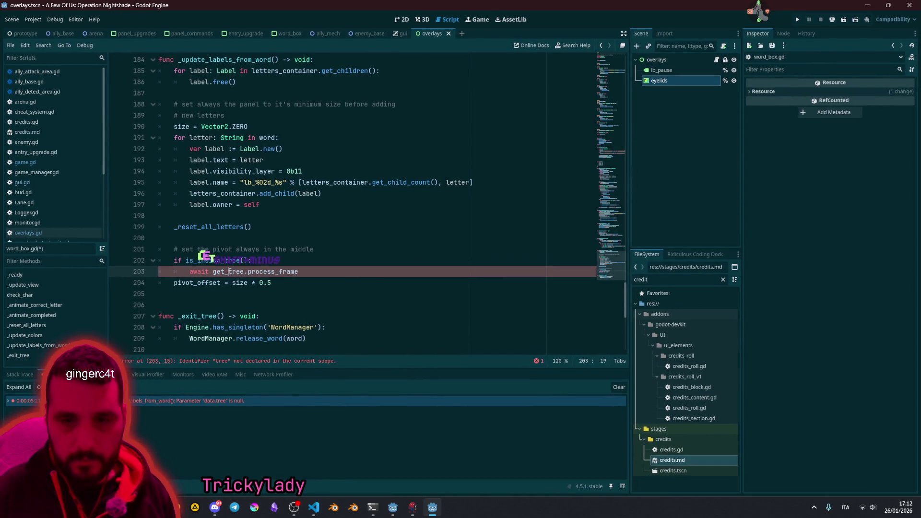
text(())
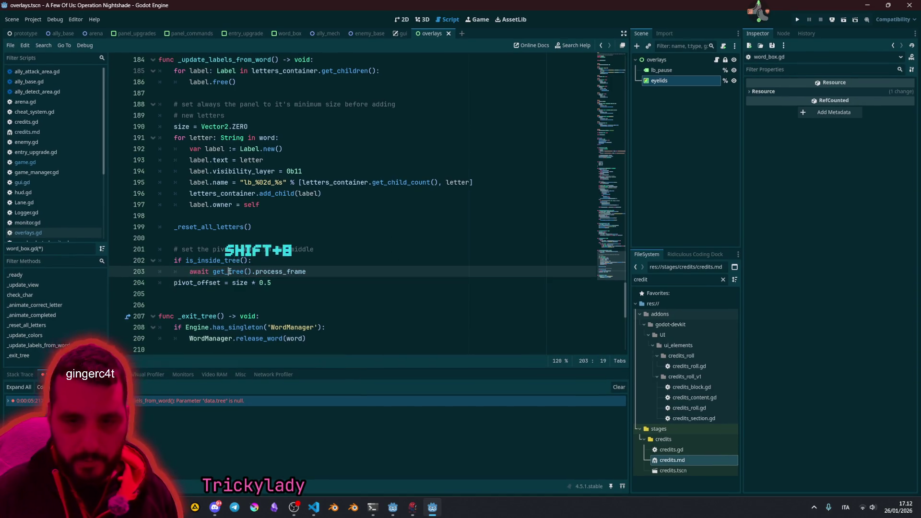
key(F5)
mouse_move(228, 271)
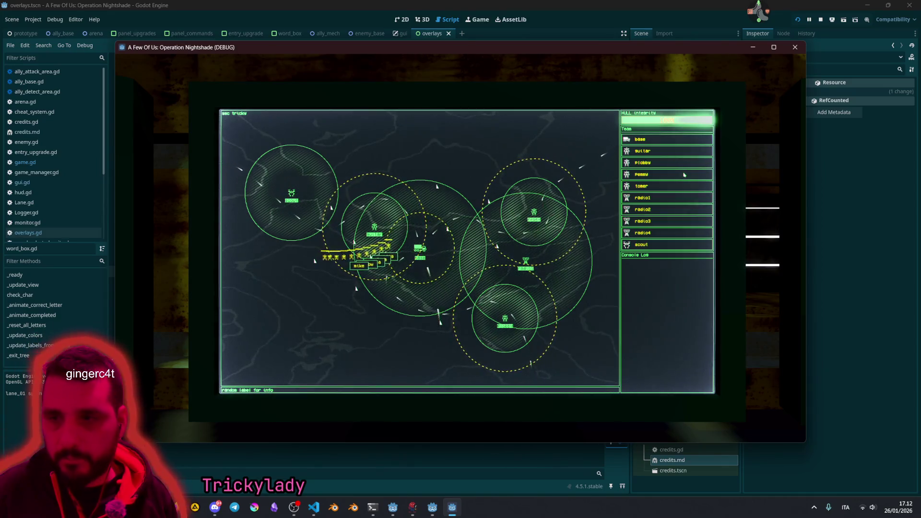
Step: Check the map, sector and options monitors in game, stop it, and inspect word_box.gd line 195
key(F8)
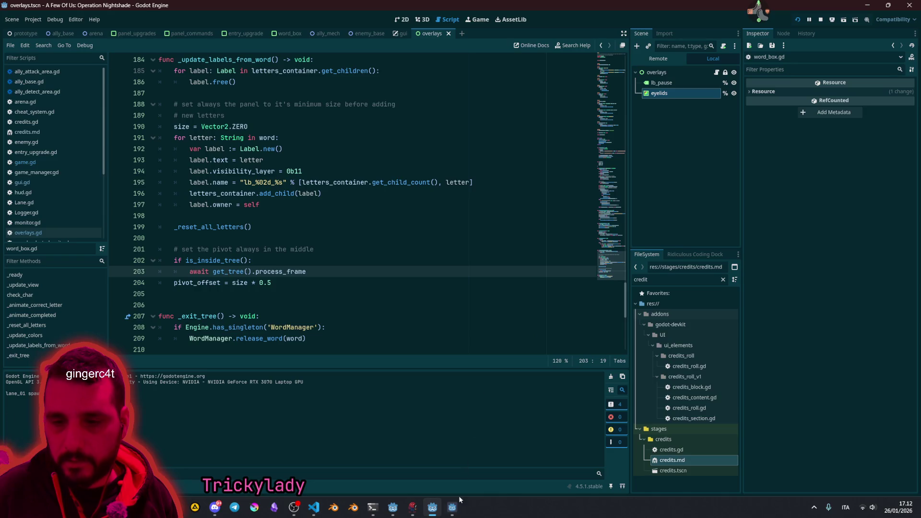
click(453, 507)
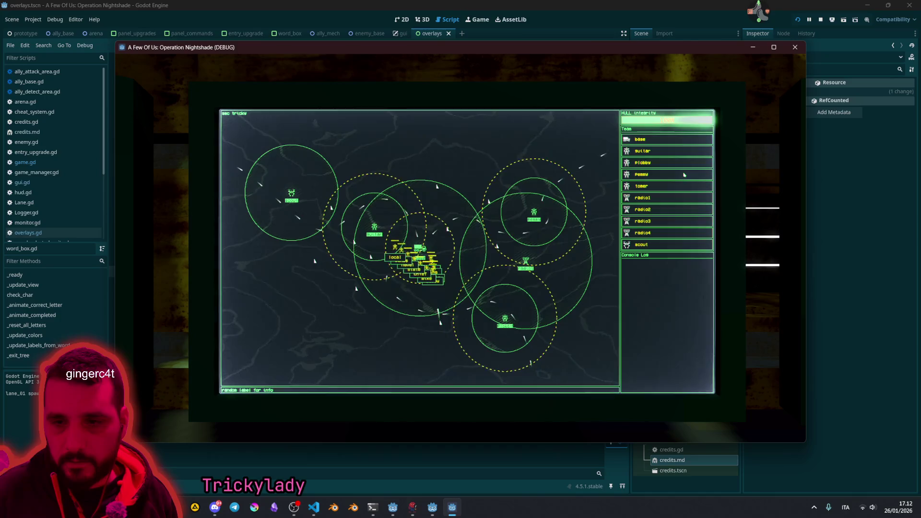
key(Escape)
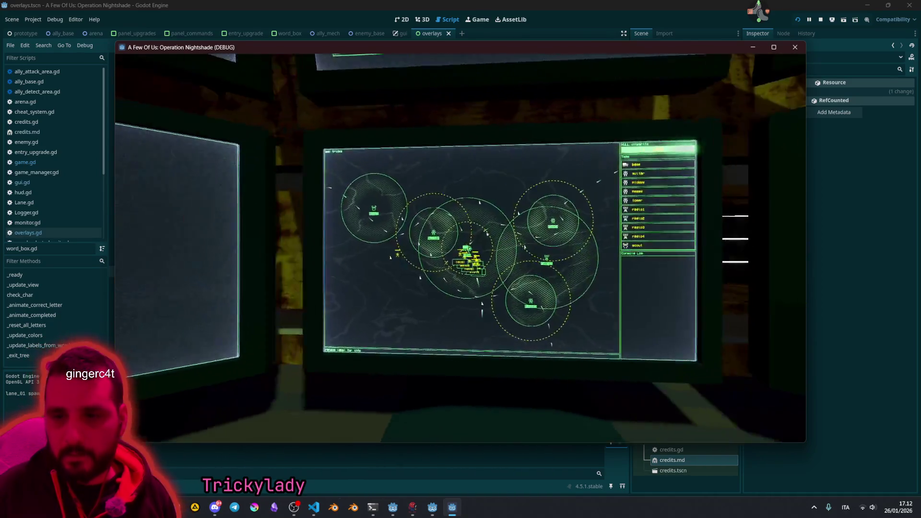
click(470, 233)
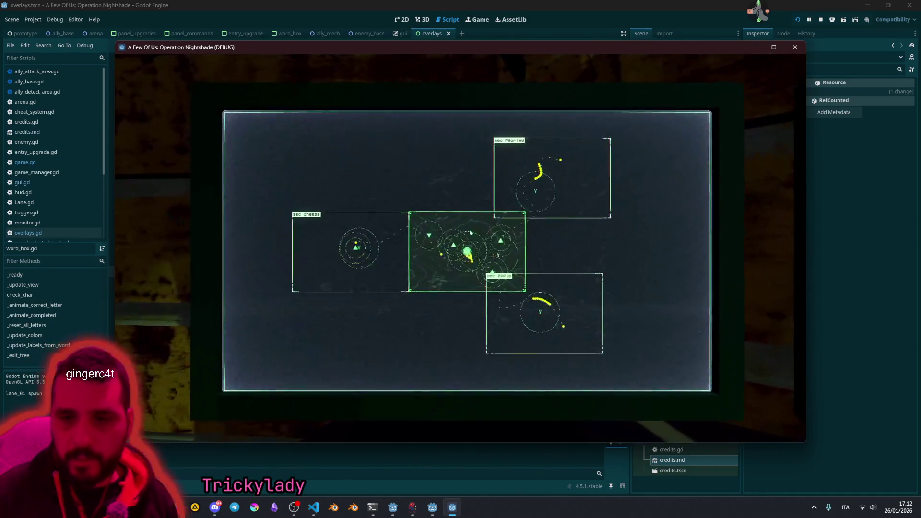
key(Right)
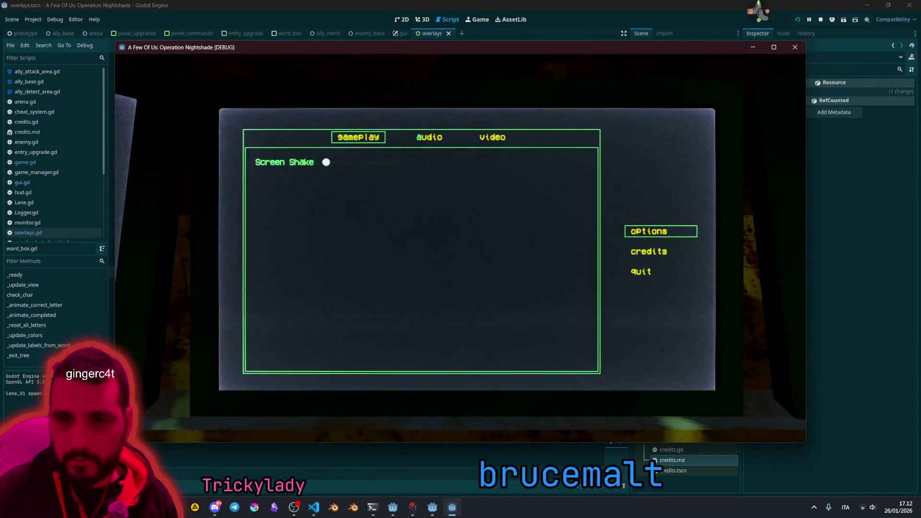
key(F8)
click(225, 183)
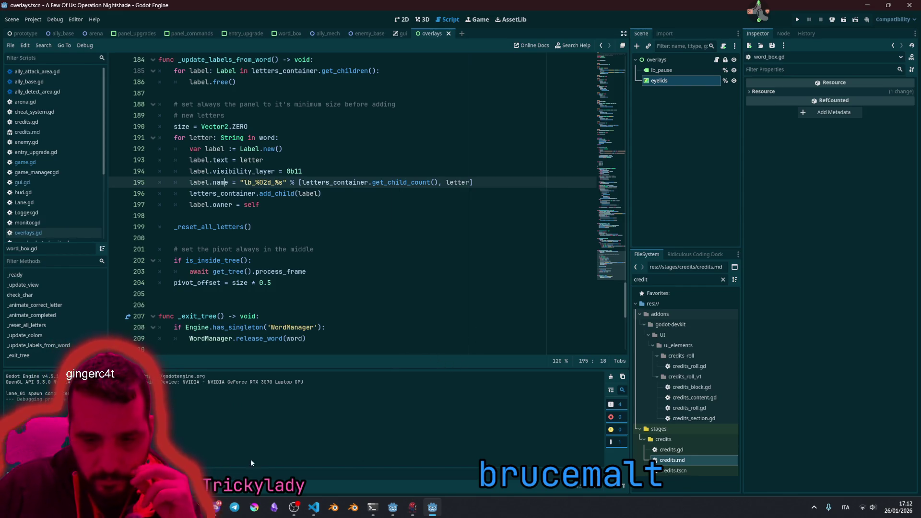
Step: In VS Code's history graph, expand 'Add type_to_kill scene on promotional' and open type_to_kill.tscn
click(314, 506)
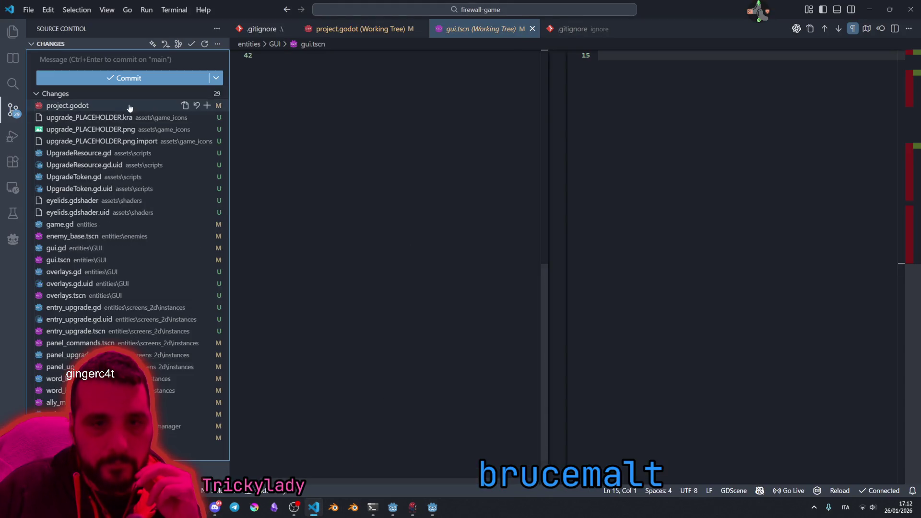
click(192, 449)
click(66, 193)
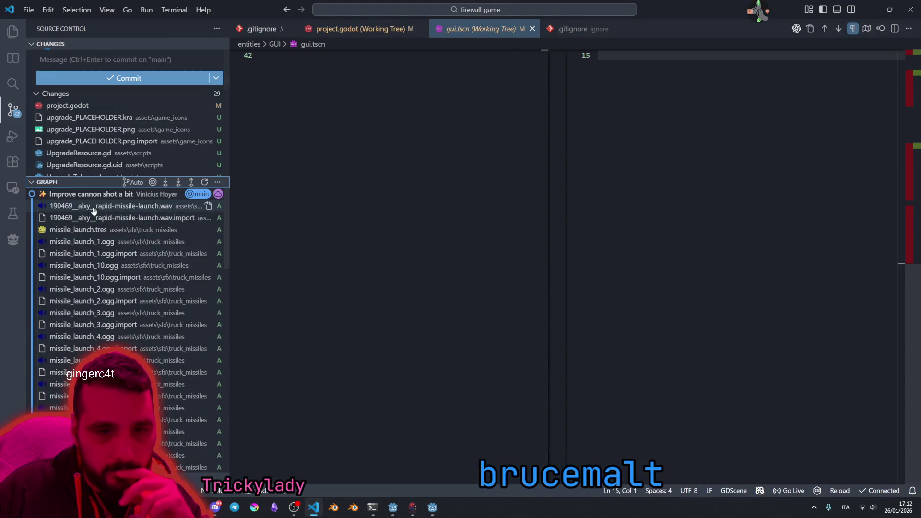
click(87, 195)
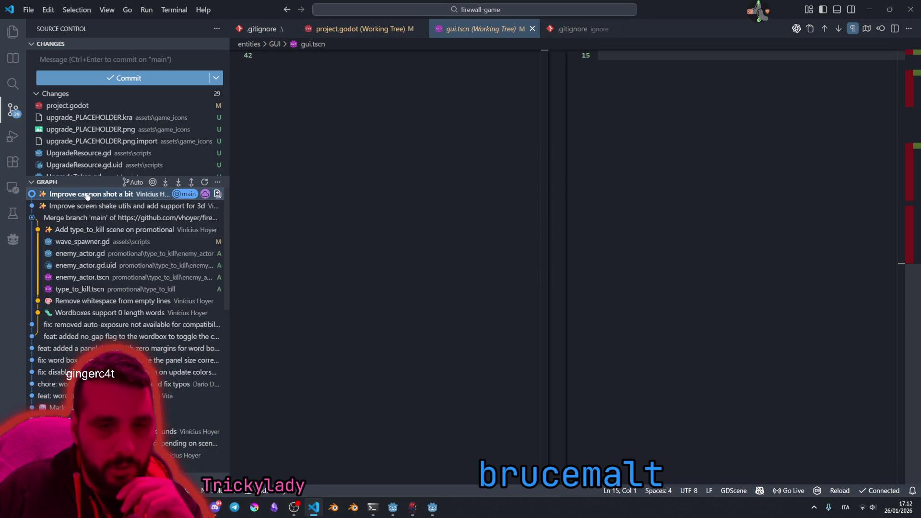
mouse_move(101, 209)
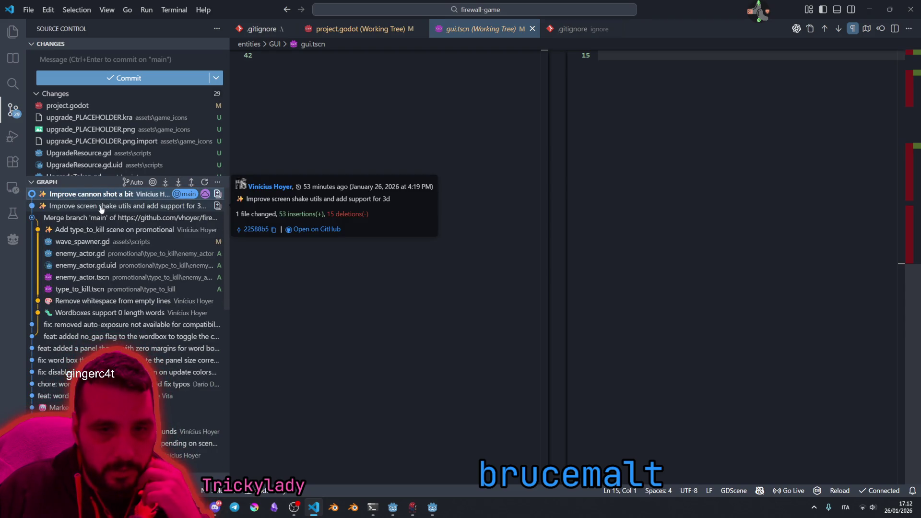
mouse_move(85, 232)
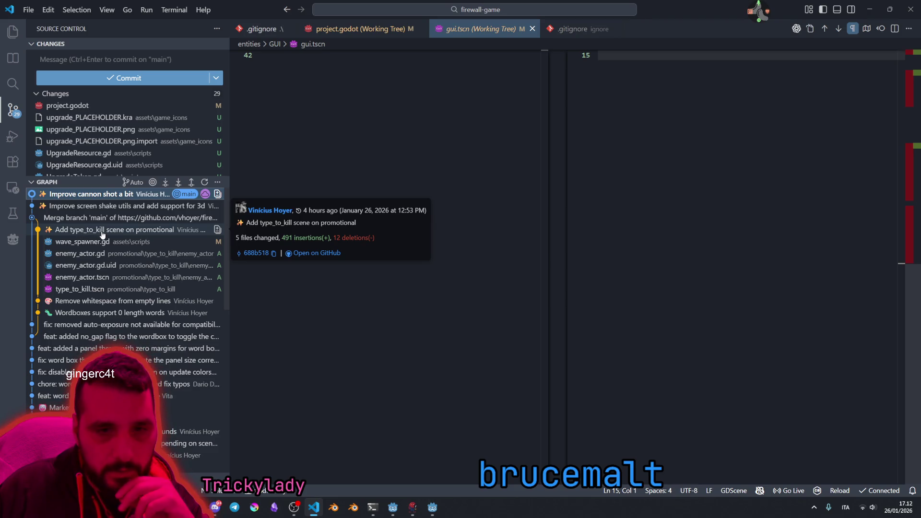
click(102, 232)
click(102, 232)
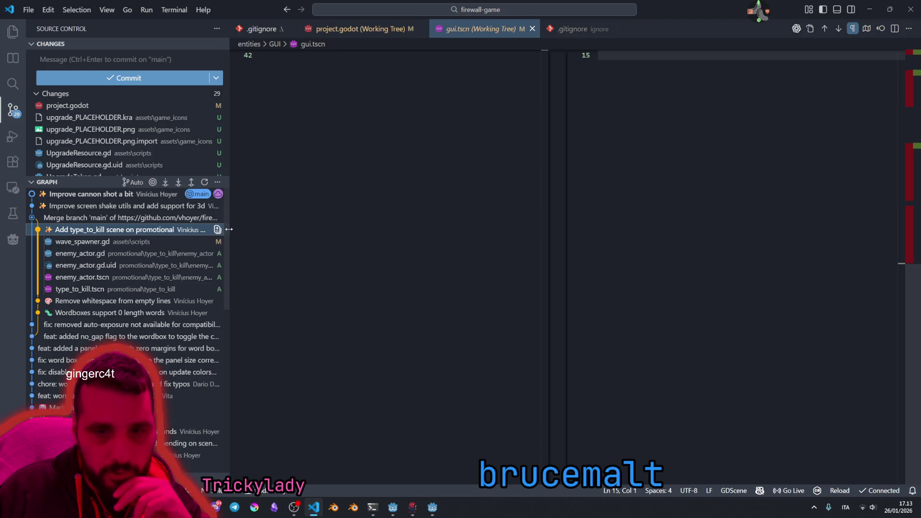
mouse_move(172, 230)
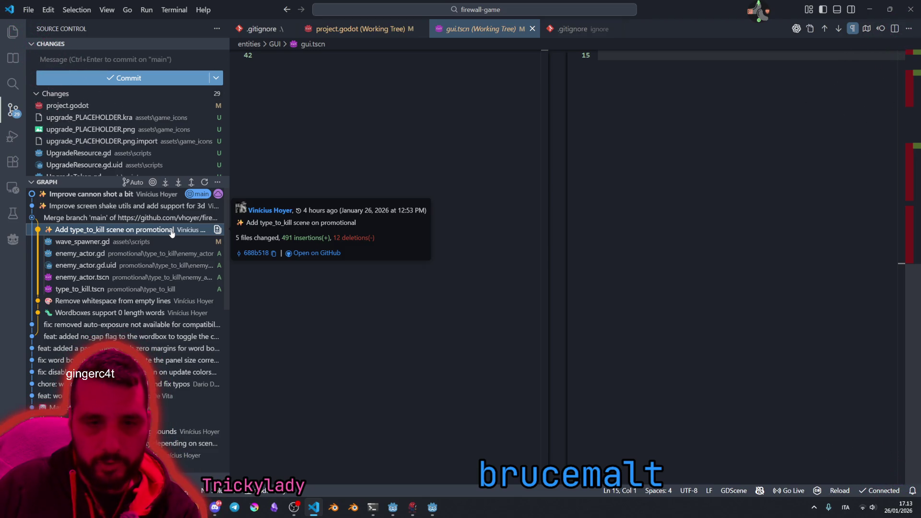
click(94, 291)
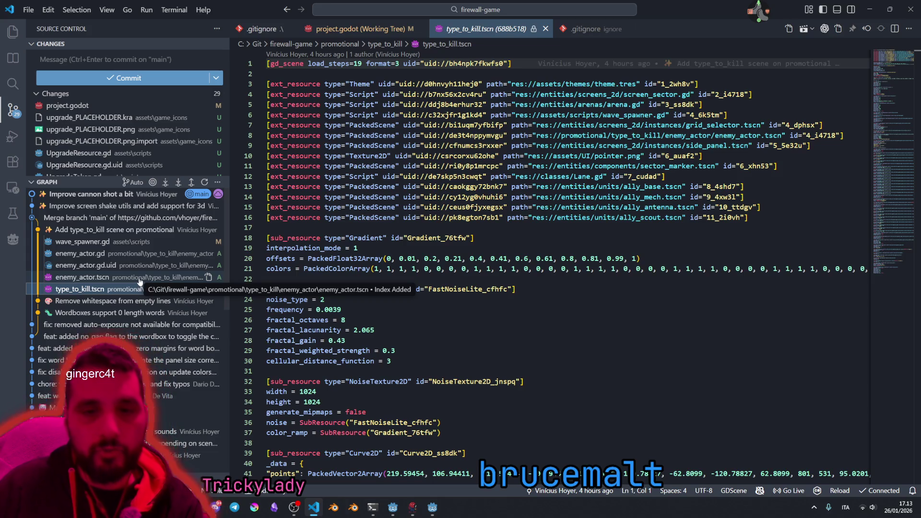
Step: Open enemy_actor.gd from that commit and review grab_words, WordBox, word_completed and guess_color
click(130, 258)
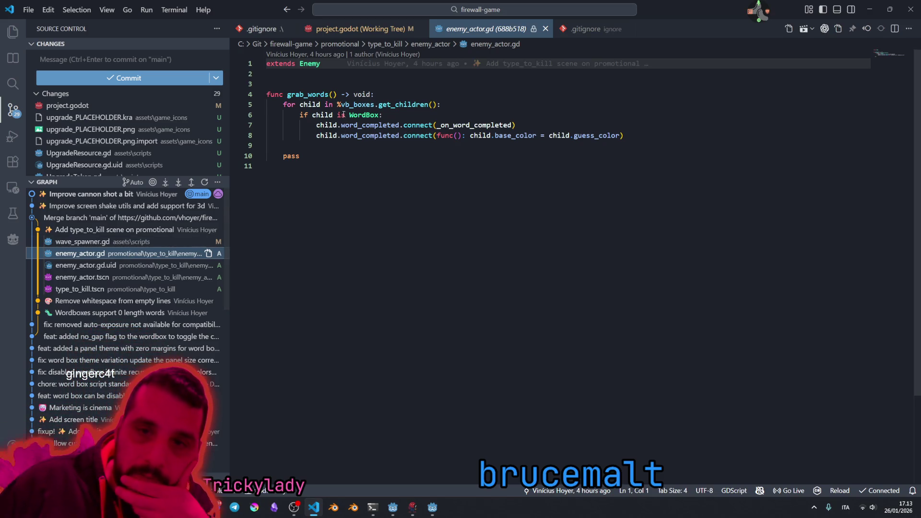
click(307, 95)
click(357, 115)
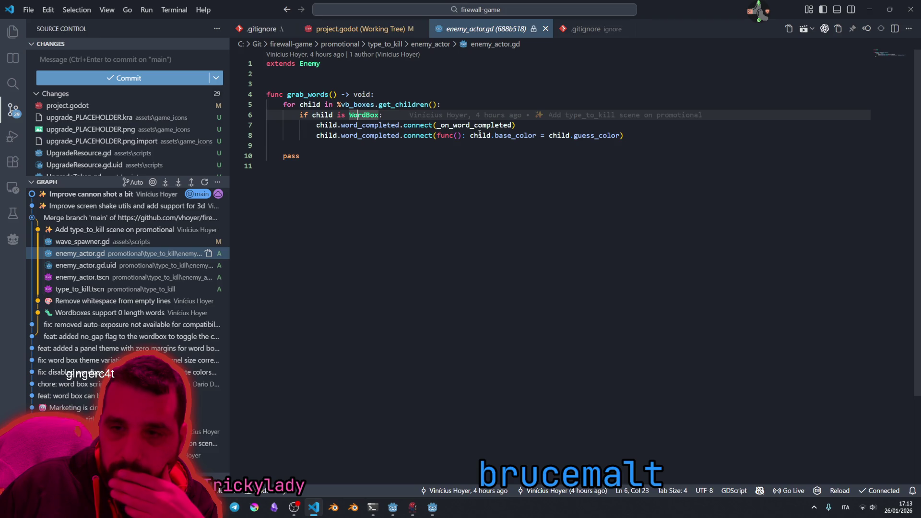
double_click(357, 135)
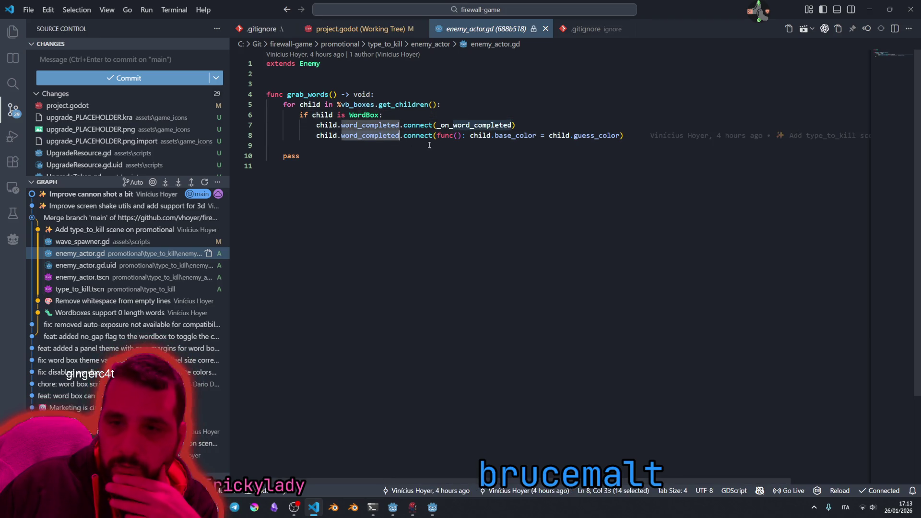
double_click(507, 136)
double_click(582, 136)
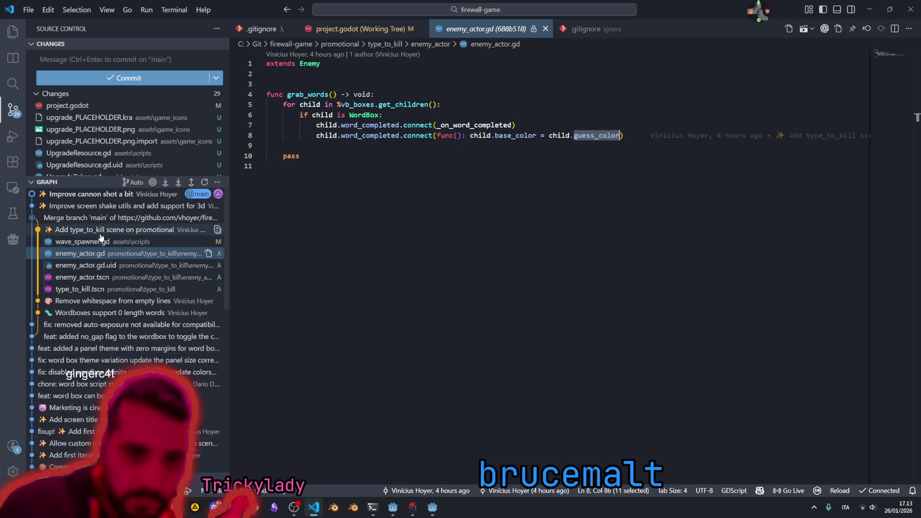
click(89, 302)
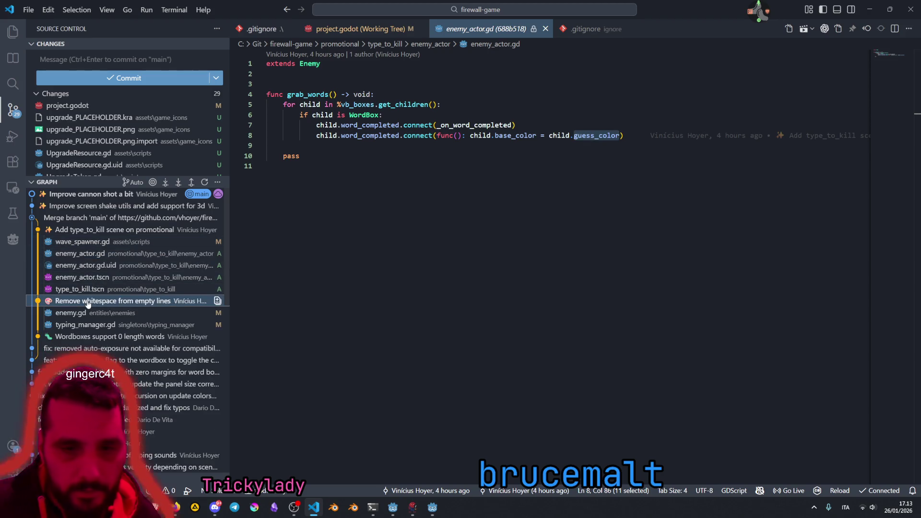
Step: Open typing_manager.gd's changes from the Remove whitespace from empty lines commit
click(90, 325)
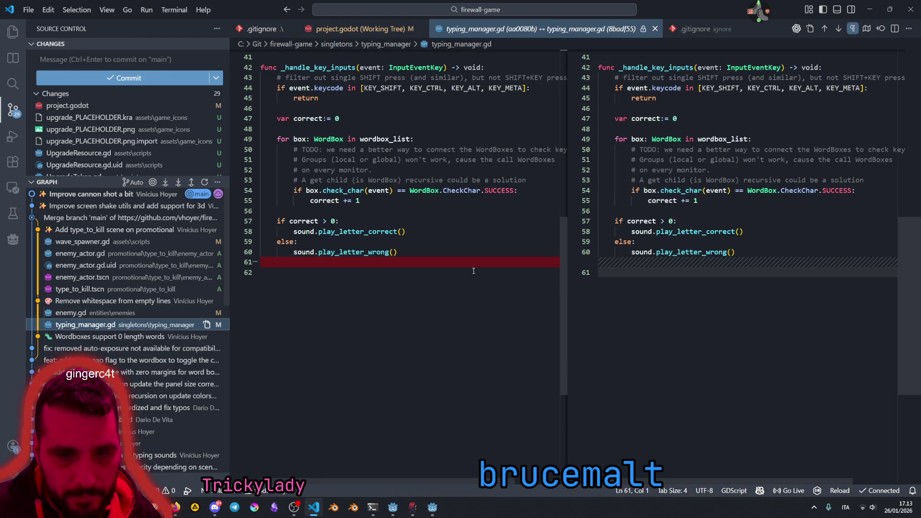
scroll(706, 269, up, 7)
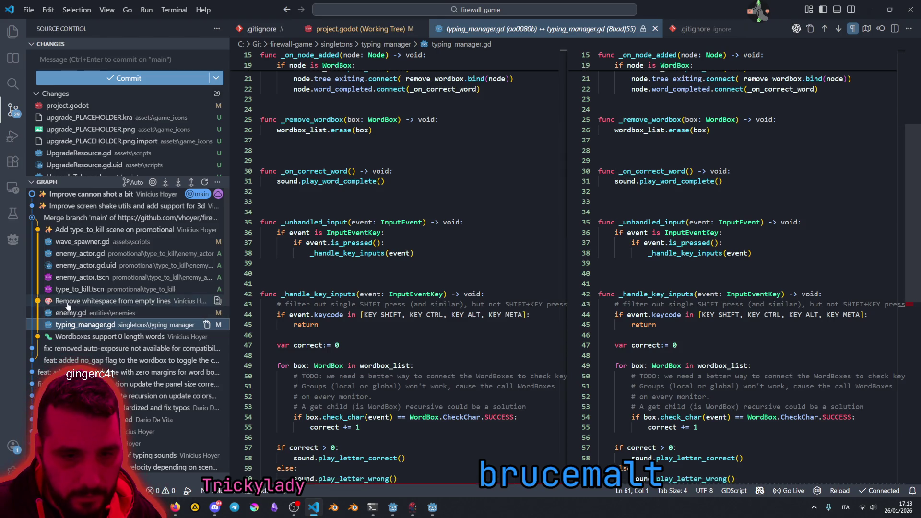
scroll(556, 265, up, 5)
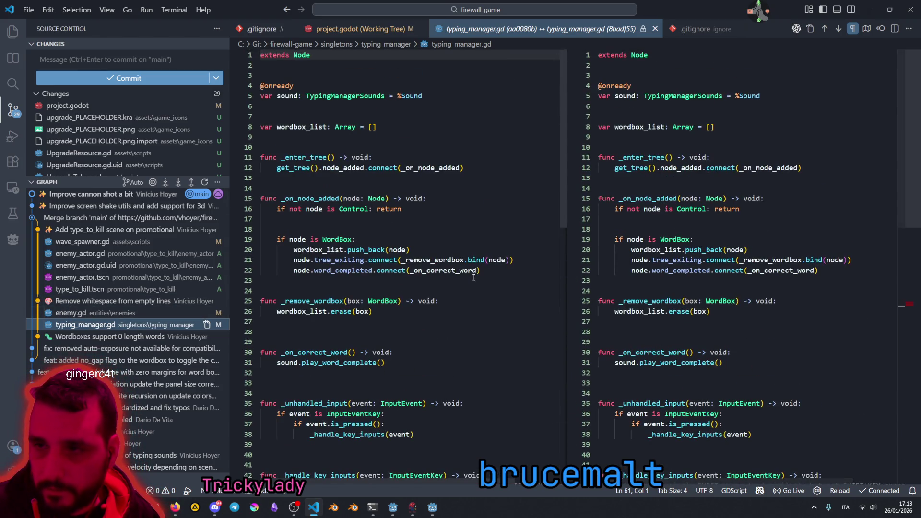
click(70, 229)
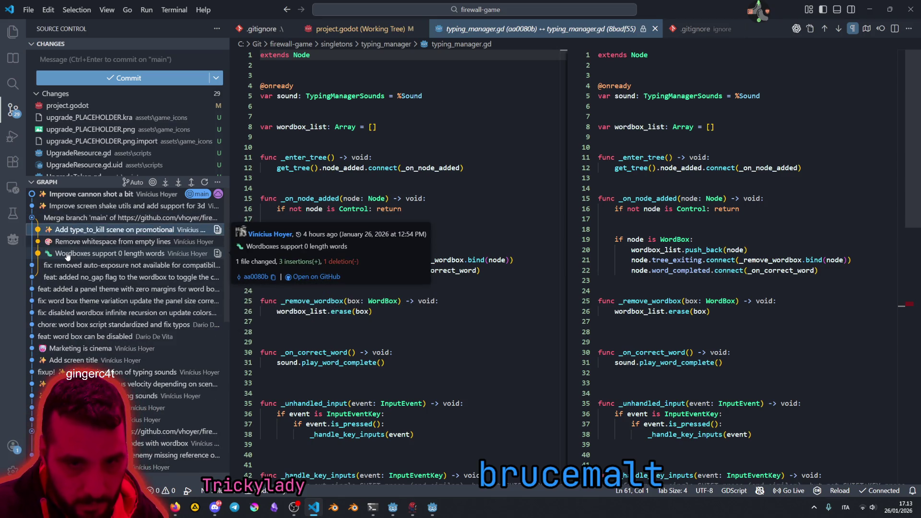
Step: Open word_box.gd's diff from 'Wordboxes support 0 length words' and review the NEUTRAL check on lines 109-110
click(106, 254)
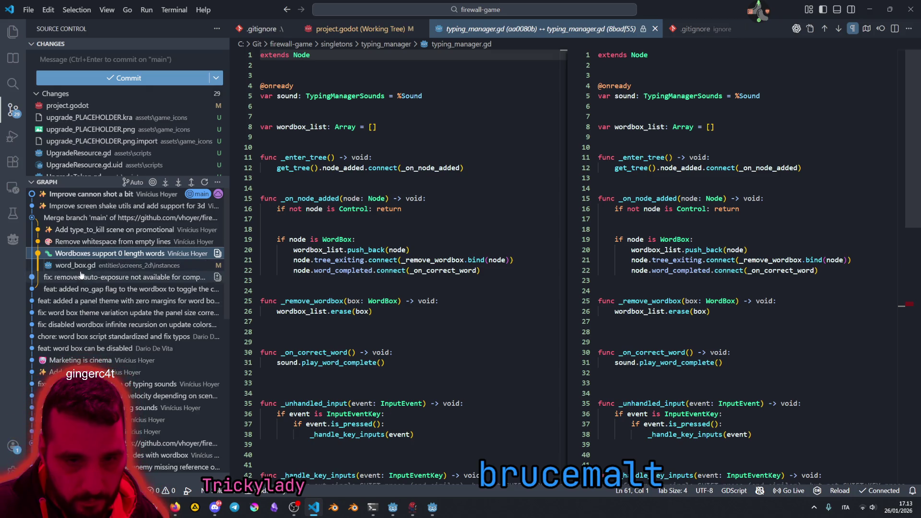
click(122, 266)
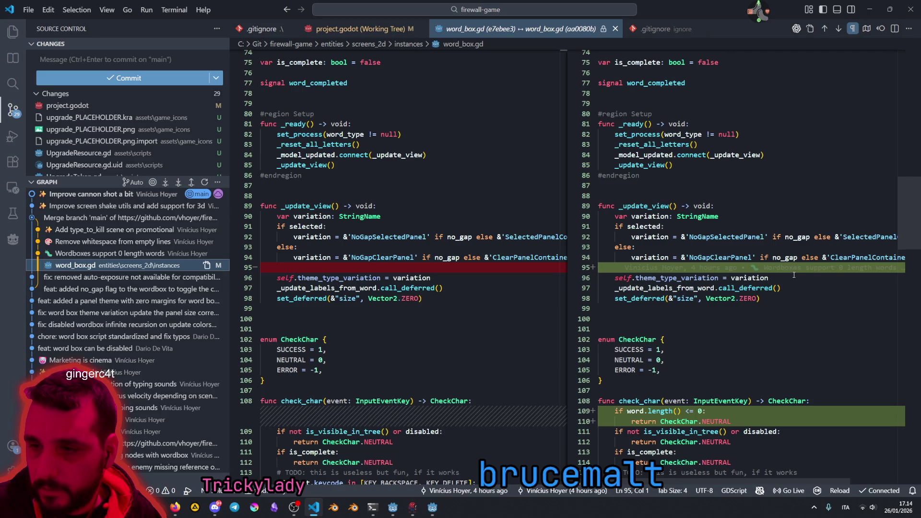
scroll(753, 274, down, 4)
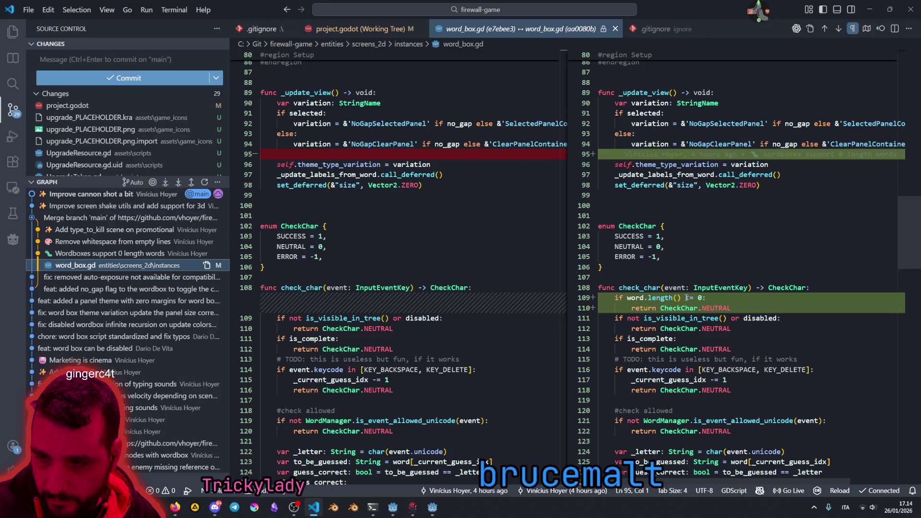
drag(686, 297, 697, 297)
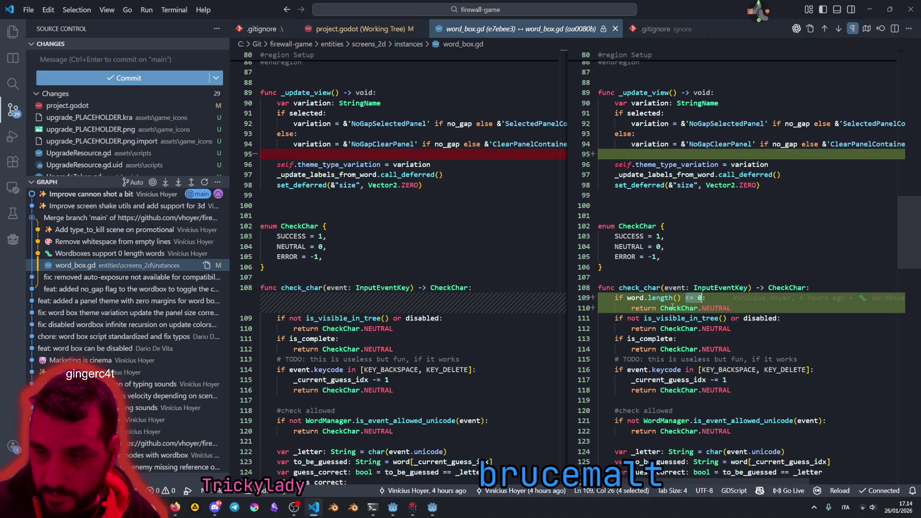
click(672, 307)
click(715, 308)
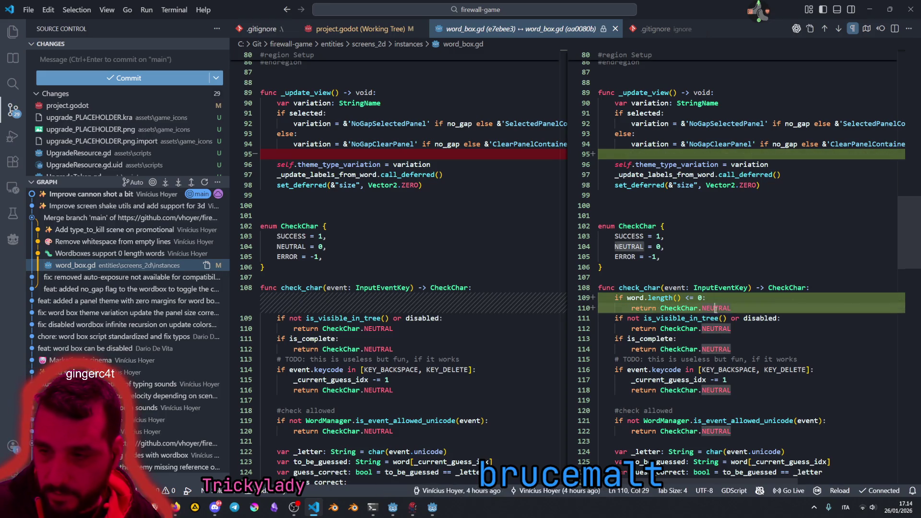
double_click(715, 308)
scroll(718, 316, down, 7)
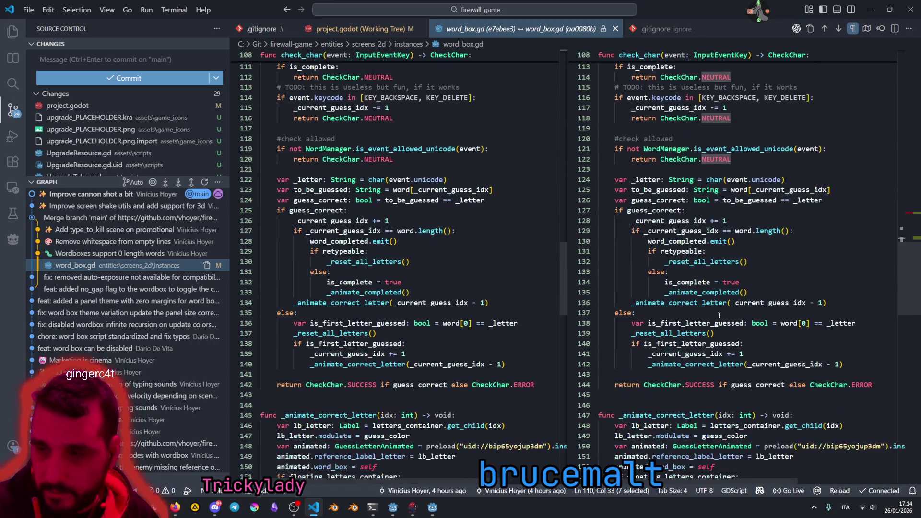
Step: Browse the Merge branch and no_gap flag commits, then return to Godot
click(72, 219)
click(71, 218)
mouse_move(71, 281)
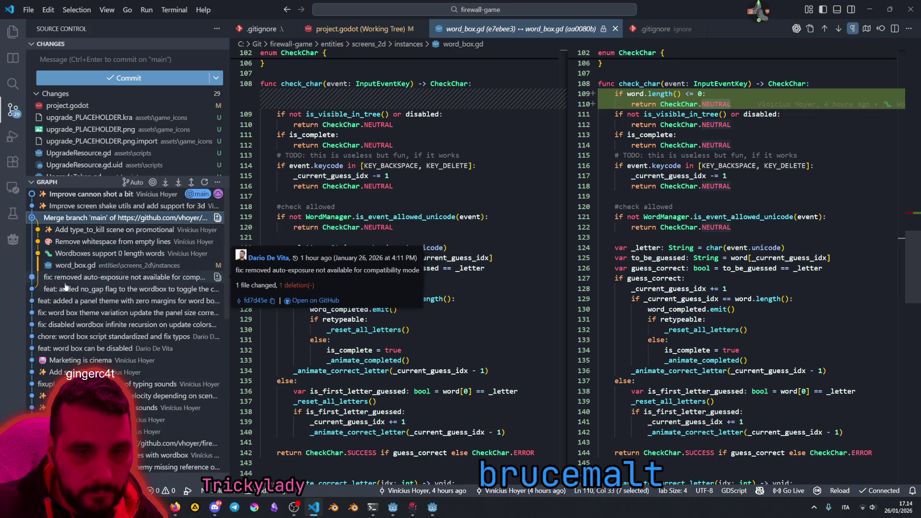
mouse_move(78, 327)
click(80, 289)
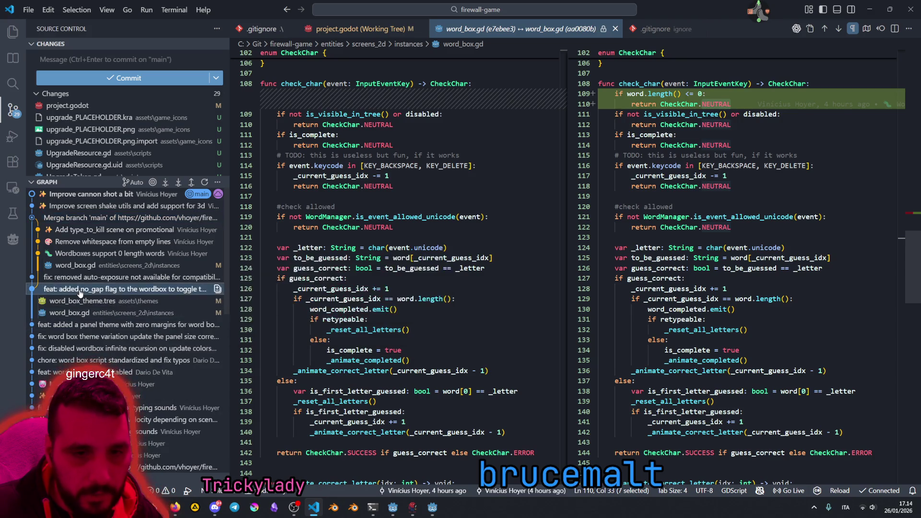
click(433, 507)
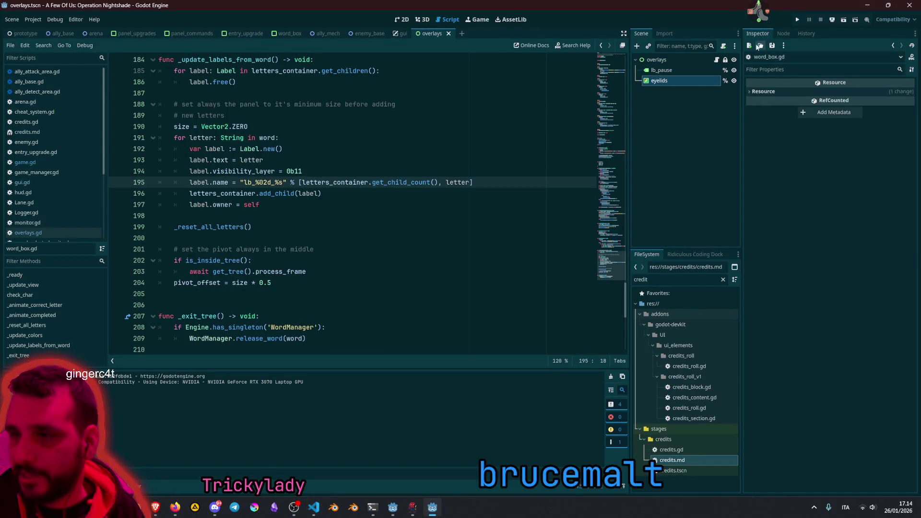
Step: Select overlays, lb_pause and eyelids and change their Mouse Filter in the Inspector
click(655, 60)
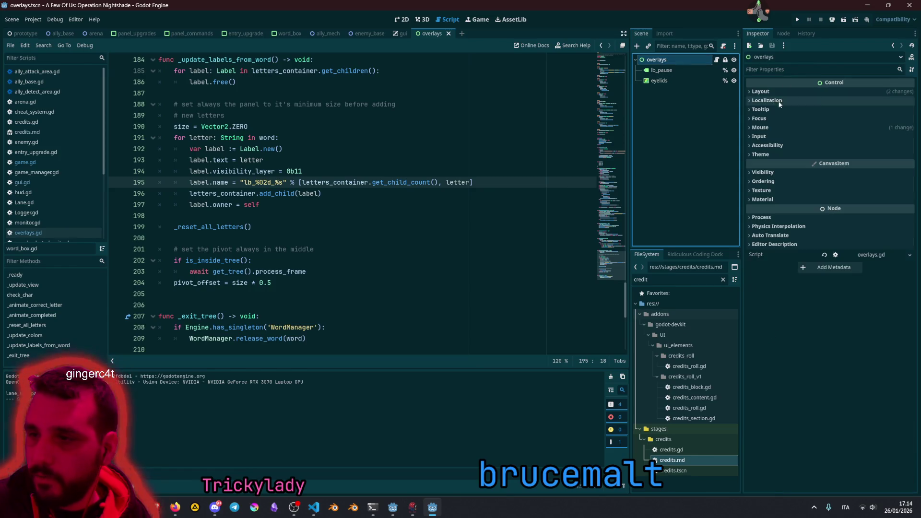
shift+click(672, 81)
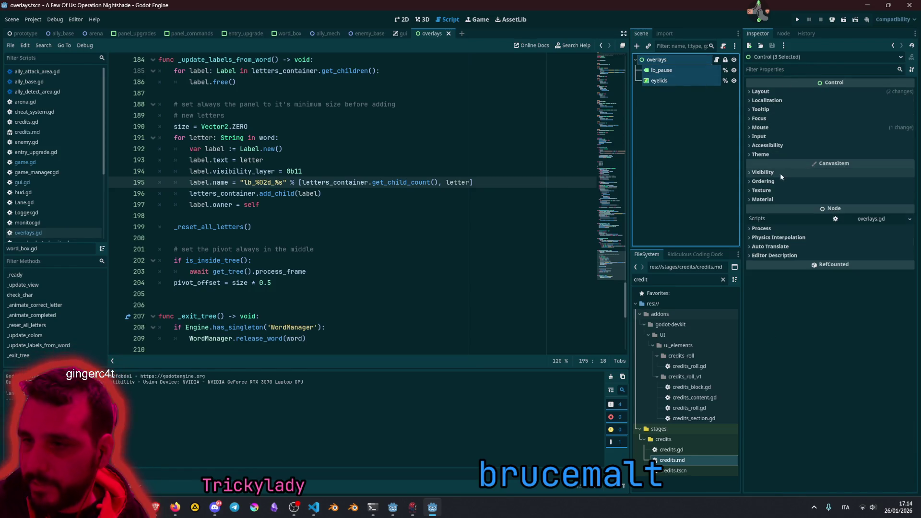
click(774, 127)
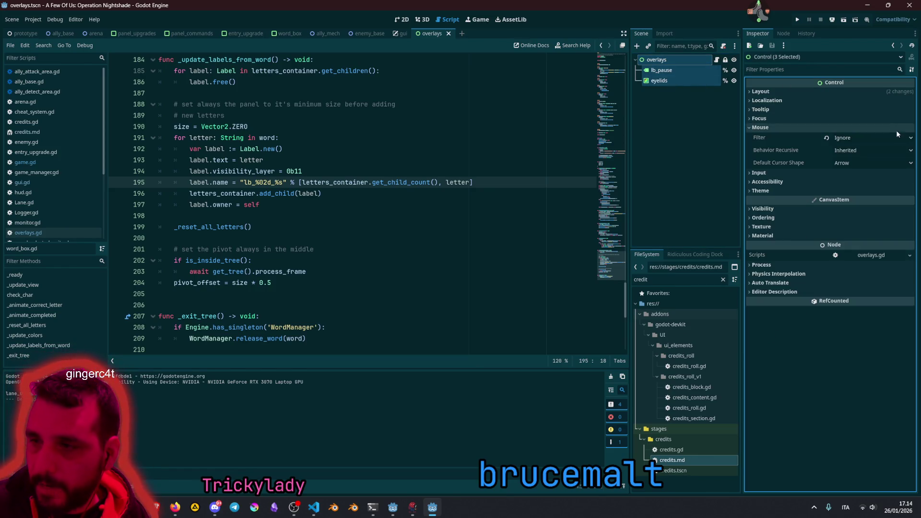
click(852, 137)
click(892, 169)
click(685, 182)
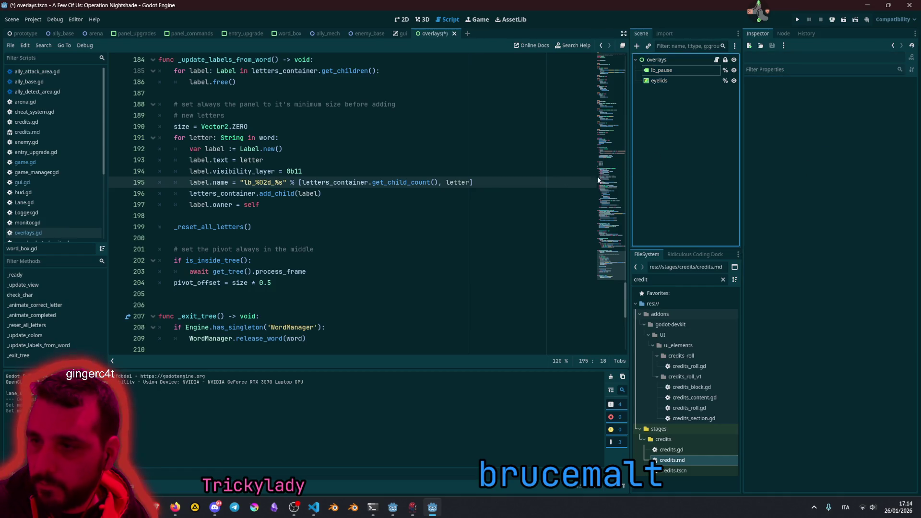
Step: Save the scene, test-run the game and close it, then bring VS Code to the front
click(390, 172)
key(F5)
click(390, 159)
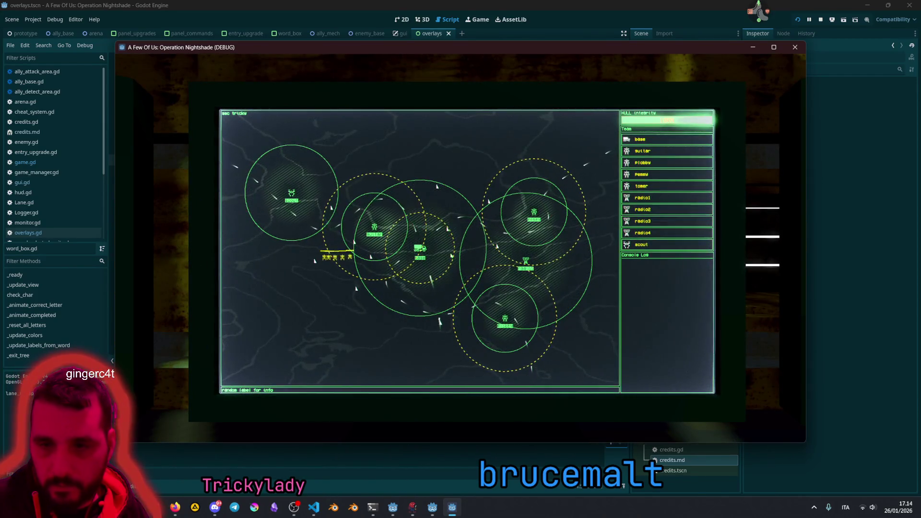
key(F8)
click(401, 235)
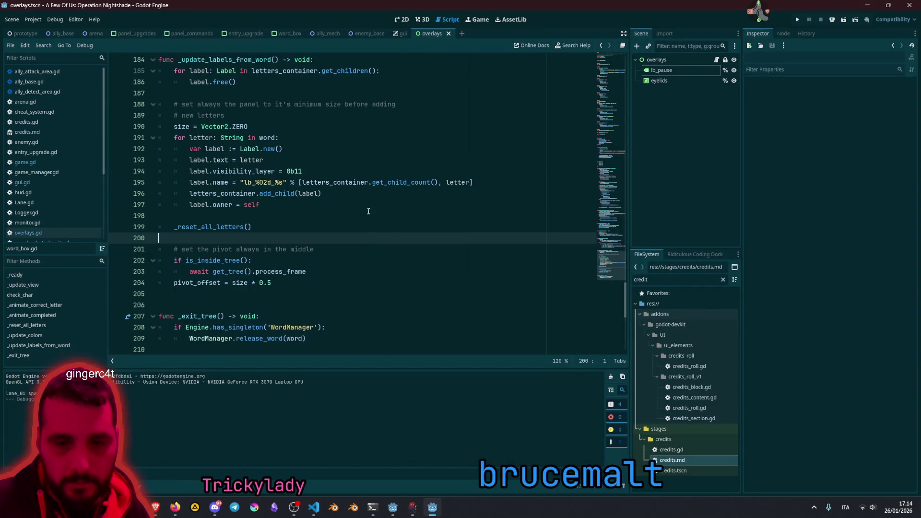
key(Up)
key(Up)
key(Up)
key(End)
click(314, 507)
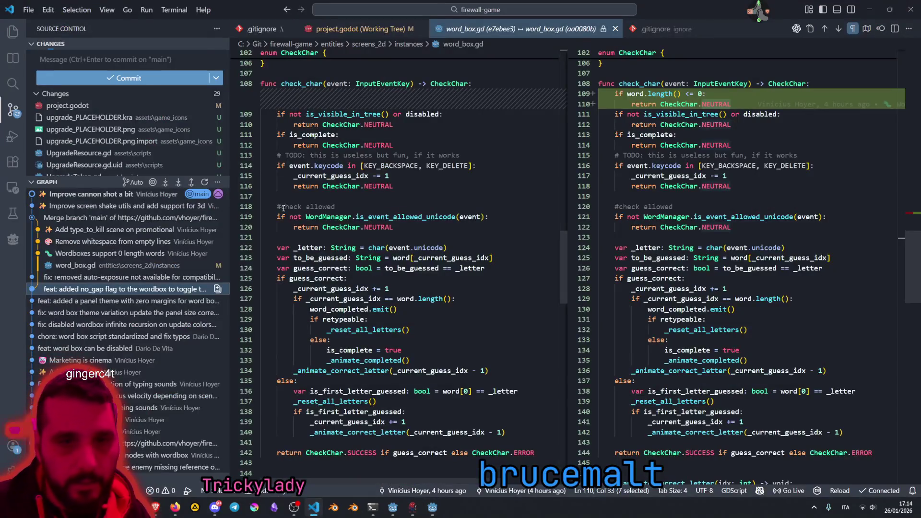
Step: Stage game.gd, gui.gd, gui.tscn, the overlays files and game_manager.gd
click(50, 184)
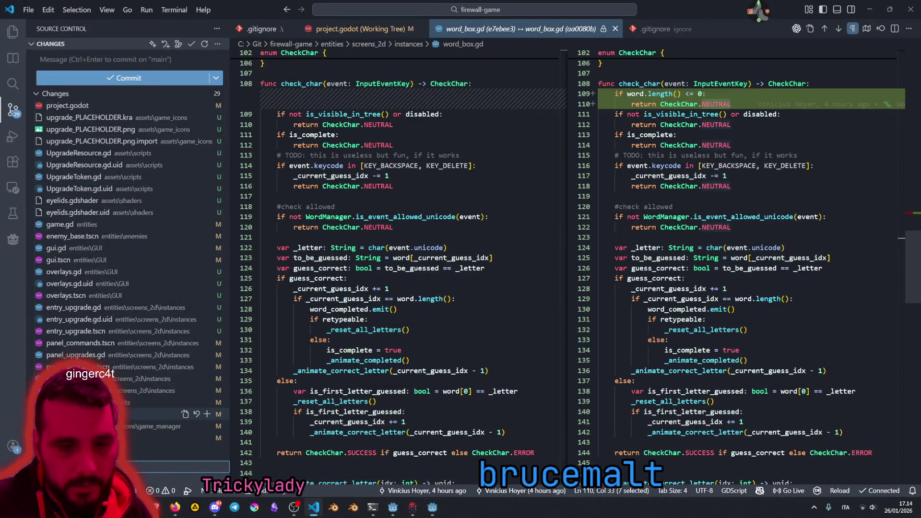
click(67, 224)
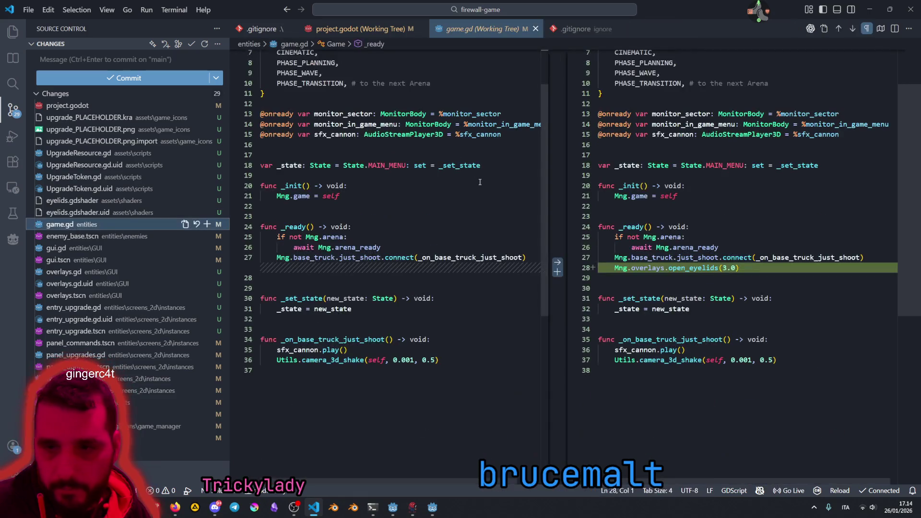
click(207, 224)
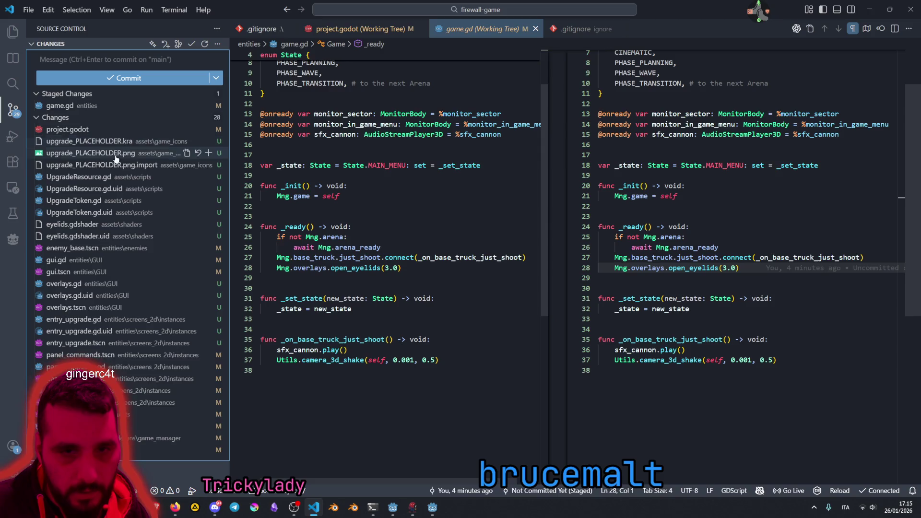
click(96, 259)
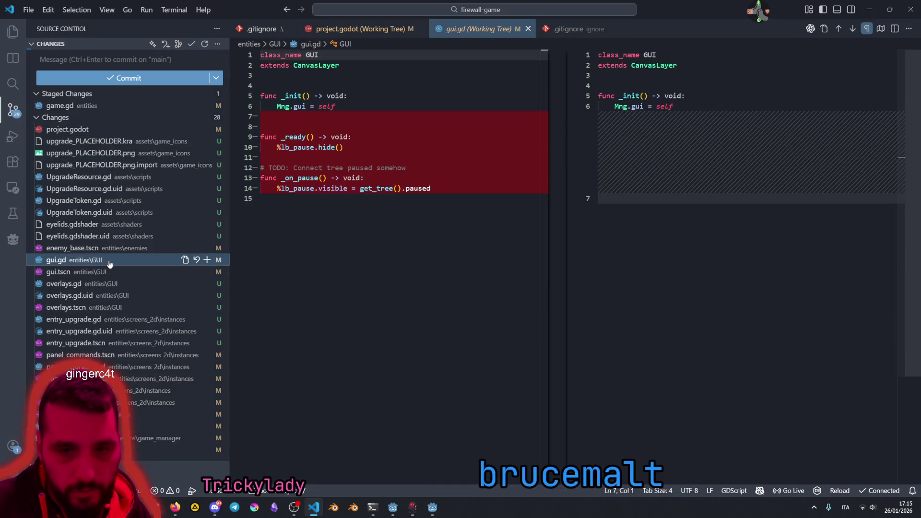
shift+click(91, 307)
click(207, 307)
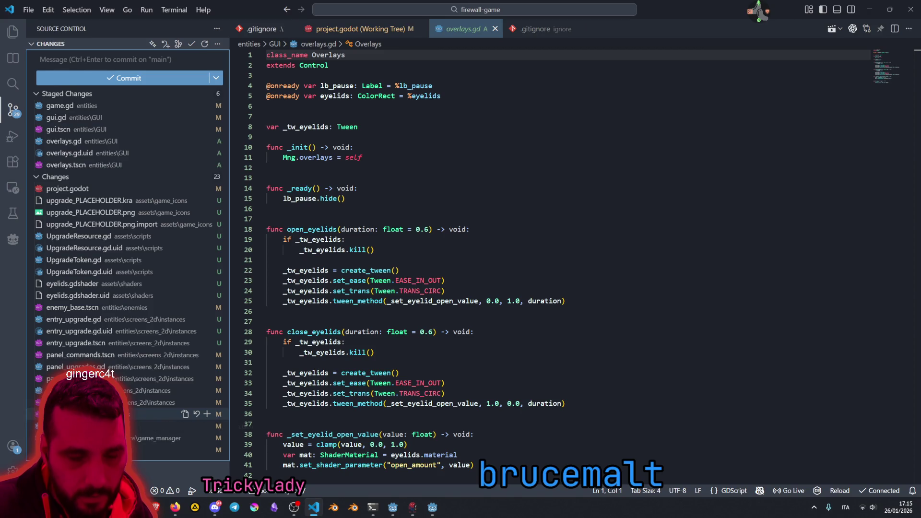
click(153, 438)
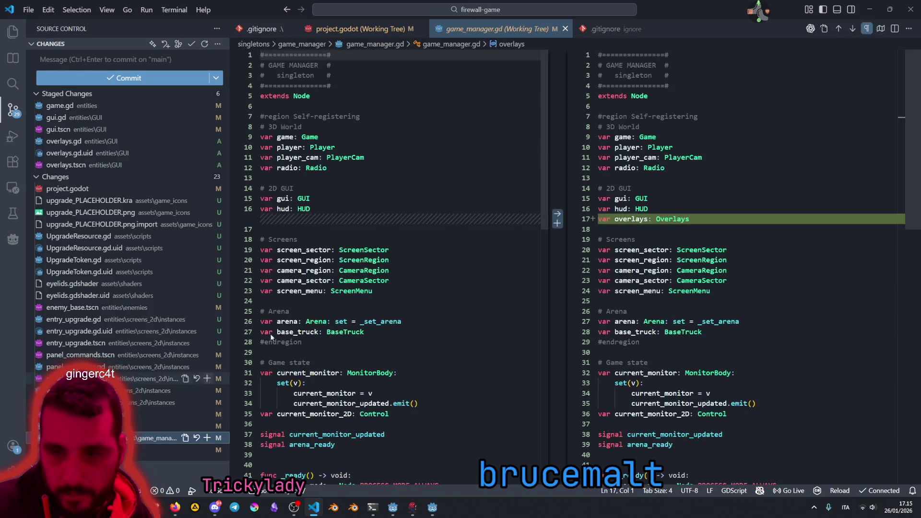
click(207, 438)
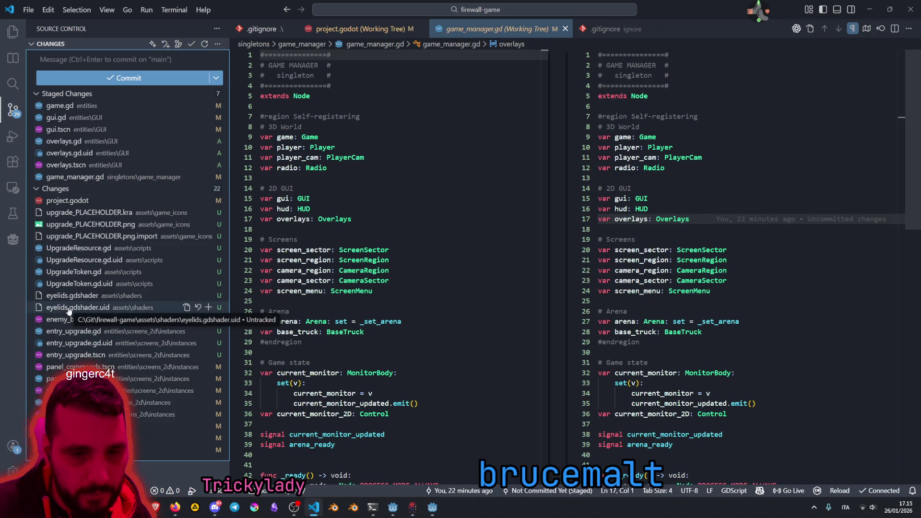
Step: Review the staged game.gd and game_manager.gd diffs
click(61, 109)
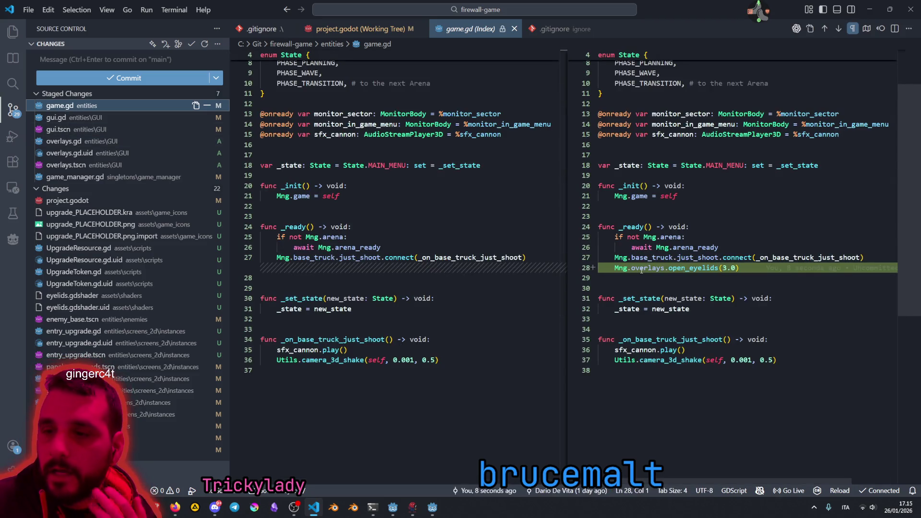
scroll(641, 270, up, 3)
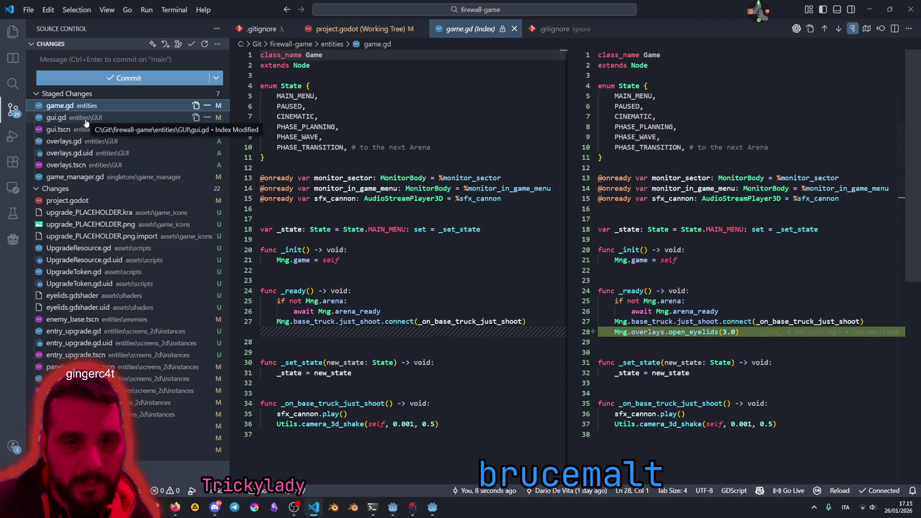
click(74, 177)
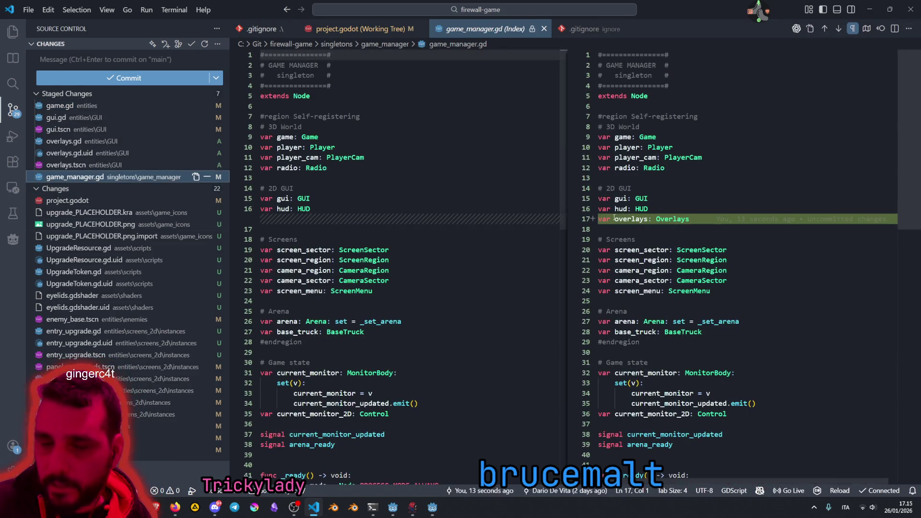
click(72, 93)
click(72, 94)
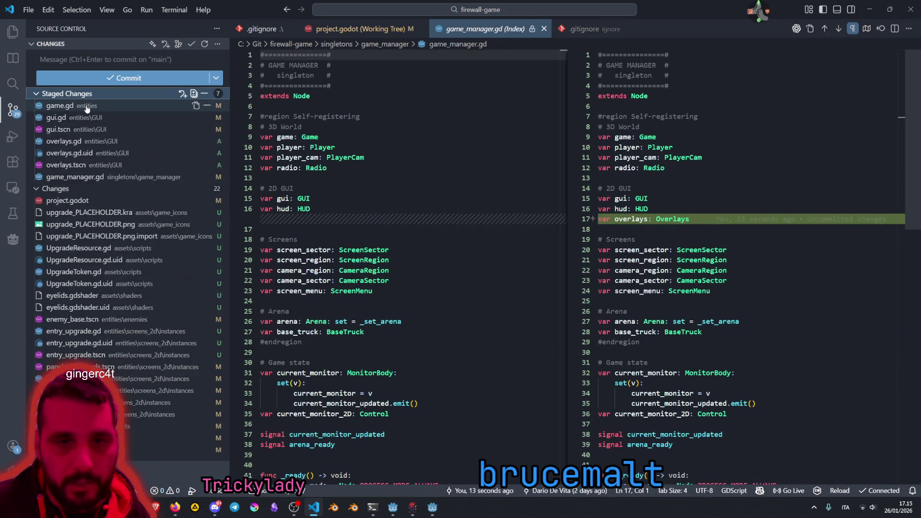
Step: Step through every staged diff from game.gd to game_manager.gd and begin the commit message
click(86, 109)
key(Down)
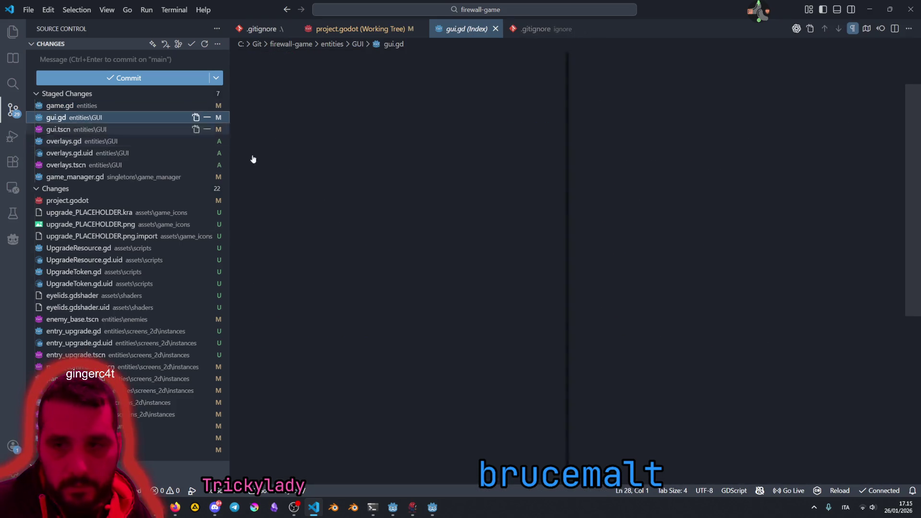
key(Down)
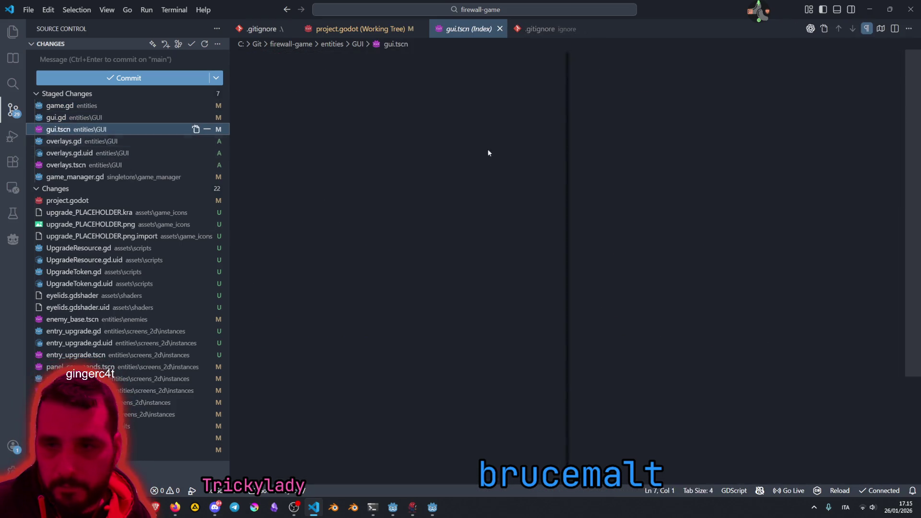
key(Down)
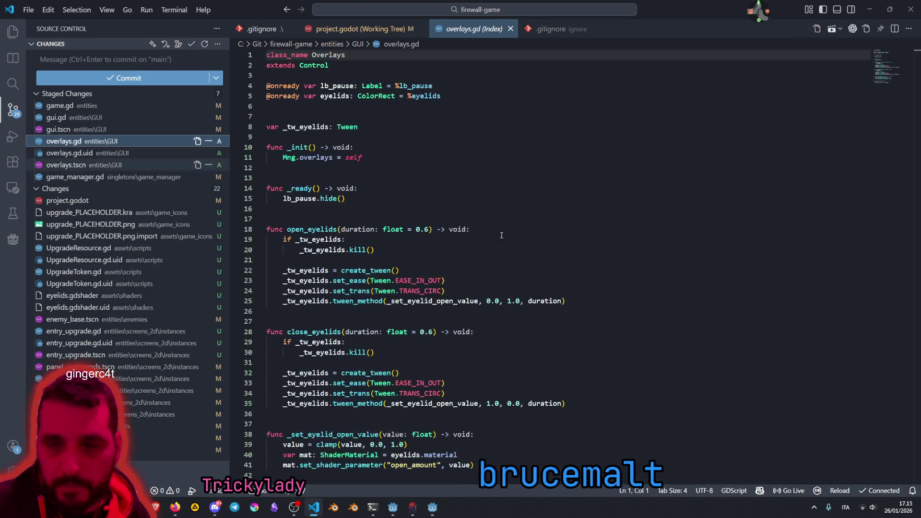
scroll(462, 229, down, 4)
scroll(462, 229, up, 4)
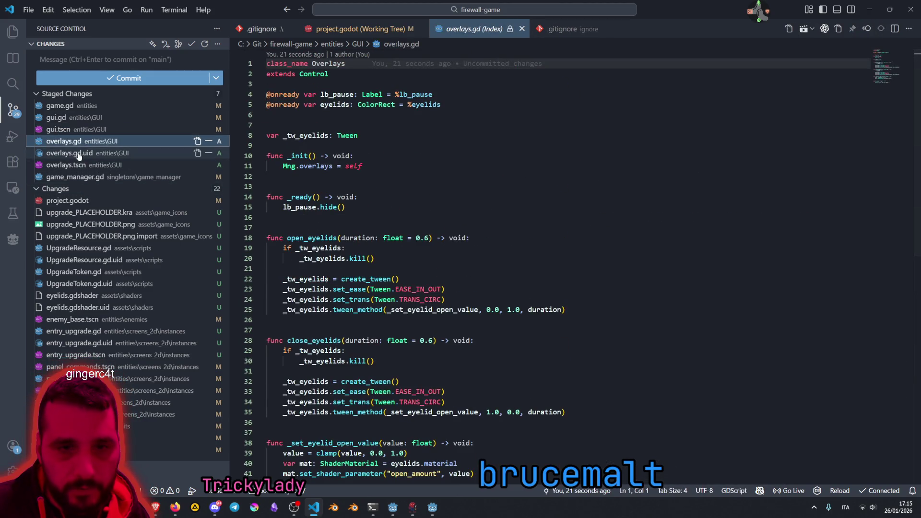
key(Down)
key(Down)
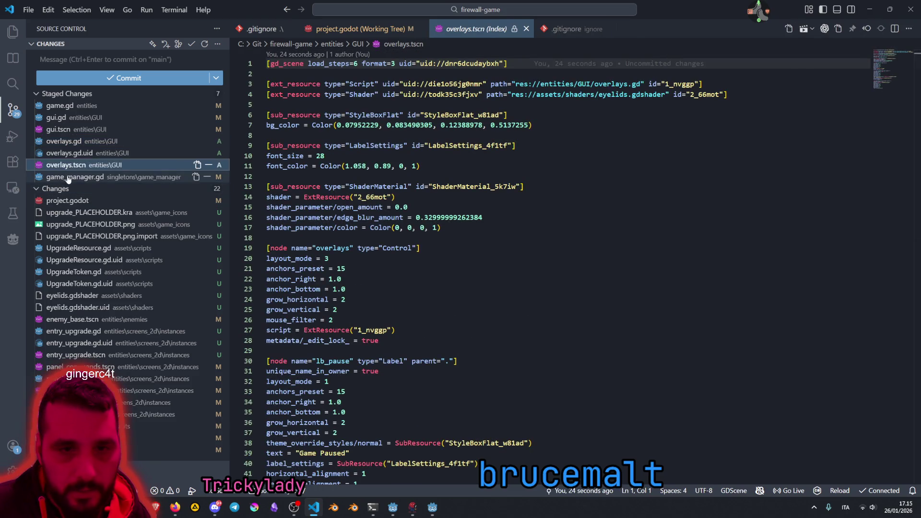
click(68, 177)
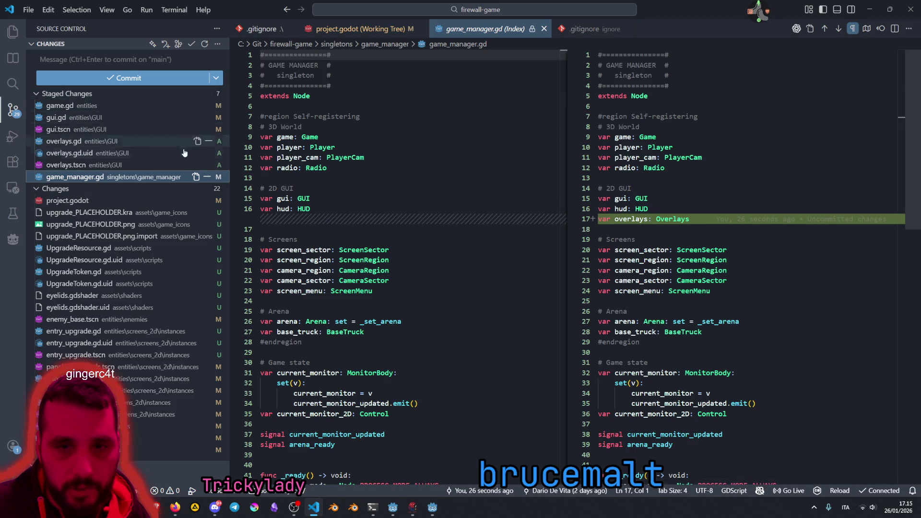
click(104, 58)
text(feat: open eylids animation on the overlay for scene tr)
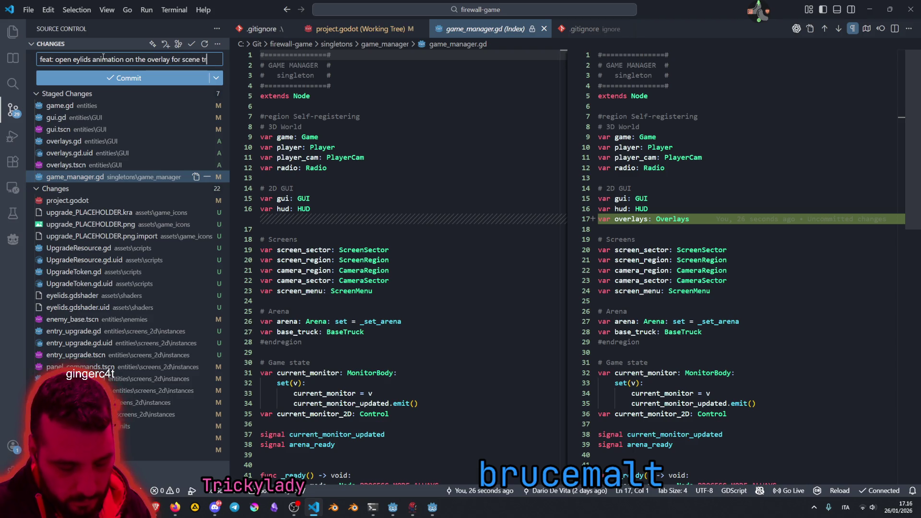
Step: Commit the seven files as 'feat: open eylids animation on the overlay for scene transitions'
text(ansitions)
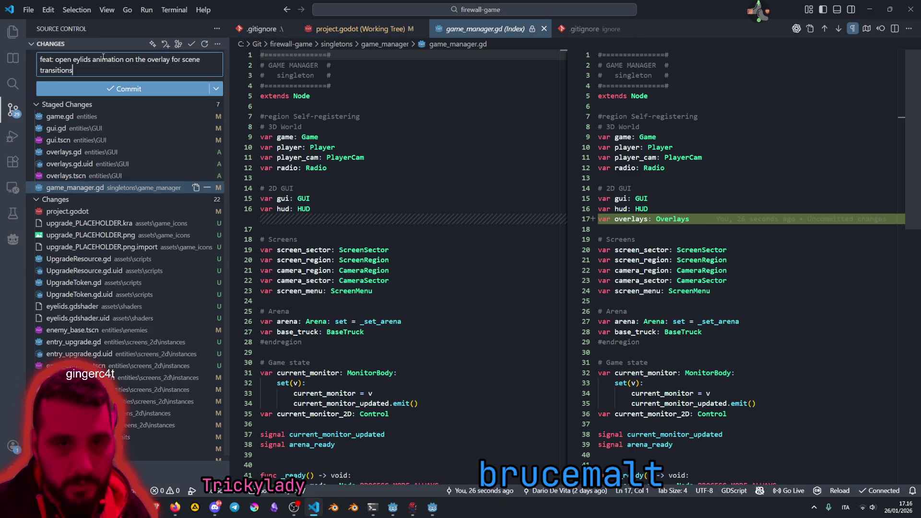
click(107, 91)
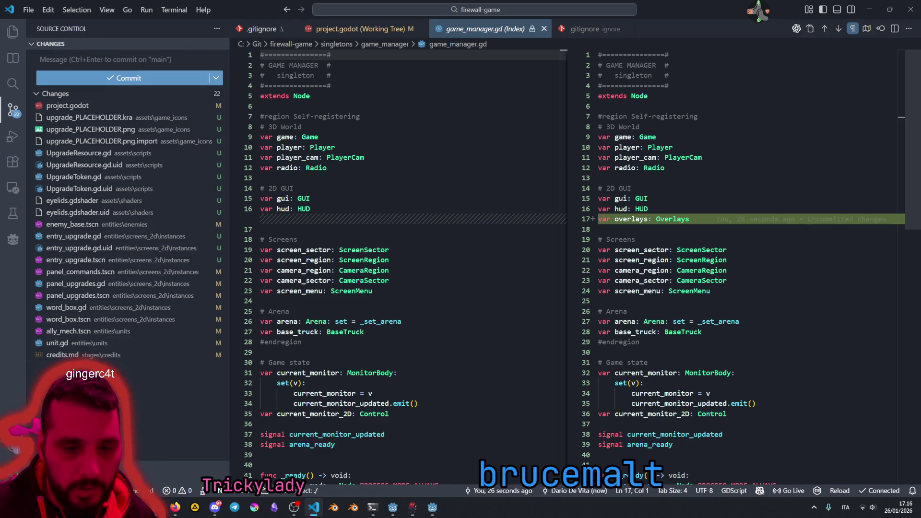
click(174, 377)
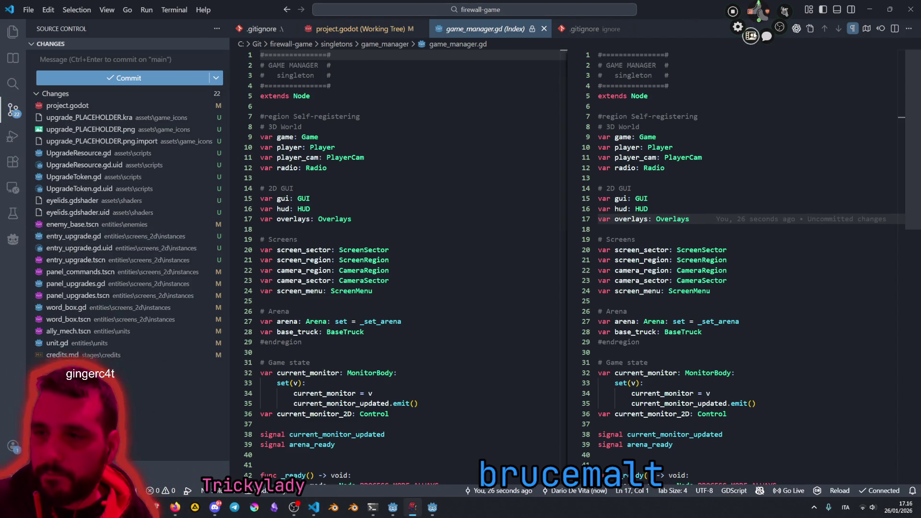
key(alt+Tab)
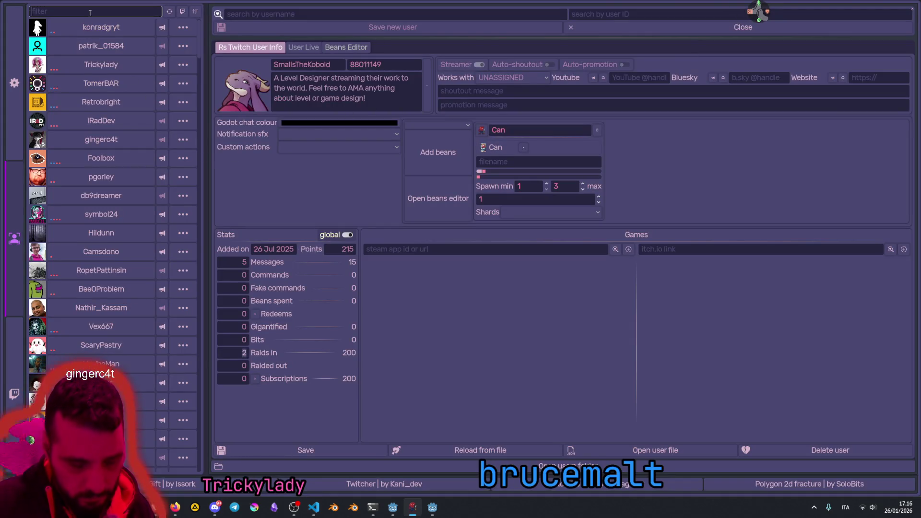
Step: Filter the user list by a chatter's username, view their profile and stats, then return to VS Code
click(89, 12)
text(bruc)
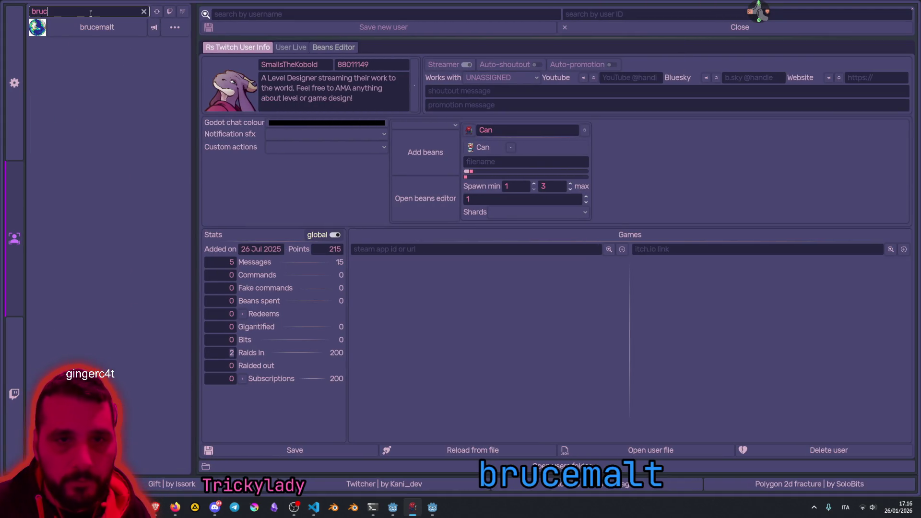
click(120, 27)
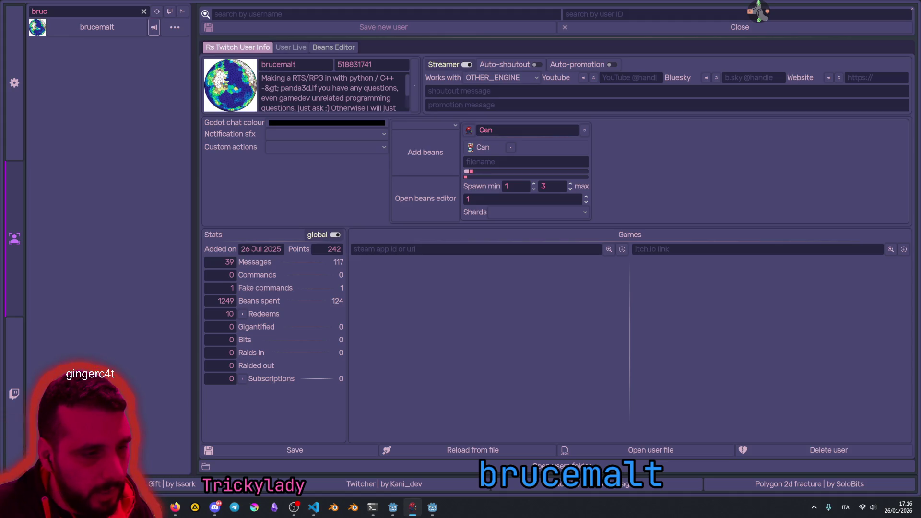
key(alt+Tab)
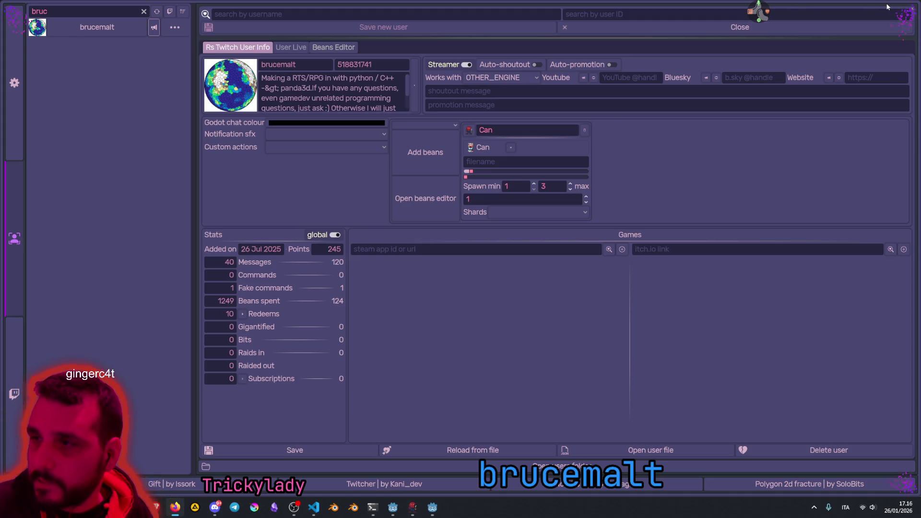
key(alt+Tab)
click(297, 239)
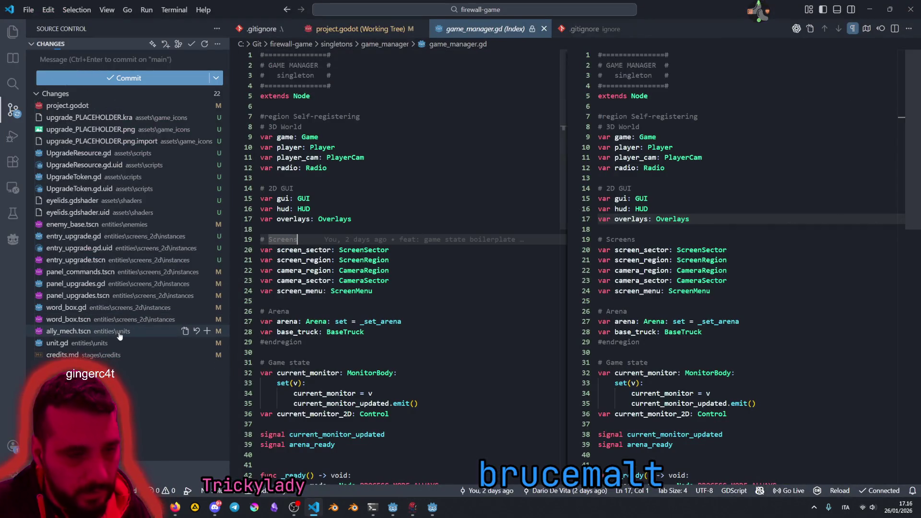
Step: Stage credits.md and write the message 'chore: added eyelids author to the credits'
click(106, 376)
click(67, 355)
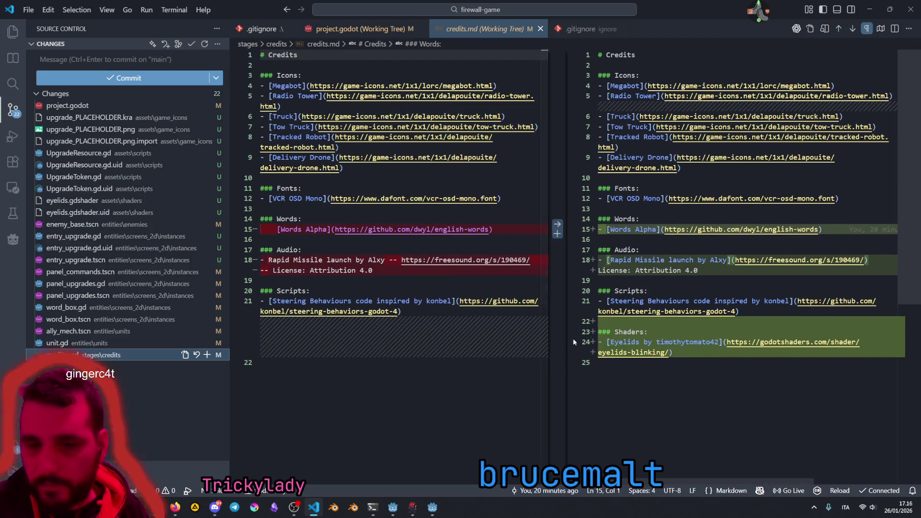
click(207, 355)
click(76, 60)
text(chore: added eye)
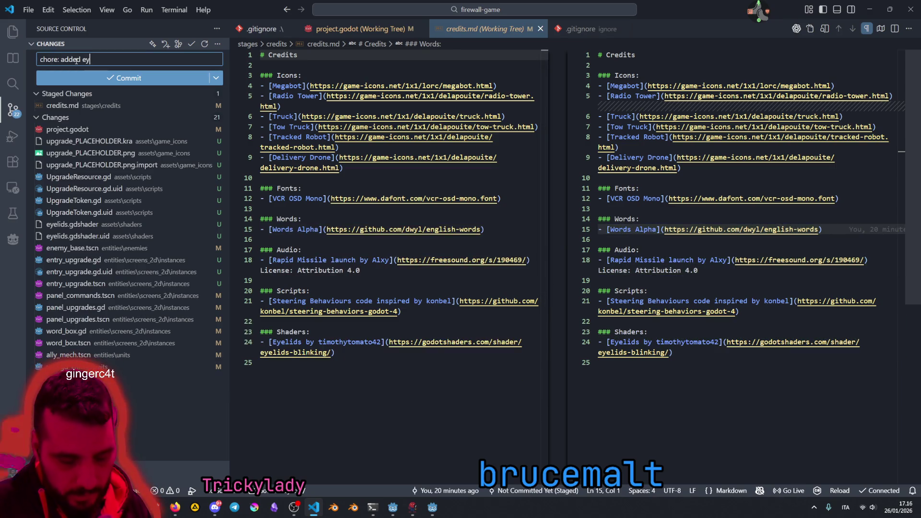
text(lid)
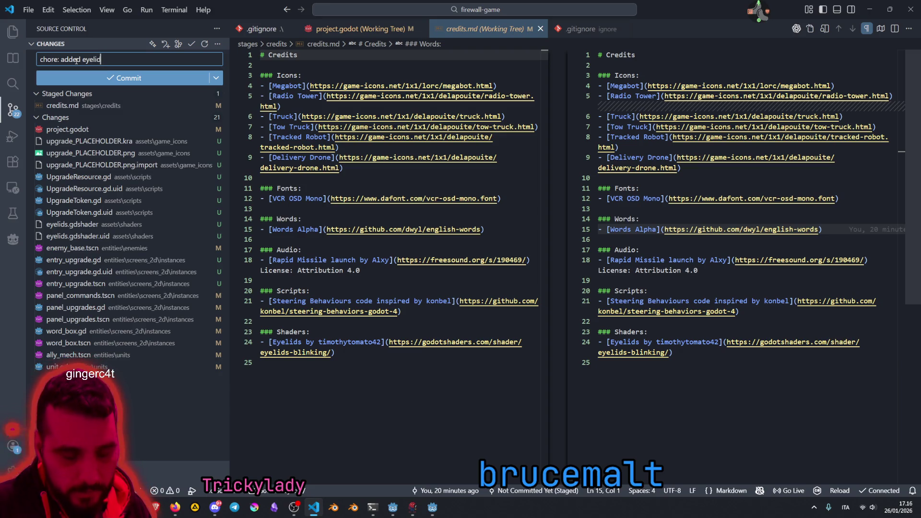
text(s cre)
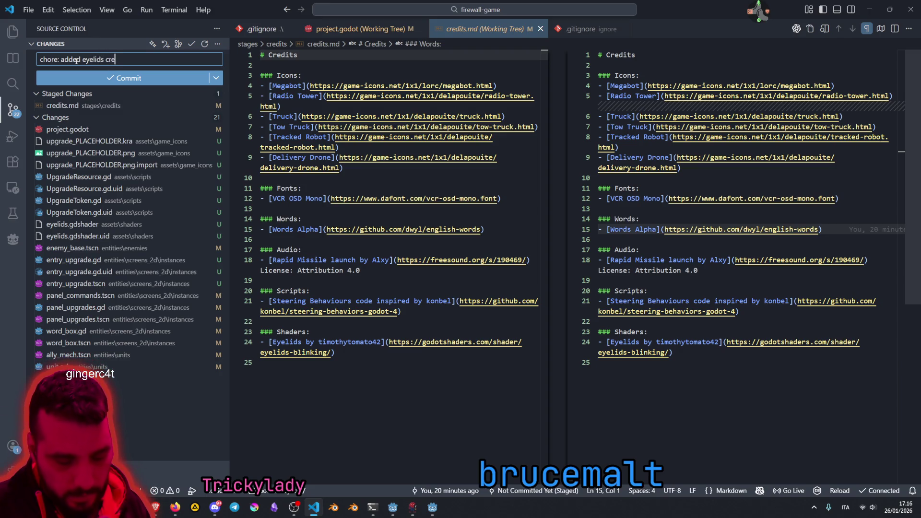
key(BackSpace)
key(BackSpace)
key(BackSpace)
text(author to the cred)
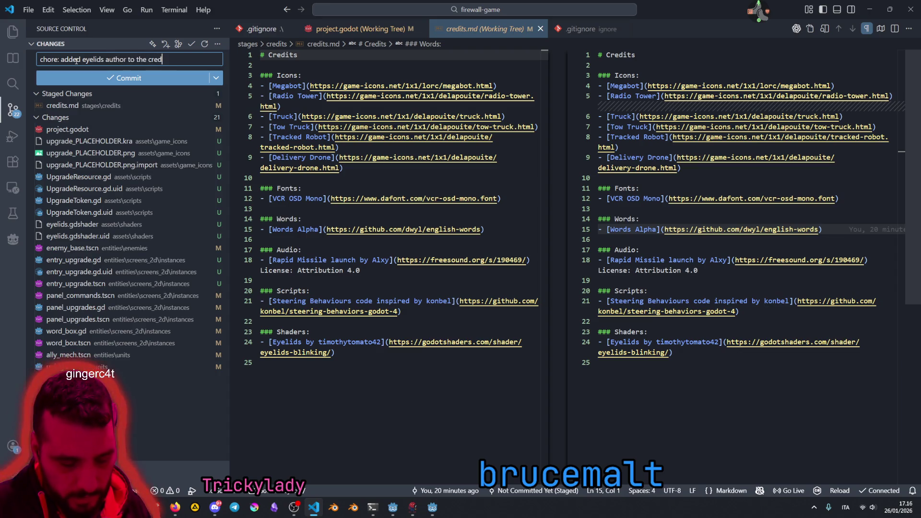
text(its)
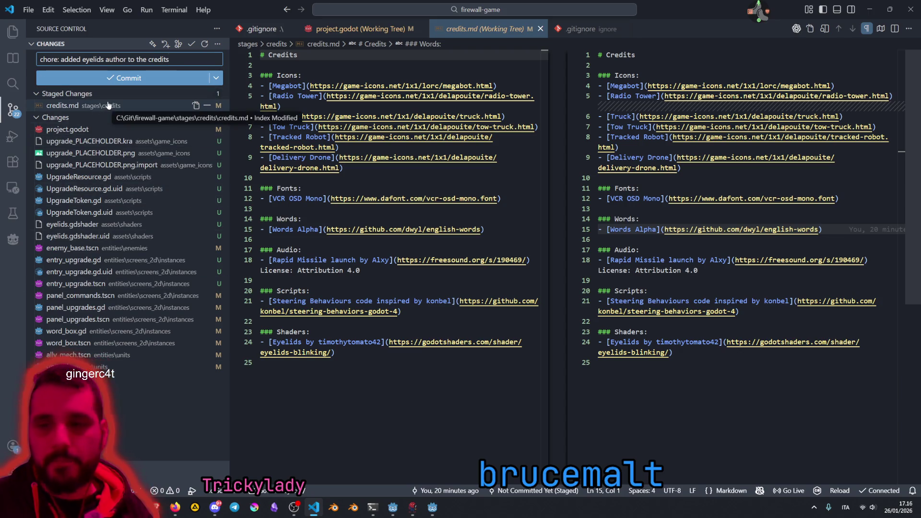
Step: Review the staged credits.md diff, commit it, and return to Godot's script editor
click(108, 105)
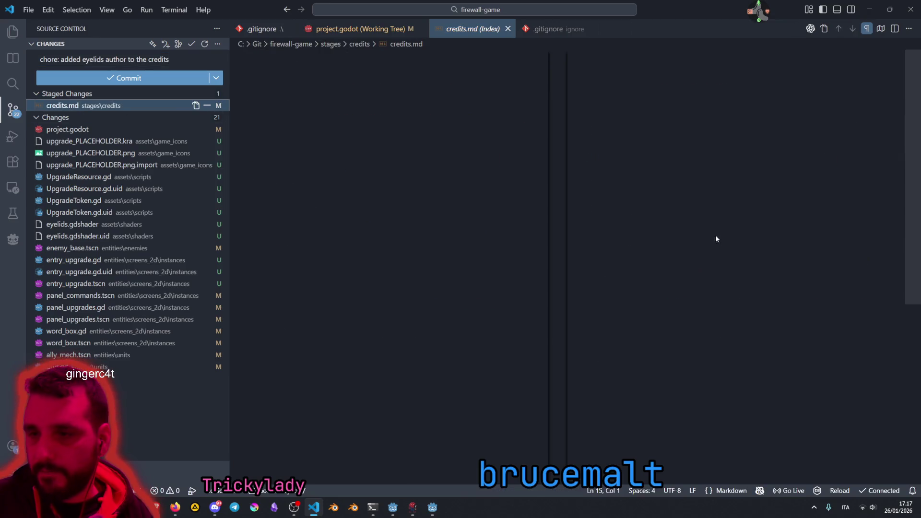
click(147, 83)
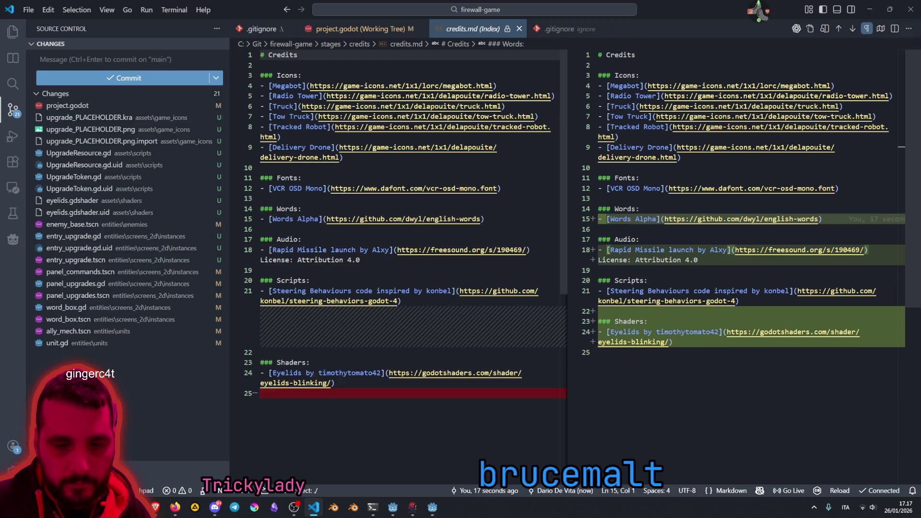
click(142, 396)
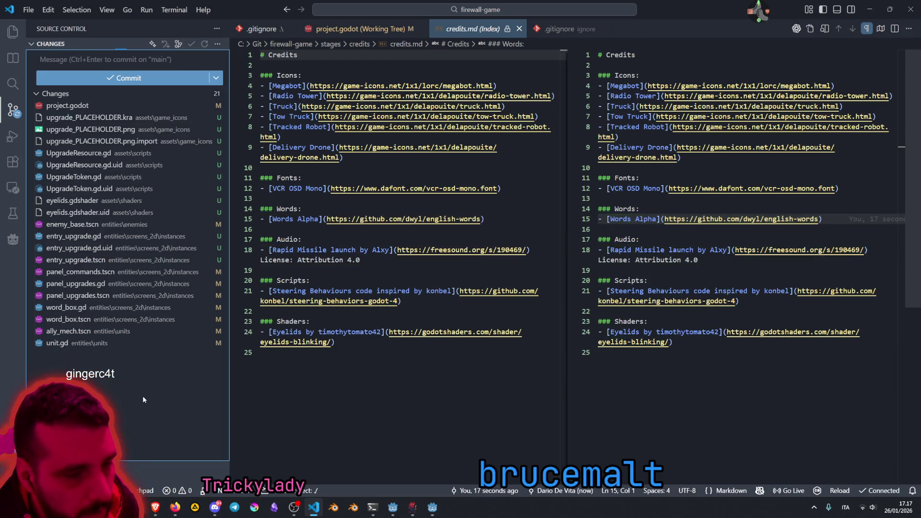
click(432, 507)
click(406, 158)
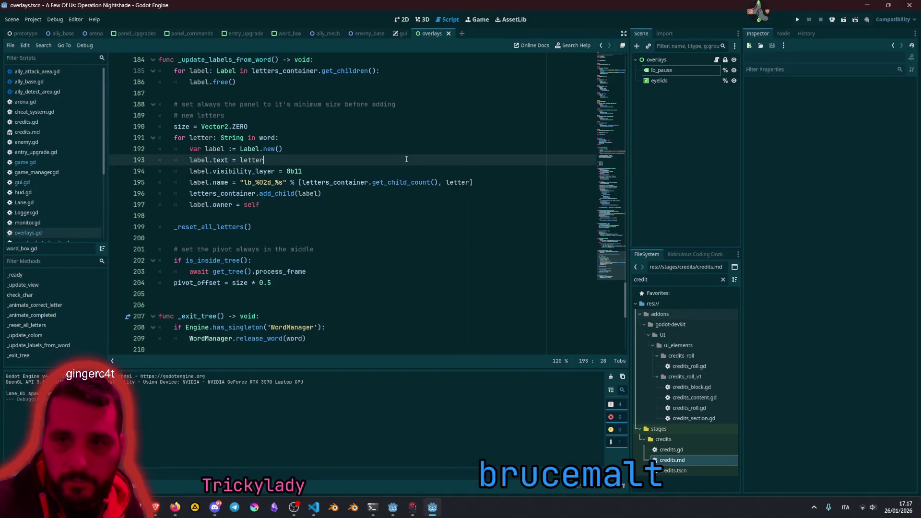
Step: Close the overlays and gui scripts, bring the arena scene forward, and clear the FileSystem filter
middle_click(426, 33)
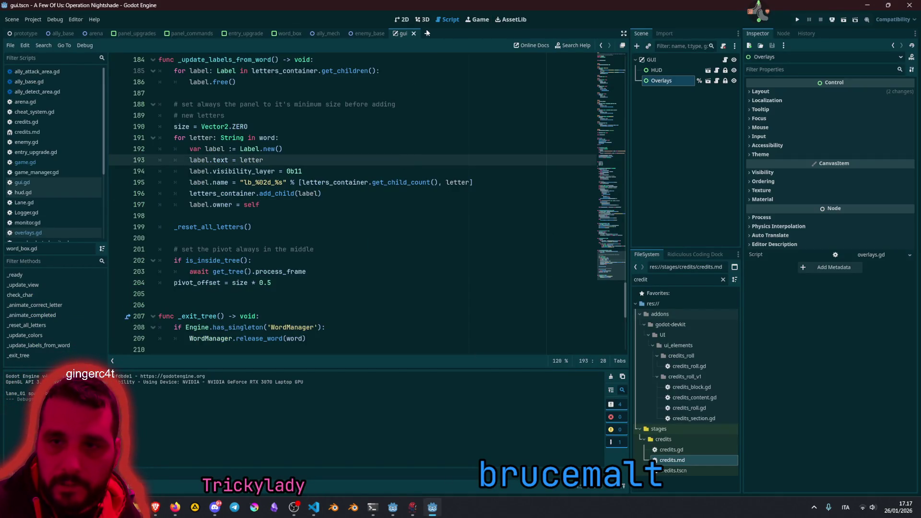
middle_click(399, 33)
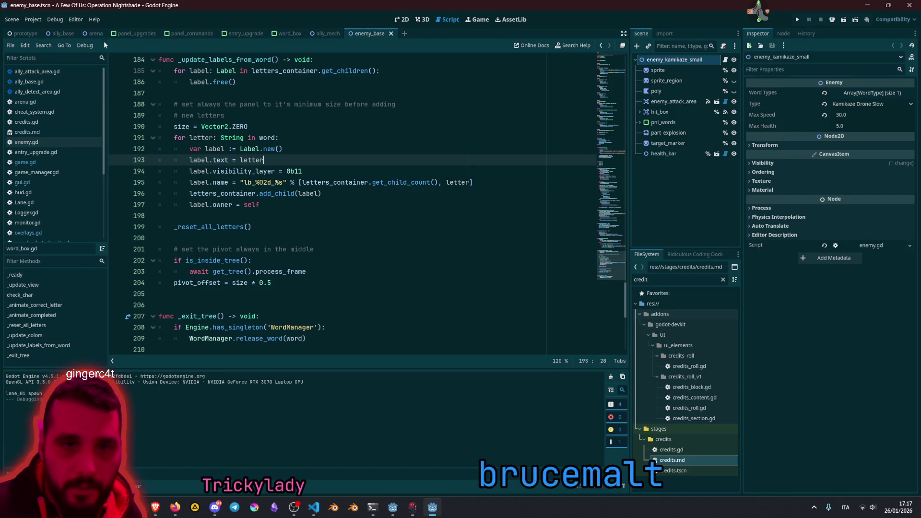
click(92, 33)
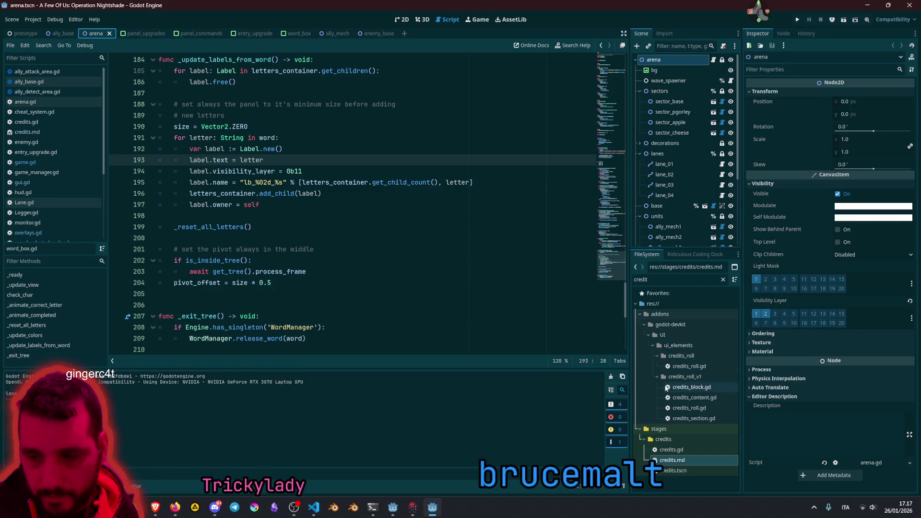
click(723, 281)
Step: Expand stages/game/arenas and the assets folder, collapsing the scripts folder inside assets
click(676, 412)
click(673, 421)
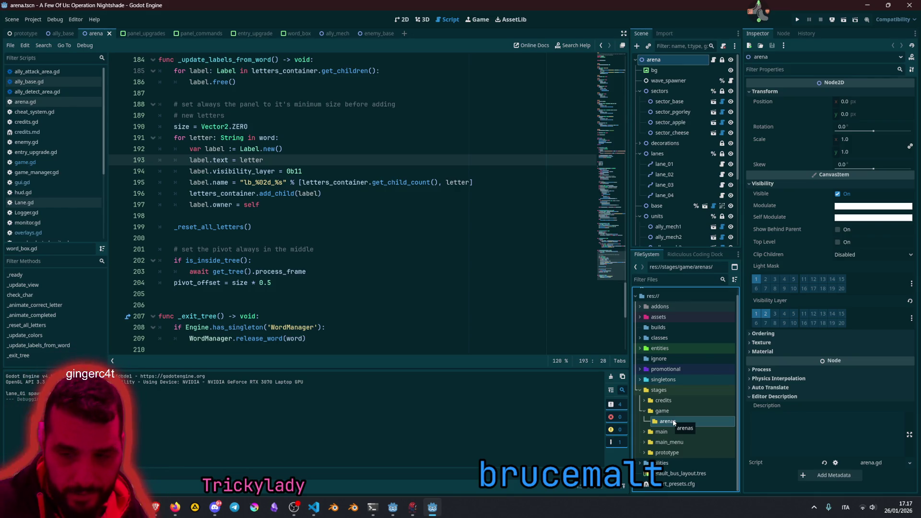
click(640, 317)
scroll(671, 340, down, 3)
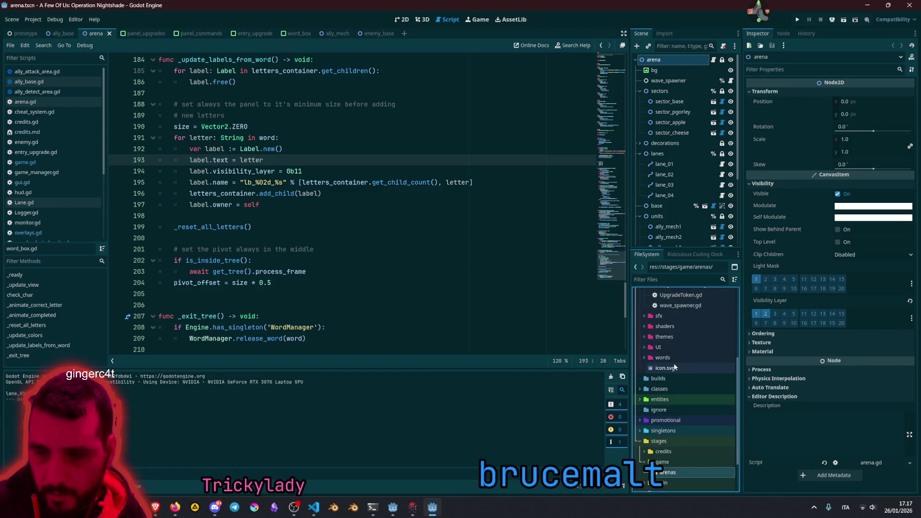
scroll(671, 362, up, 2)
click(644, 318)
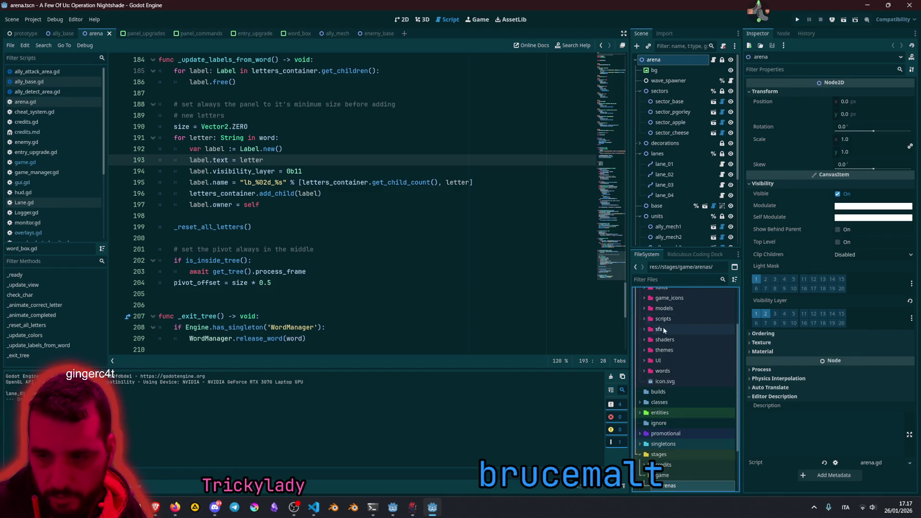
scroll(681, 345, up, 3)
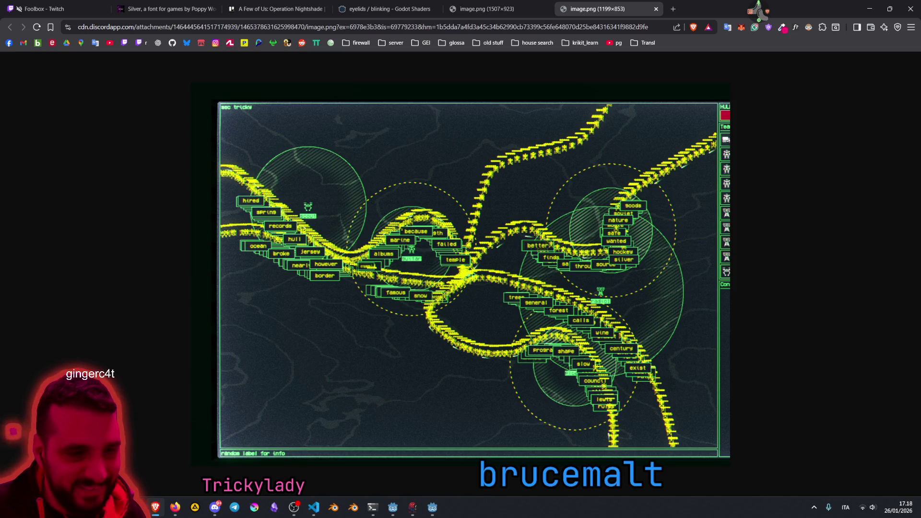
Step: Glance at Discord, then return to the image.png sector-map screenshot in the browser
key(alt+Tab)
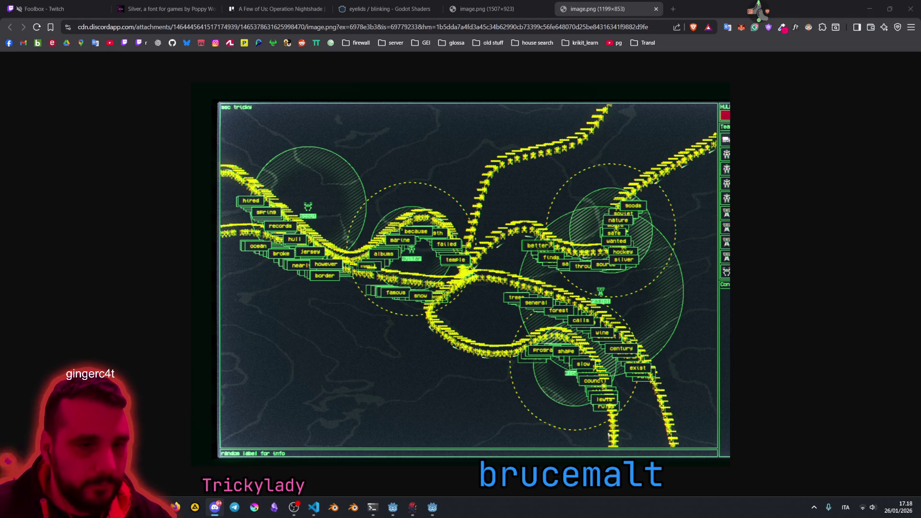
key(alt+Tab)
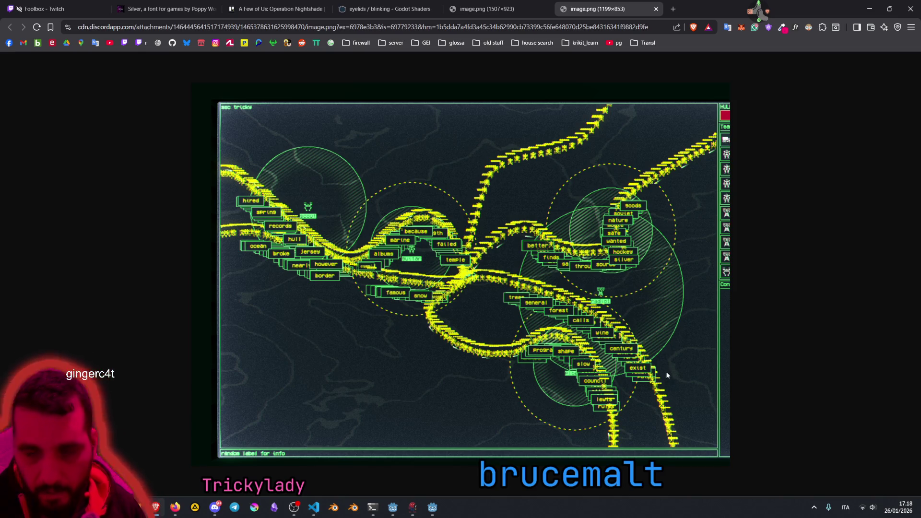
Step: Show the arena map in the 2D view and collapse the sectors, lanes and units groups
click(431, 509)
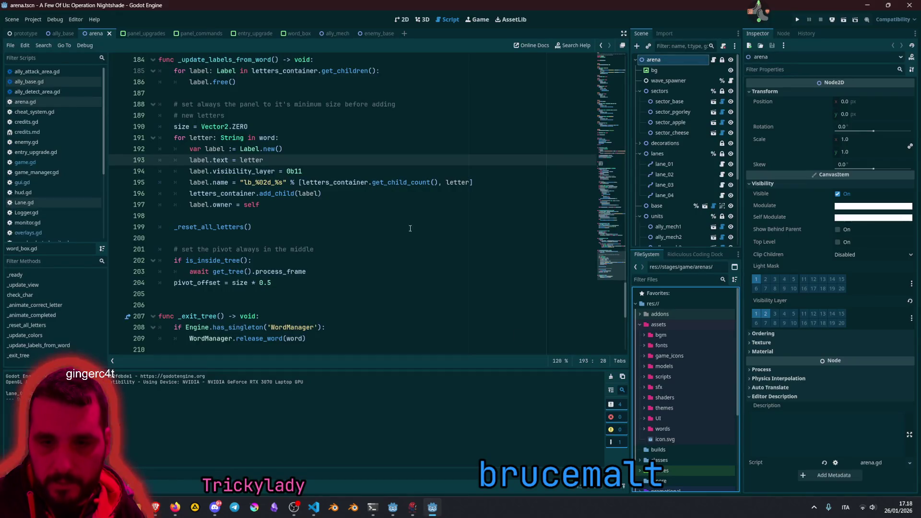
key(ctrl+F1)
scroll(299, 212, up, 3)
scroll(299, 212, down, 8)
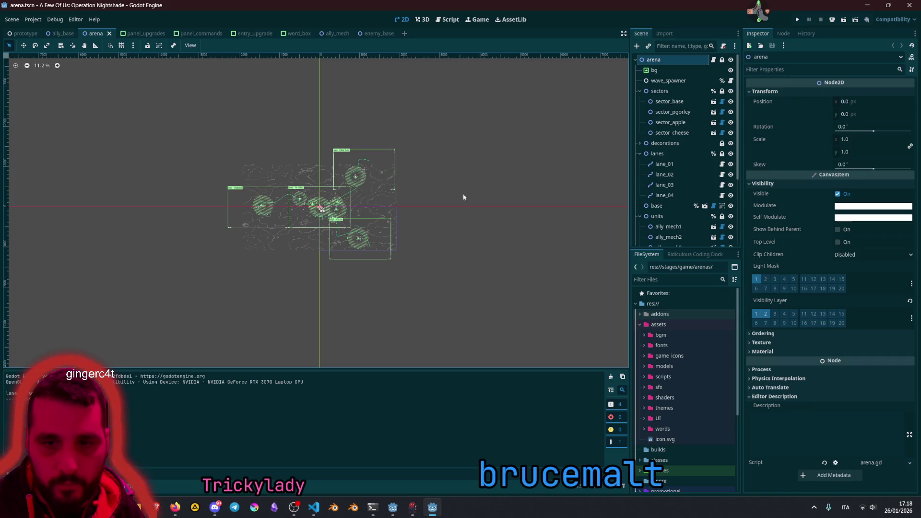
click(640, 91)
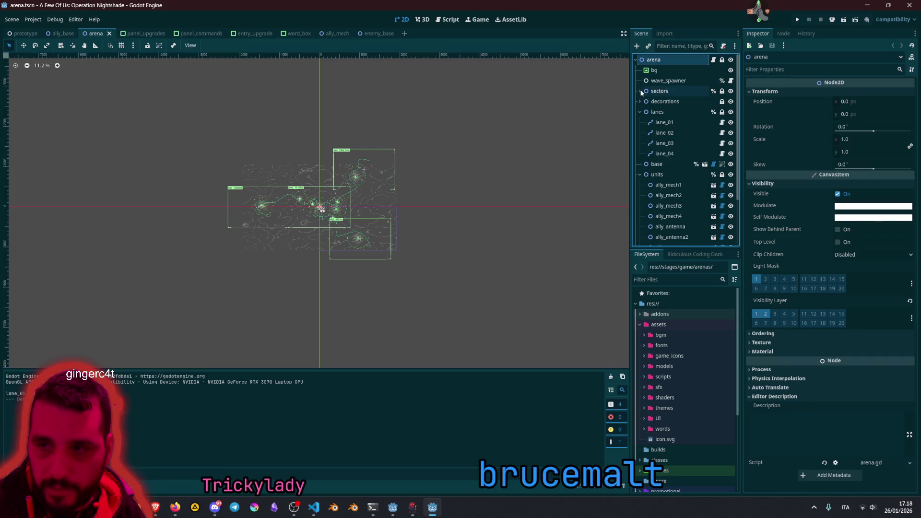
click(639, 112)
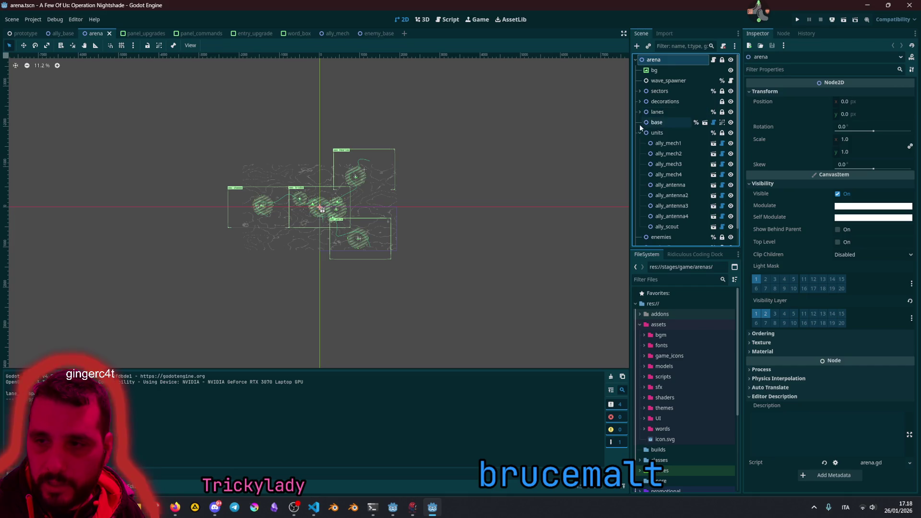
click(639, 133)
click(341, 134)
scroll(314, 225, up, 5)
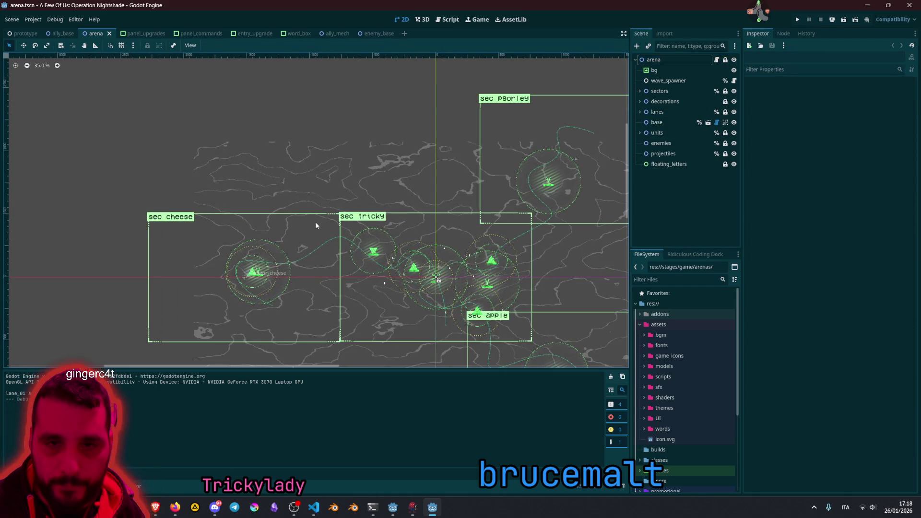
scroll(316, 153, down, 4)
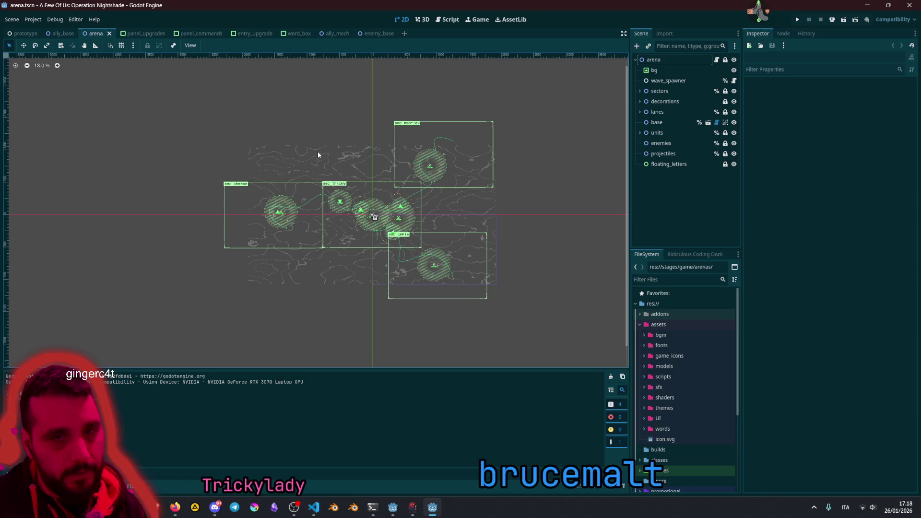
Step: Quick-open screen_sector.tscn by searching 'screen_sec' and inspect its grid_selector node
key(shift+alt+o)
text(scr)
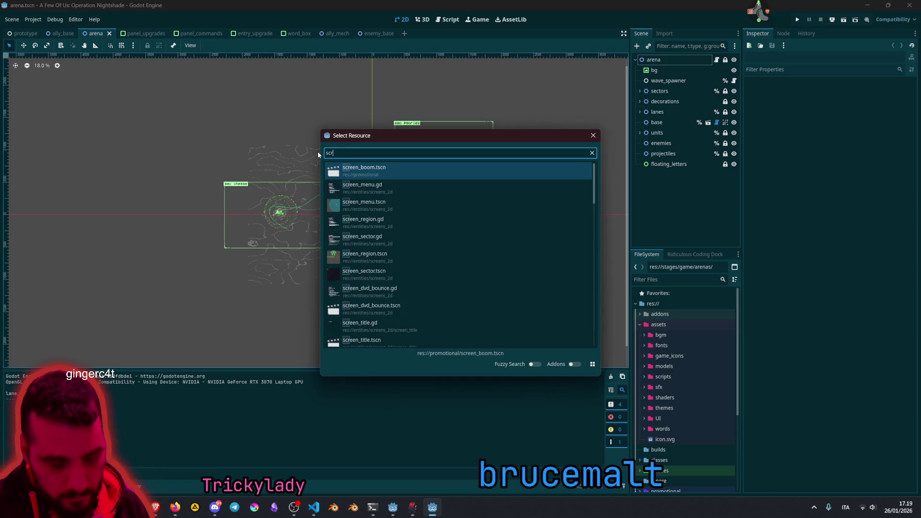
text(ee)
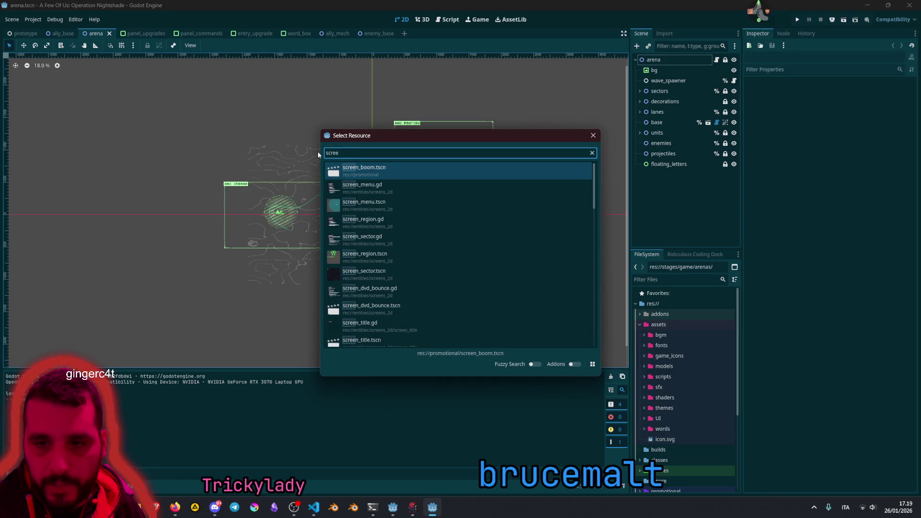
text(n_sec)
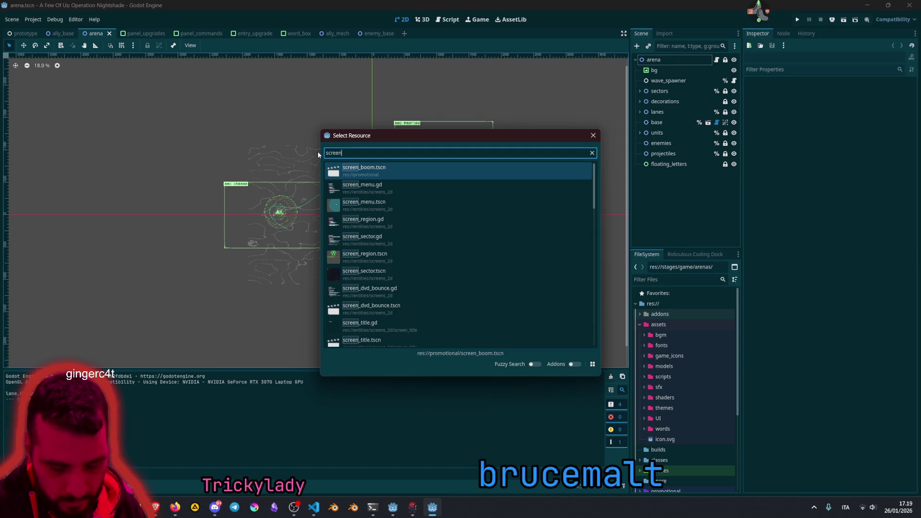
double_click(391, 188)
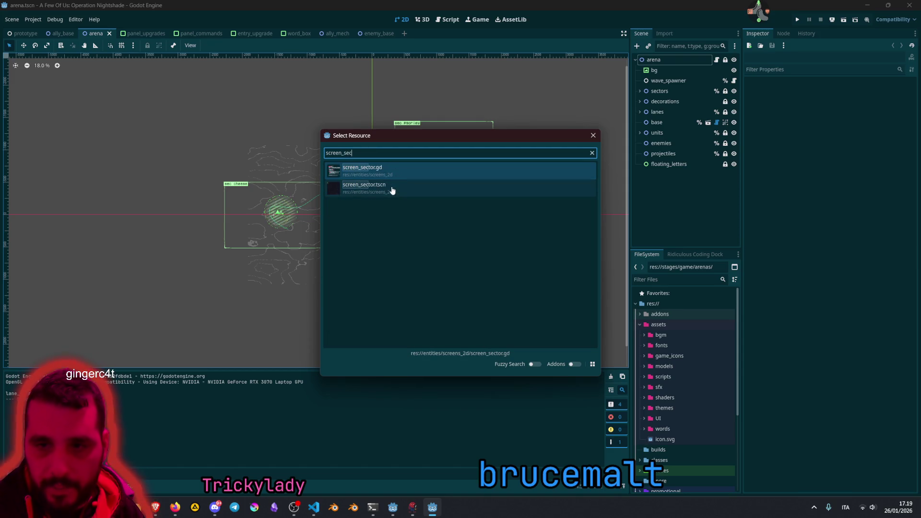
scroll(284, 217, up, 2)
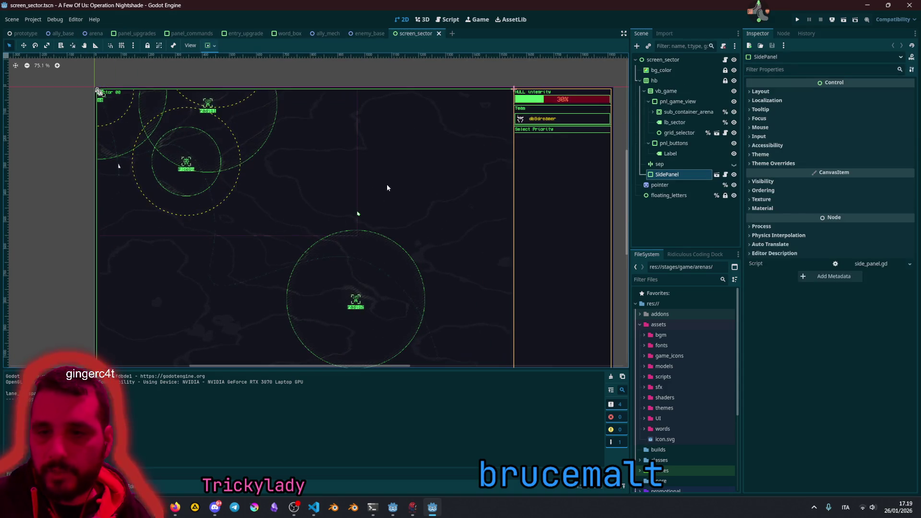
click(386, 184)
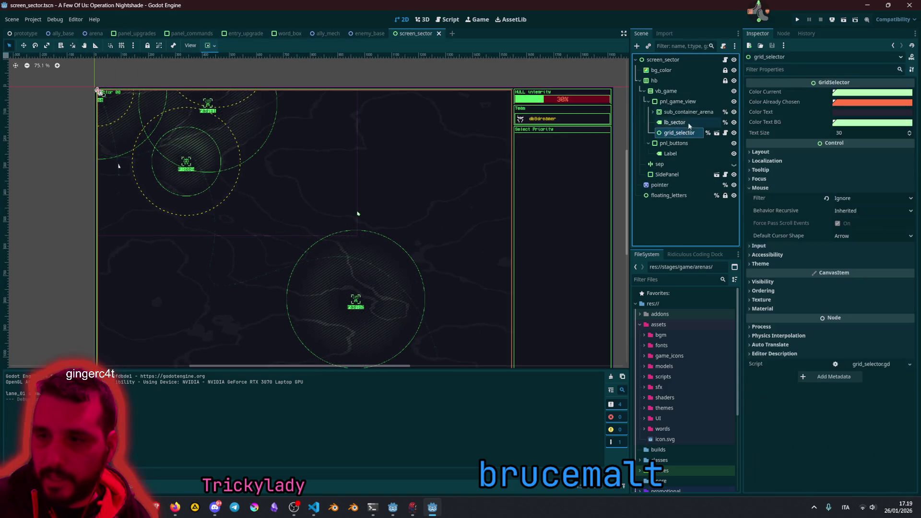
scroll(378, 245, down, 4)
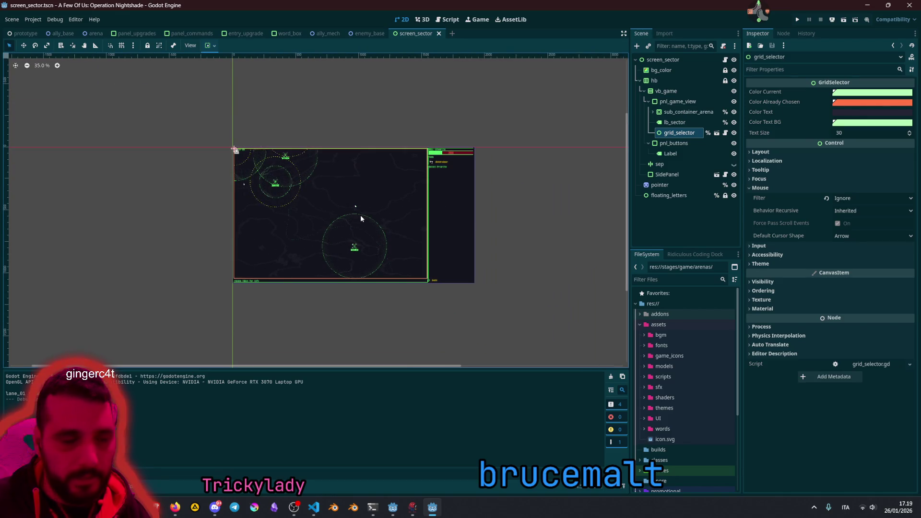
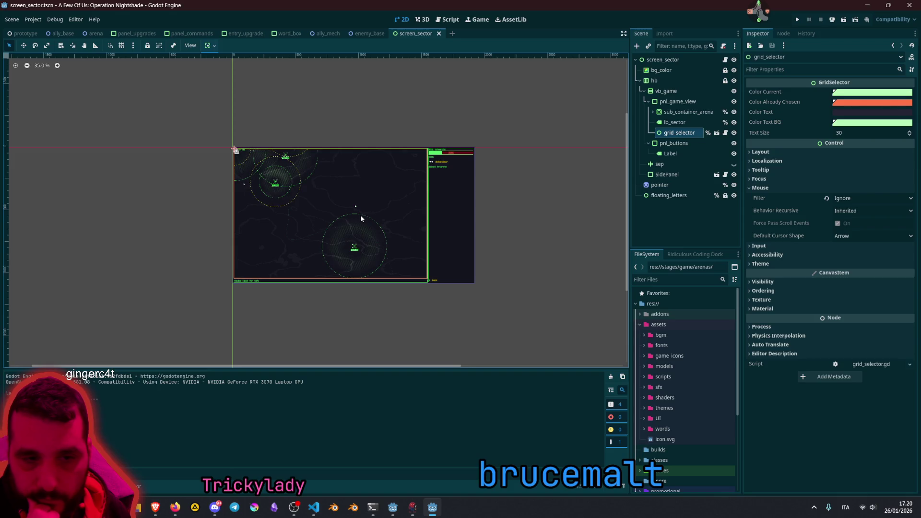
Step: Scroll through the scene tree and select the SidePanel node
scroll(361, 216, up, 6)
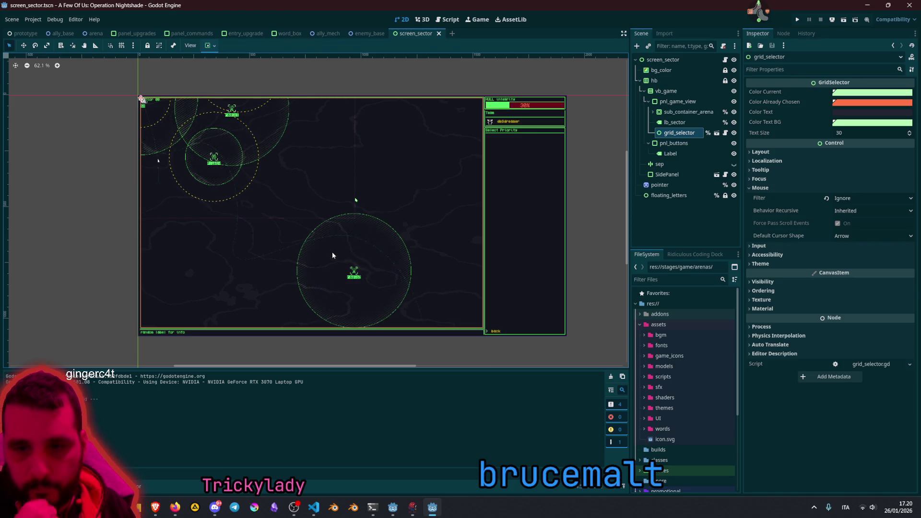
scroll(351, 273, up, 6)
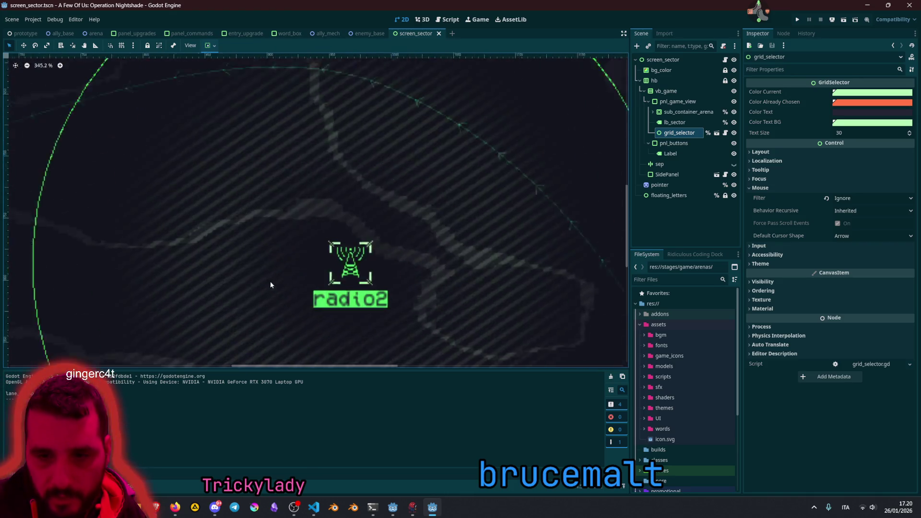
scroll(342, 256, down, 6)
scroll(383, 171, up, 6)
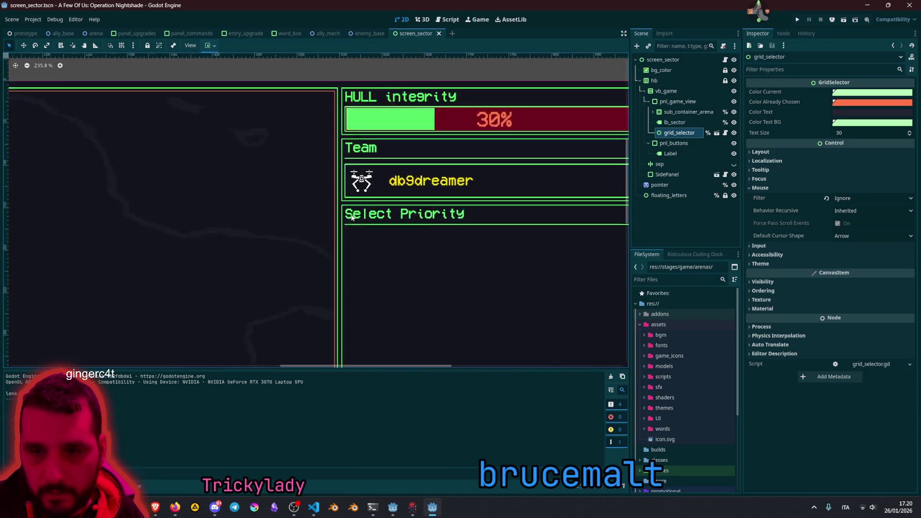
scroll(384, 171, down, 3)
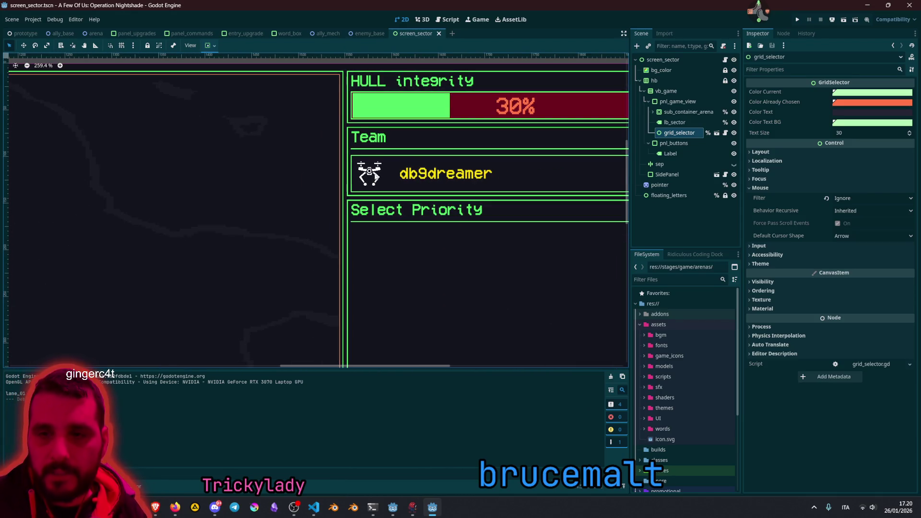
scroll(108, 339, down, 5)
click(188, 298)
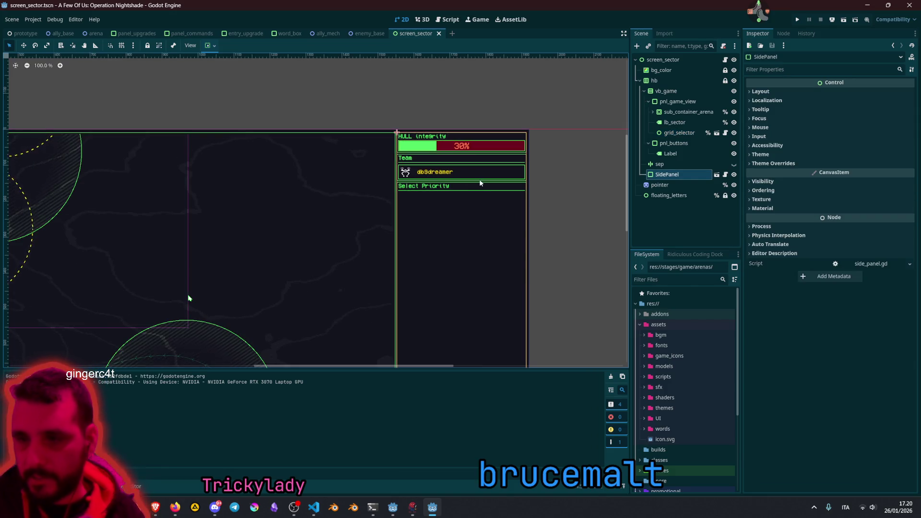
scroll(189, 298, down, 5)
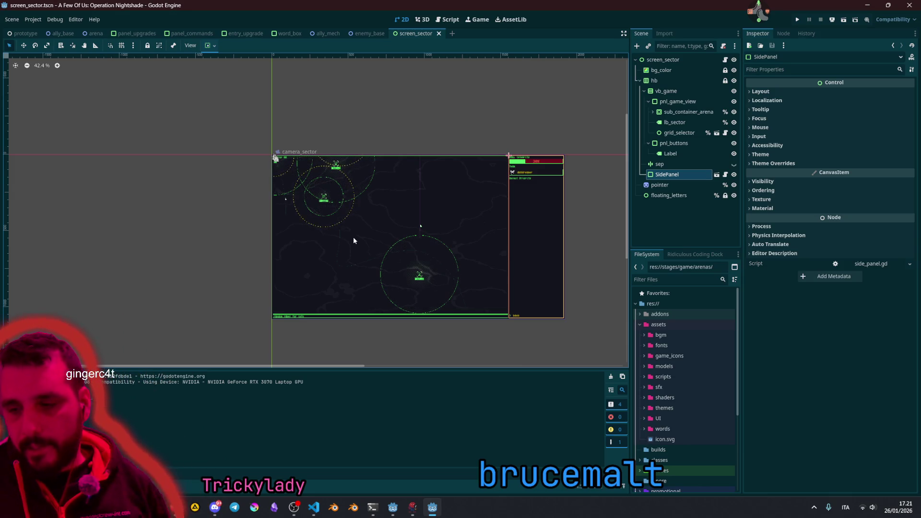
Step: Filter the FileSystem by 'aren' and select arena.tscn in the arenas folder
click(661, 280)
text(aren)
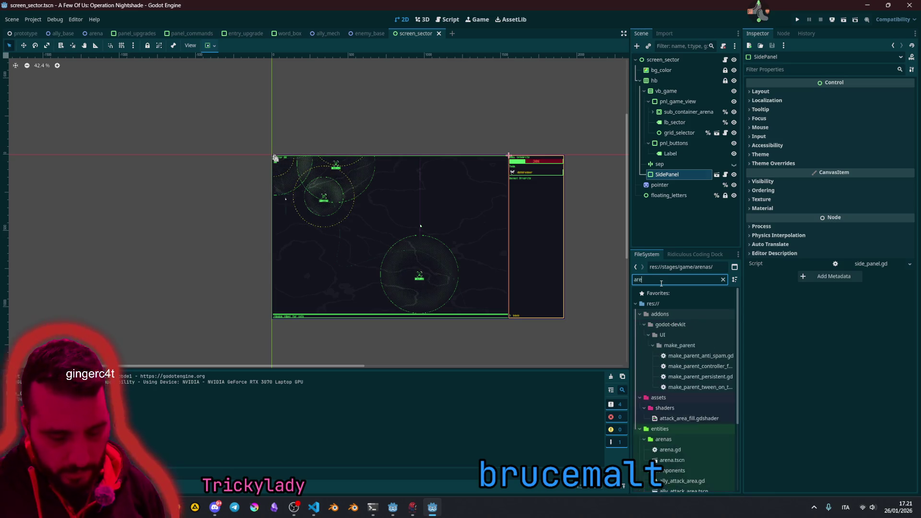
click(664, 408)
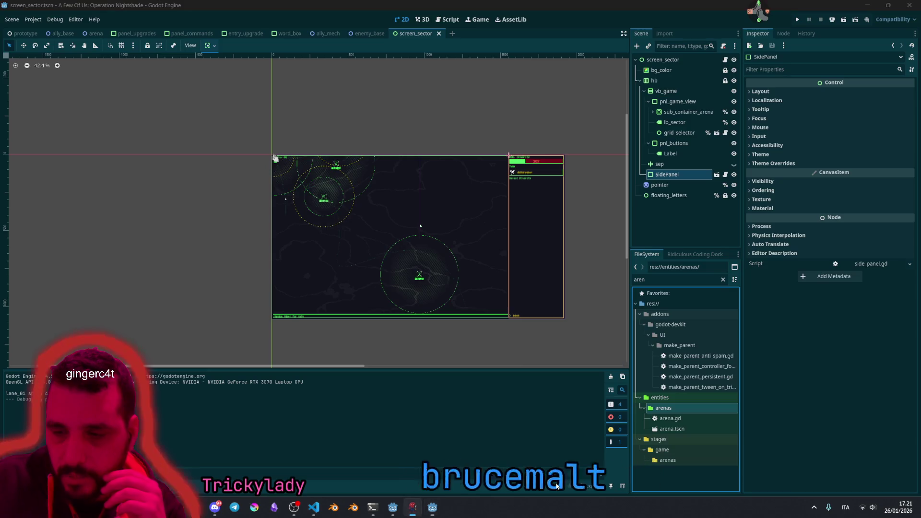
click(639, 314)
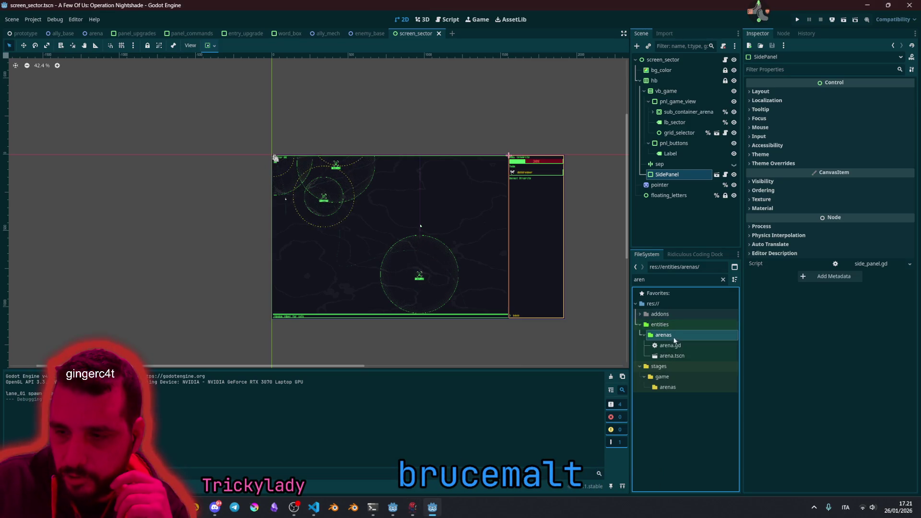
click(670, 325)
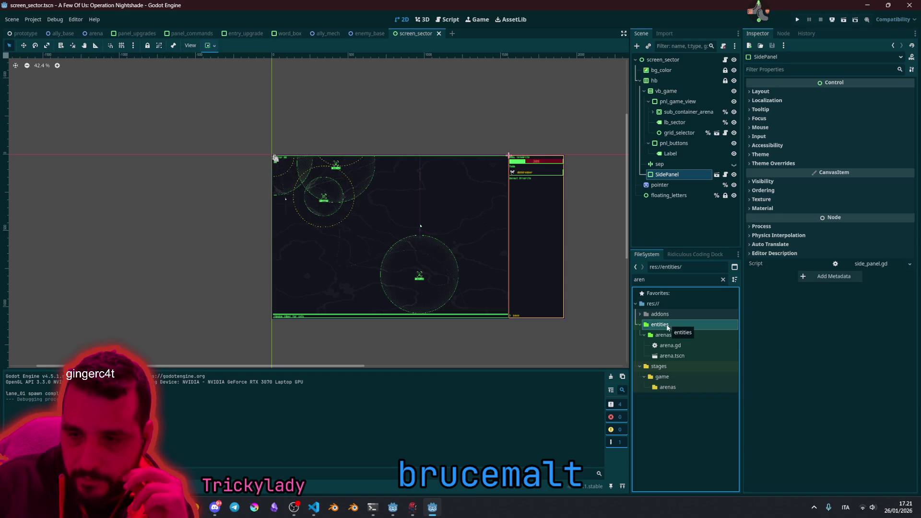
click(663, 335)
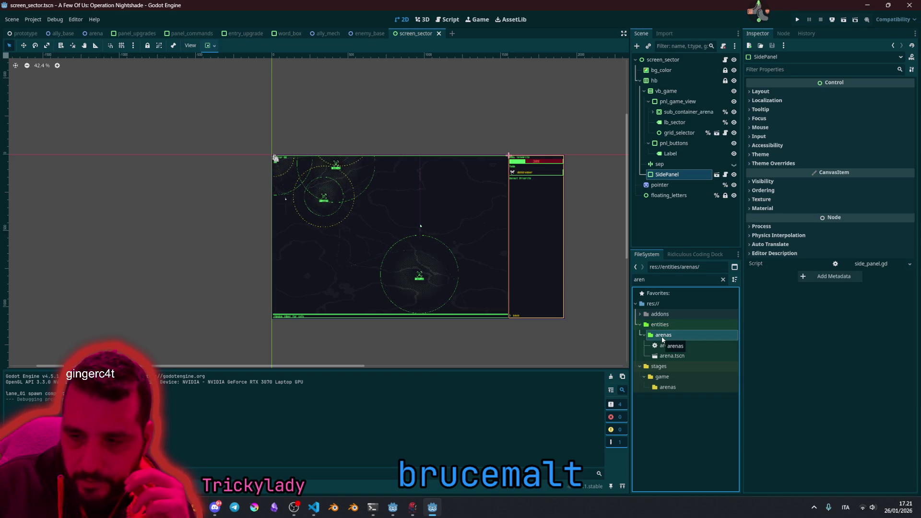
click(674, 356)
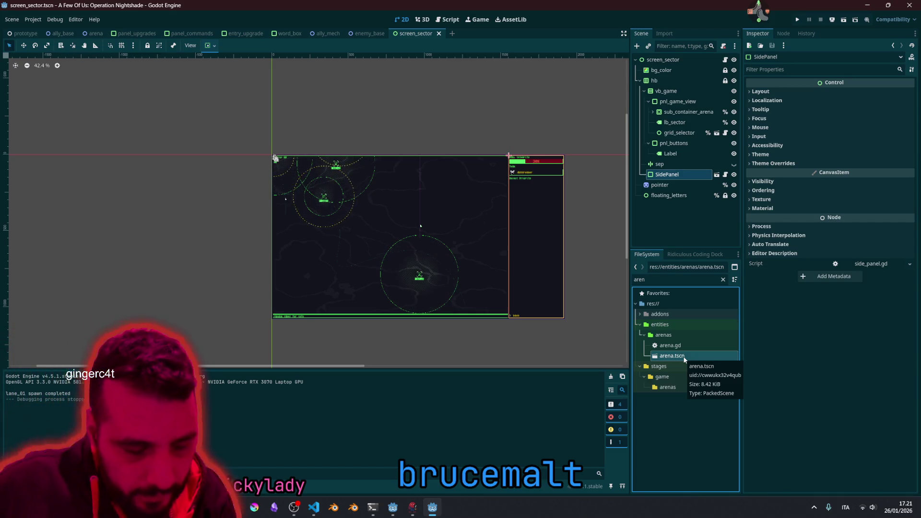
Step: Filter by 'proto' and duplicate stages/prototype/prototype.tscn
double_click(655, 282)
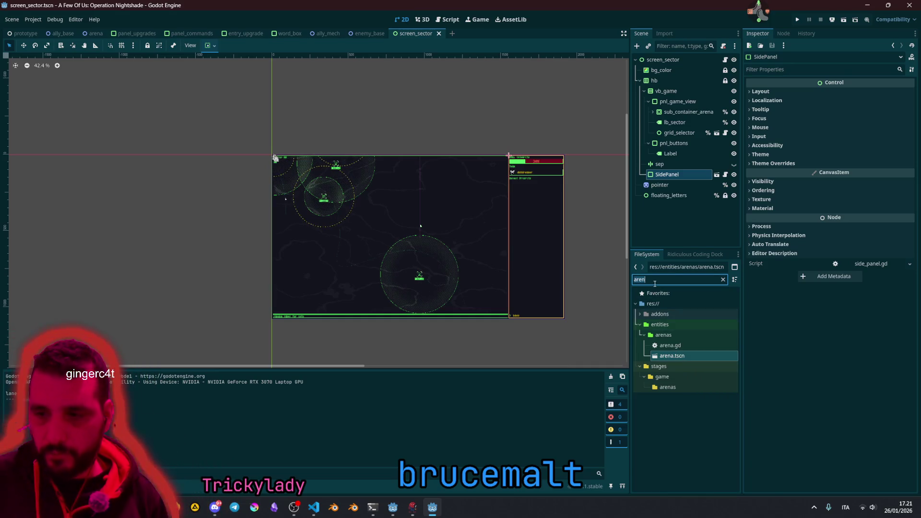
text(proto)
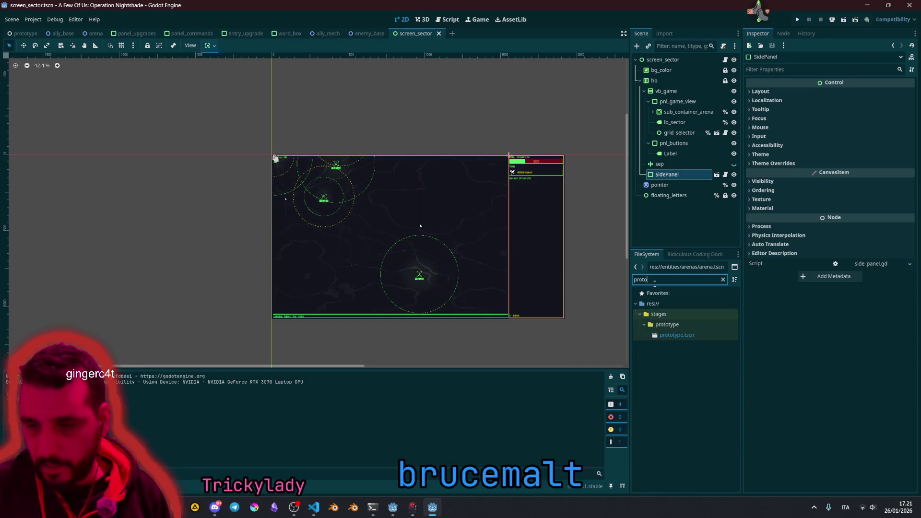
click(687, 335)
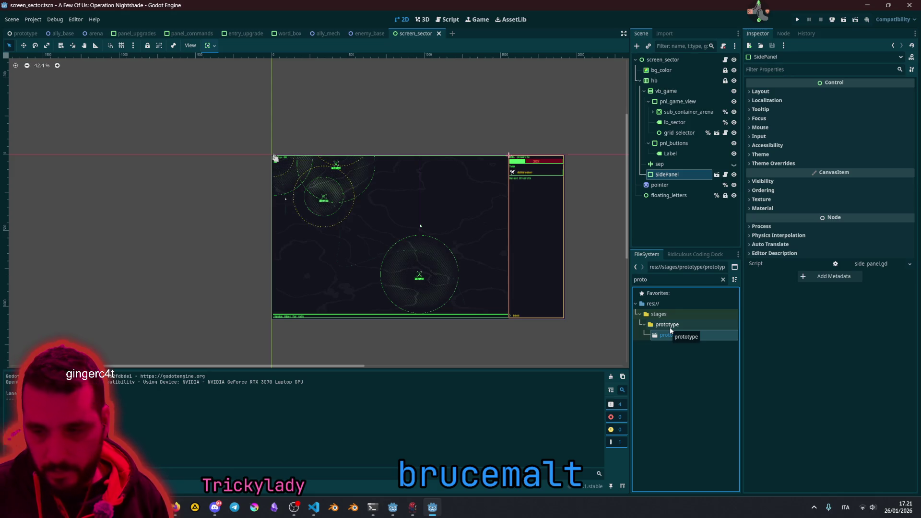
key(ctrl+d)
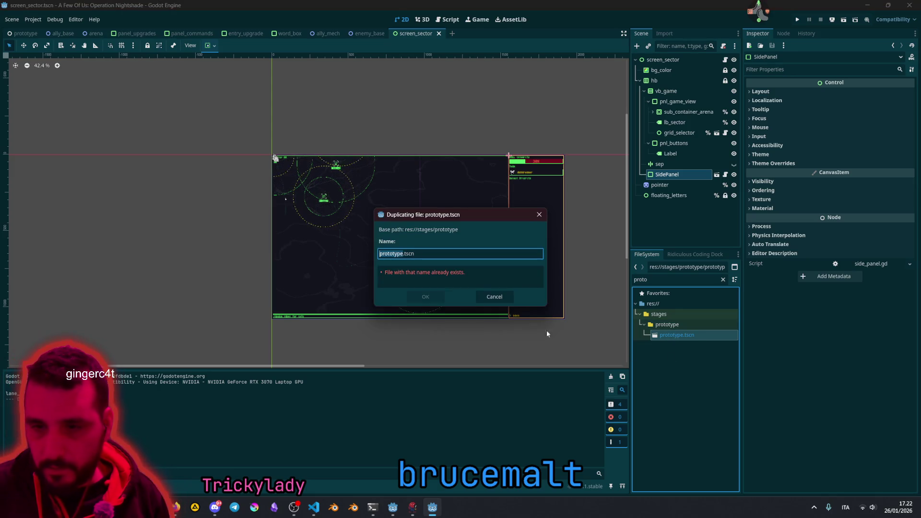
Step: Name the duplicate game.tscn and clear the FileSystem filter
text(game)
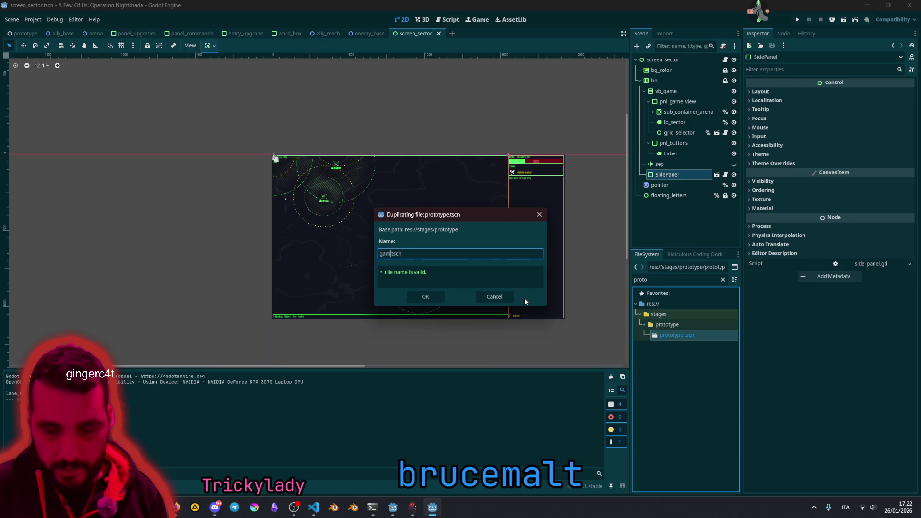
key(Return)
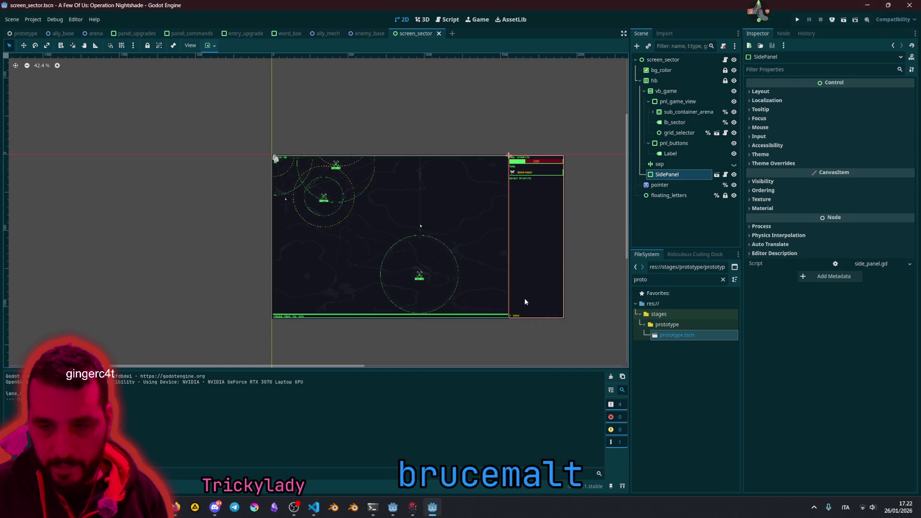
click(722, 279)
Step: Move game.tscn into the stages/game folder and open it for editing
drag(671, 441, 694, 372)
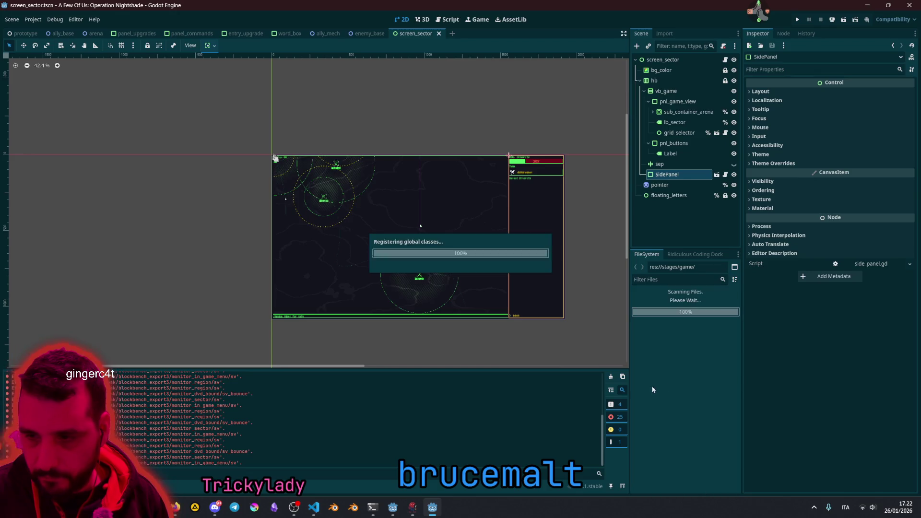
click(189, 312)
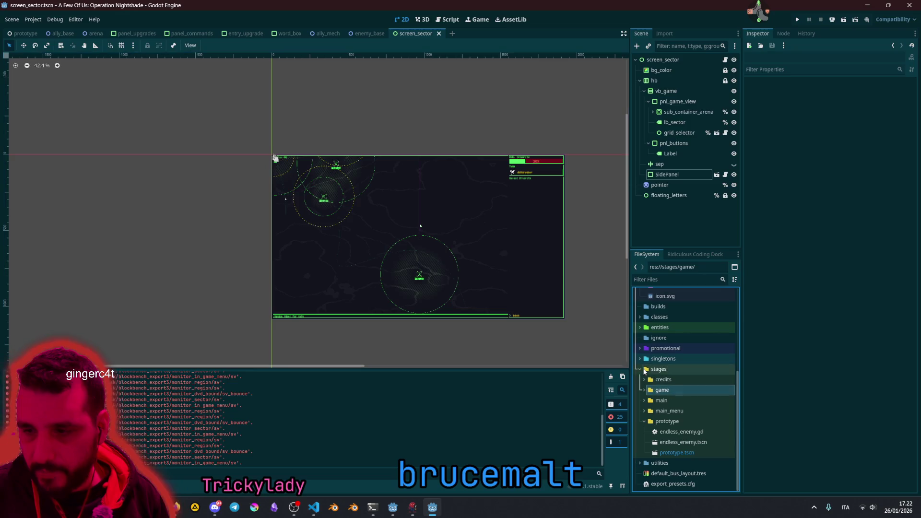
double_click(671, 411)
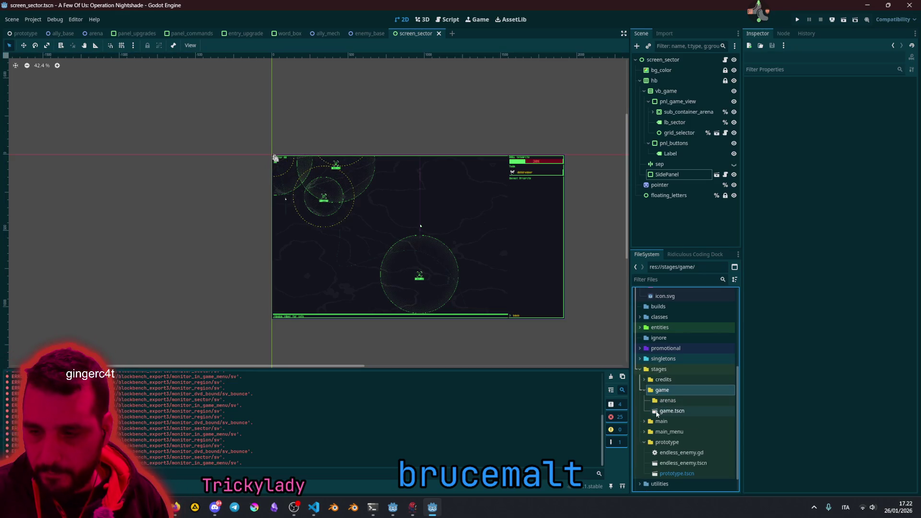
Step: Rename the root node from Prototype to Game
scroll(376, 211, down, 6)
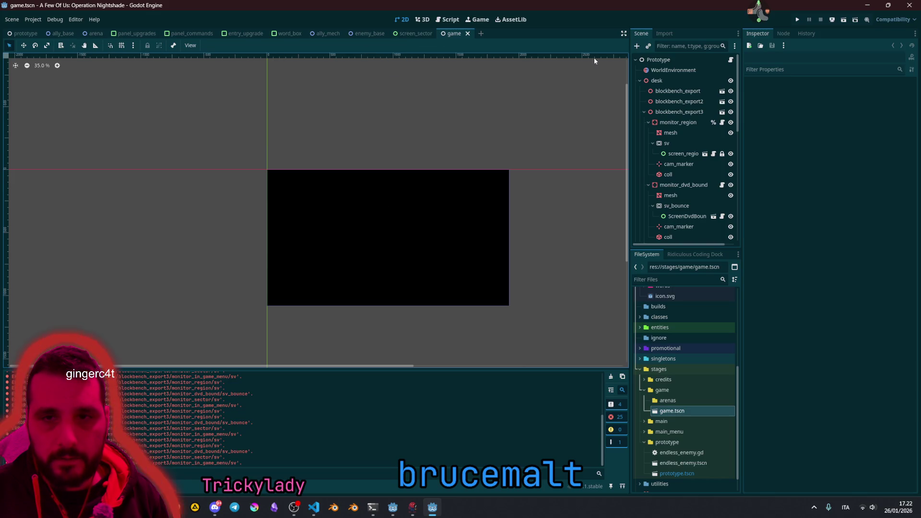
click(667, 60)
click(667, 60)
text(Game)
key(Return)
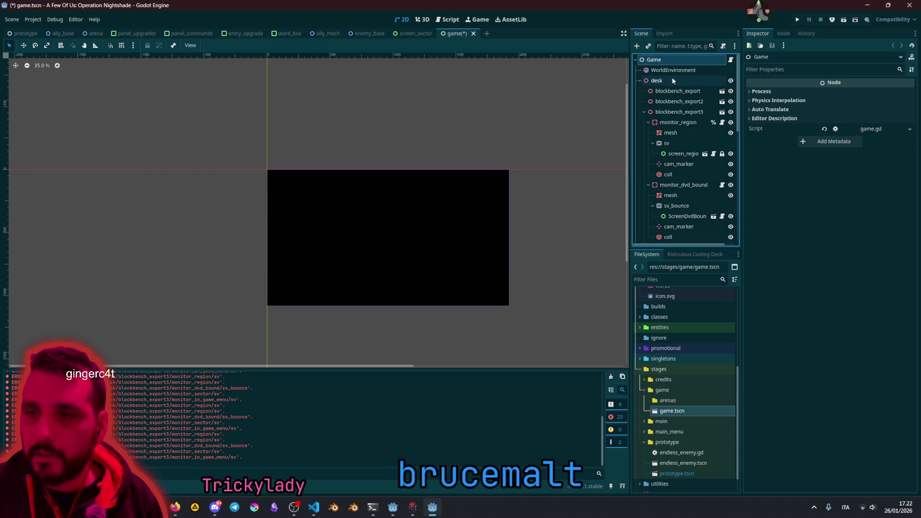
Step: Switch to the 3D view and frame the room node
click(639, 81)
click(656, 80)
click(656, 101)
click(656, 112)
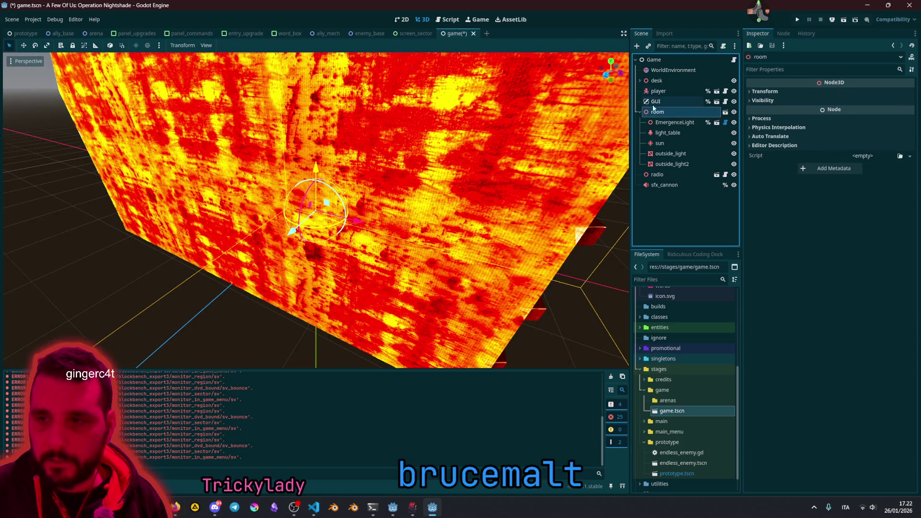
key(f)
Step: Orbit and zoom around the 3D room to inspect it
mouse_move(321, 186)
mouse_down()
mouse_move(388, 173)
mouse_move(432, 157)
mouse_move(370, 177)
mouse_move(472, 133)
mouse_move(511, 139)
mouse_move(504, 165)
mouse_move(465, 153)
mouse_up()
scroll(316, 211, up, 10)
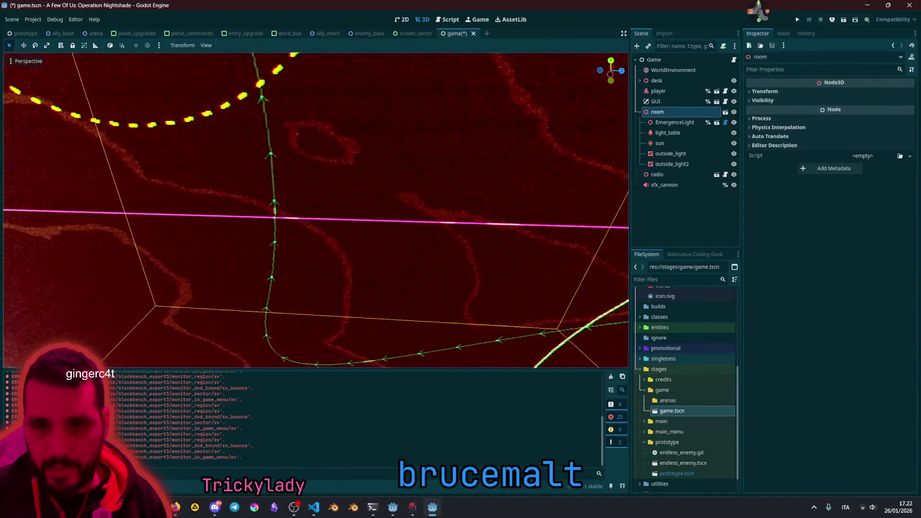
scroll(444, 216, down, 10)
scroll(316, 211, up, 10)
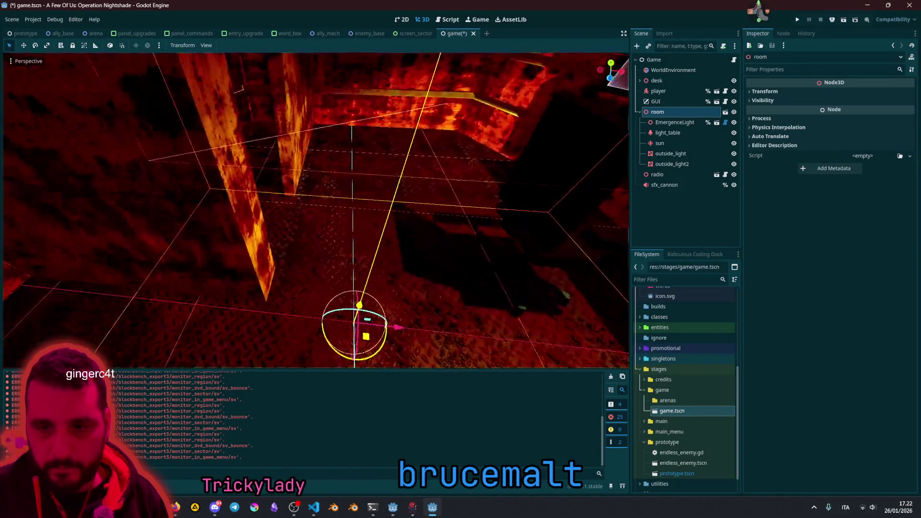
scroll(316, 211, down, 10)
scroll(317, 211, down, 5)
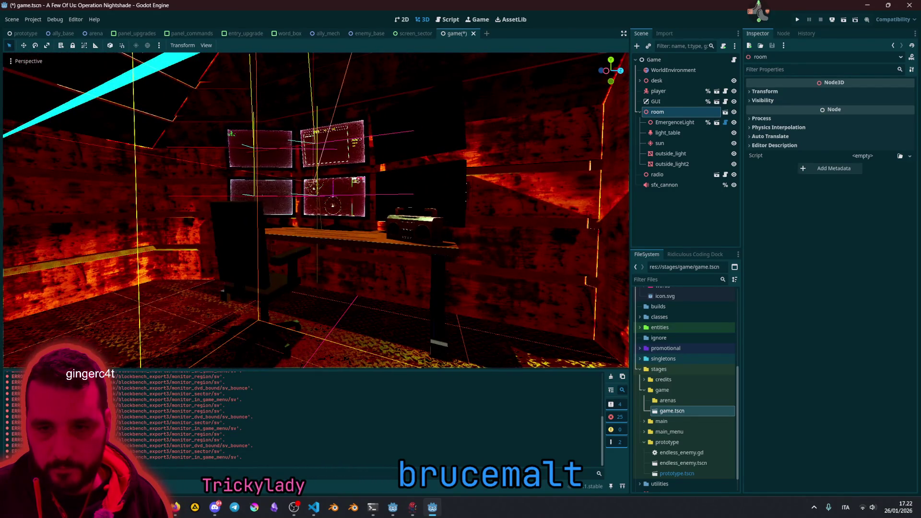
scroll(316, 211, up, 10)
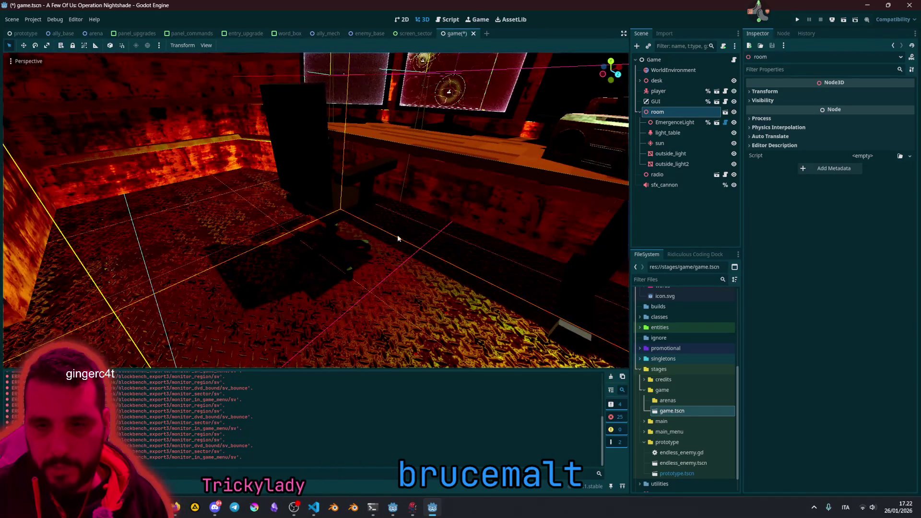
scroll(317, 211, down, 5)
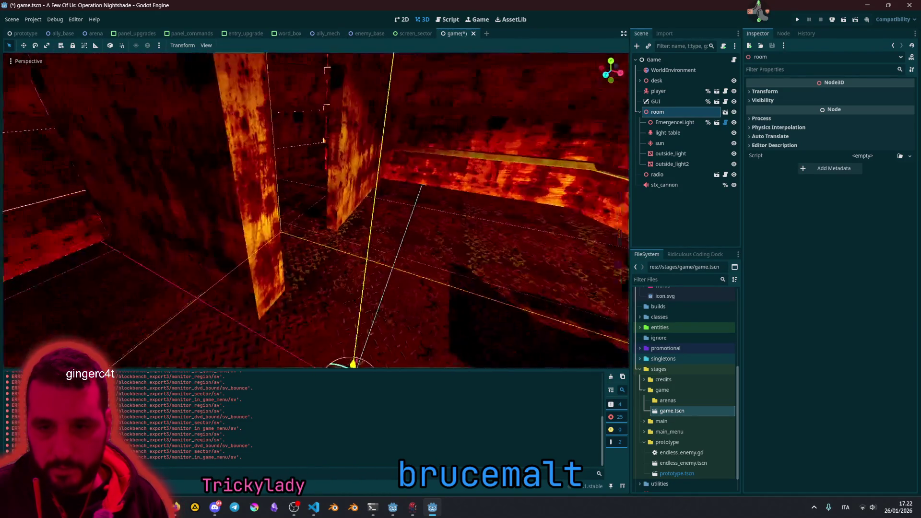
scroll(317, 211, up, 5)
scroll(317, 211, down, 5)
scroll(388, 211, down, 3)
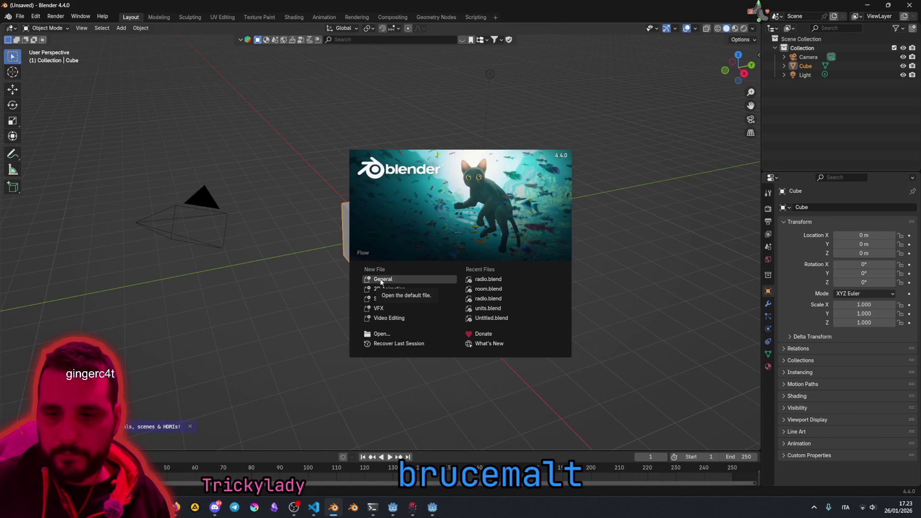
Step: Close the splash screen and delete the default camera, cube and light
click(235, 293)
click(235, 178)
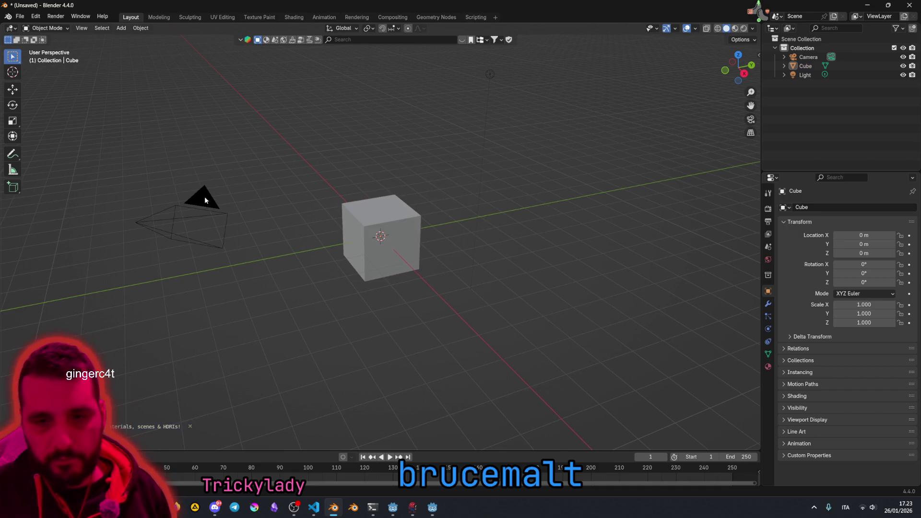
drag(127, 148, 433, 334)
key(Delete)
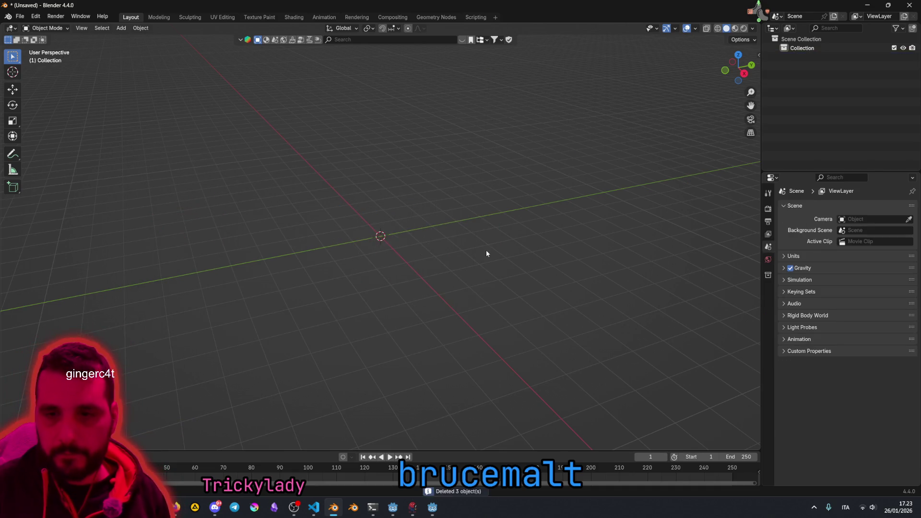
mouse_move(464, 243)
mouse_down()
mouse_move(438, 249)
mouse_move(456, 217)
mouse_up()
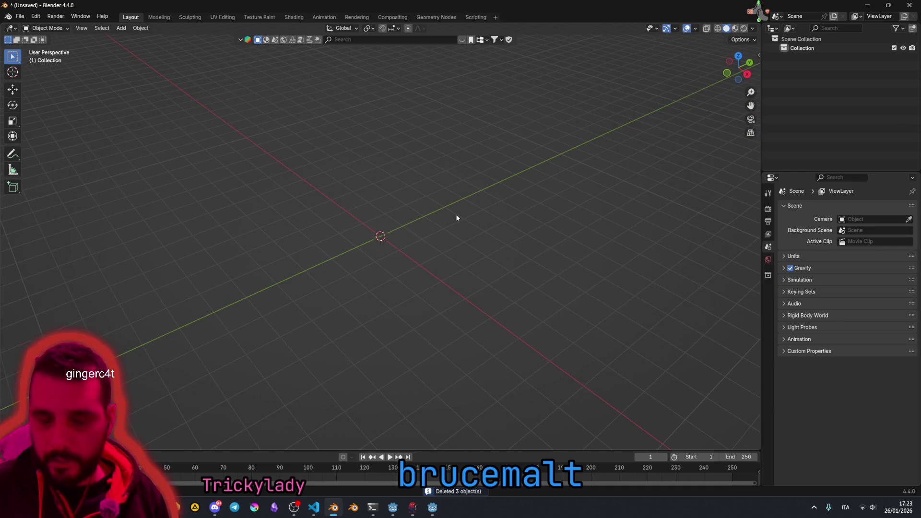
Step: Delete the default Collection, leaving the Scene Collection as the target
click(806, 39)
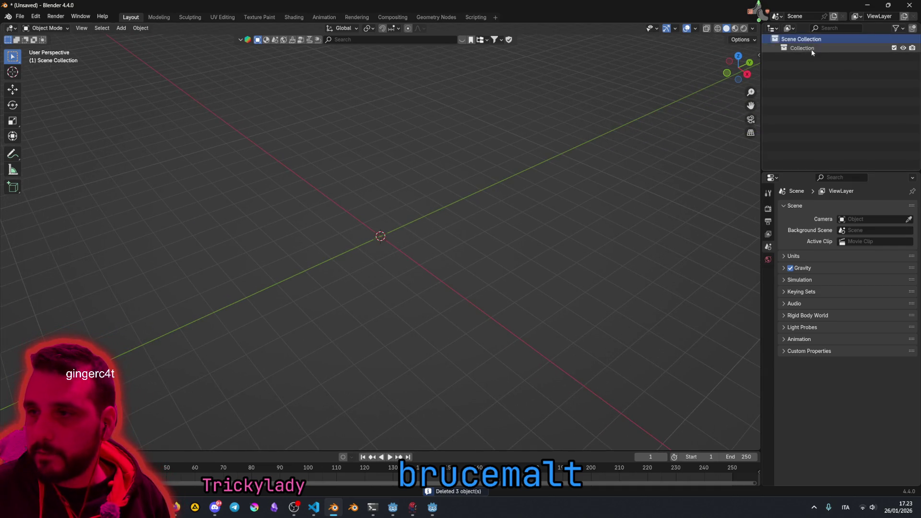
click(805, 48)
key(Delete)
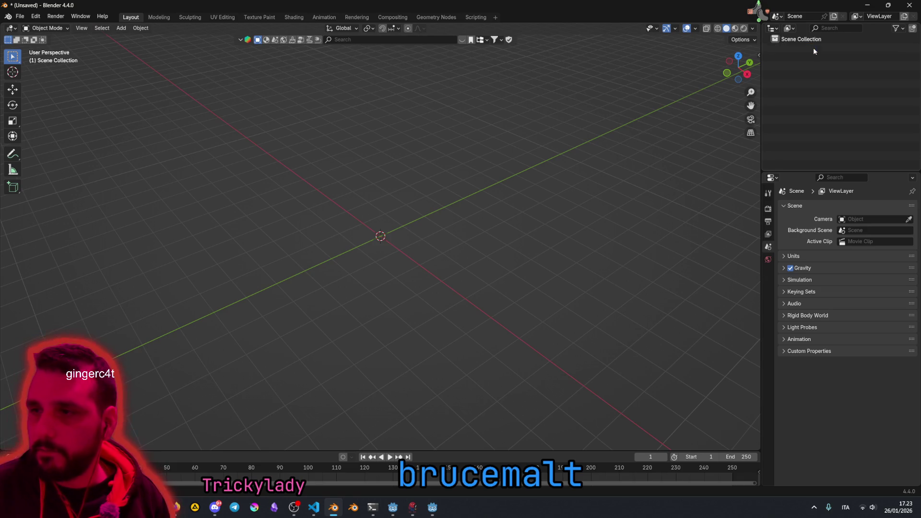
click(811, 43)
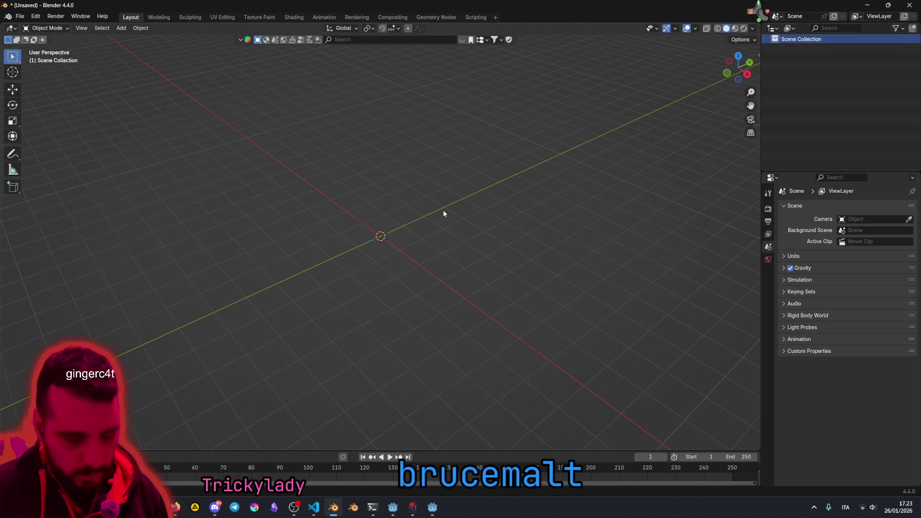
Step: Add a new cube mesh at the origin and view it from above
key(shift+a)
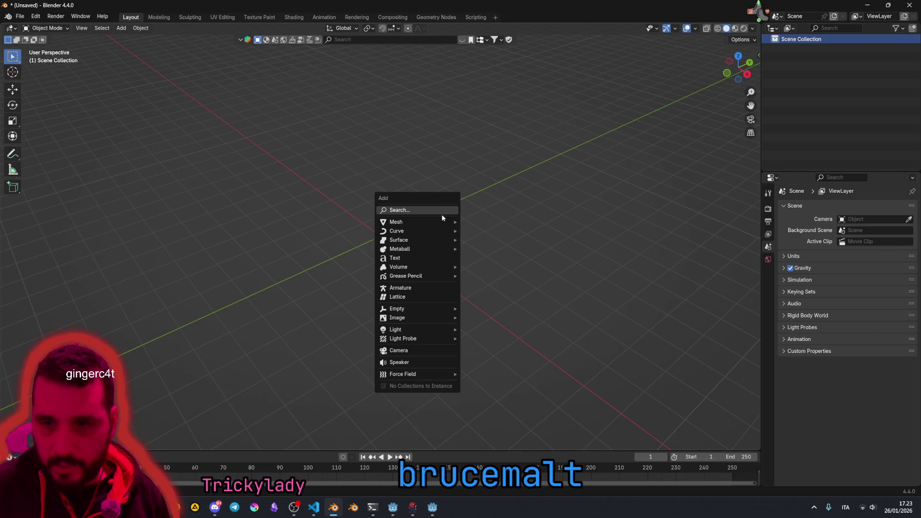
mouse_move(445, 222)
click(479, 233)
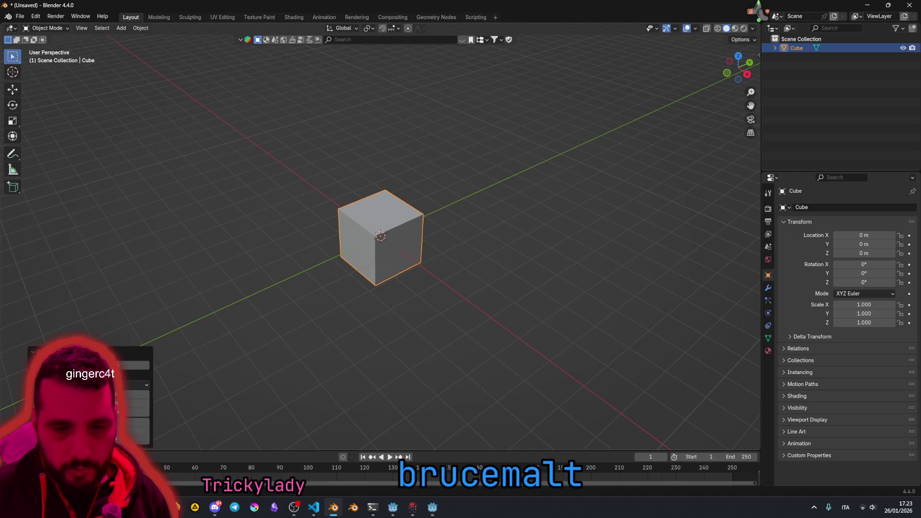
mouse_move(357, 277)
mouse_down()
mouse_move(431, 288)
mouse_move(435, 305)
mouse_up()
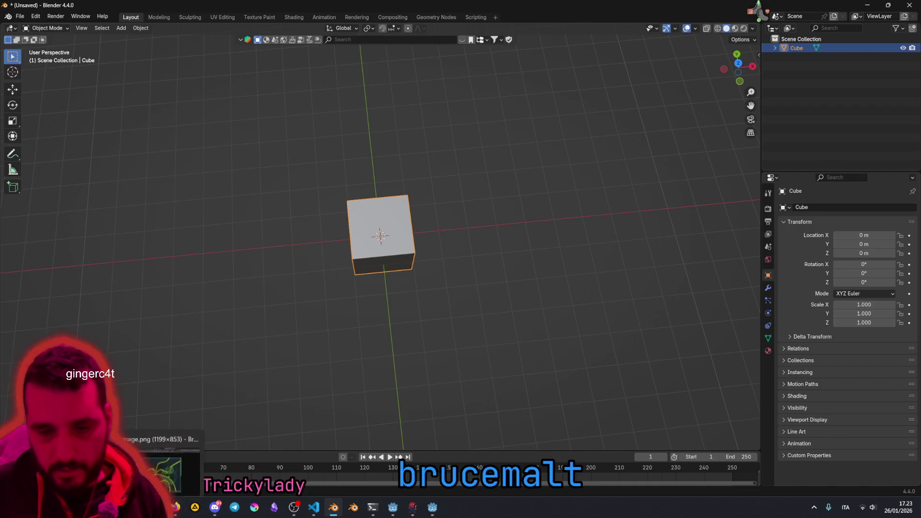
click(165, 468)
Step: Search 'single bed dimensions' and note the typical 97 cm by 191 cm size
click(673, 9)
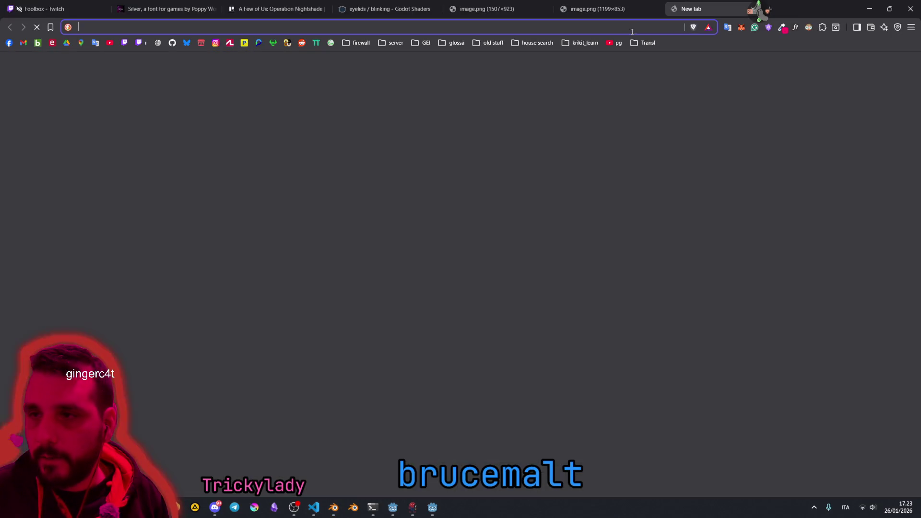
text(single bed)
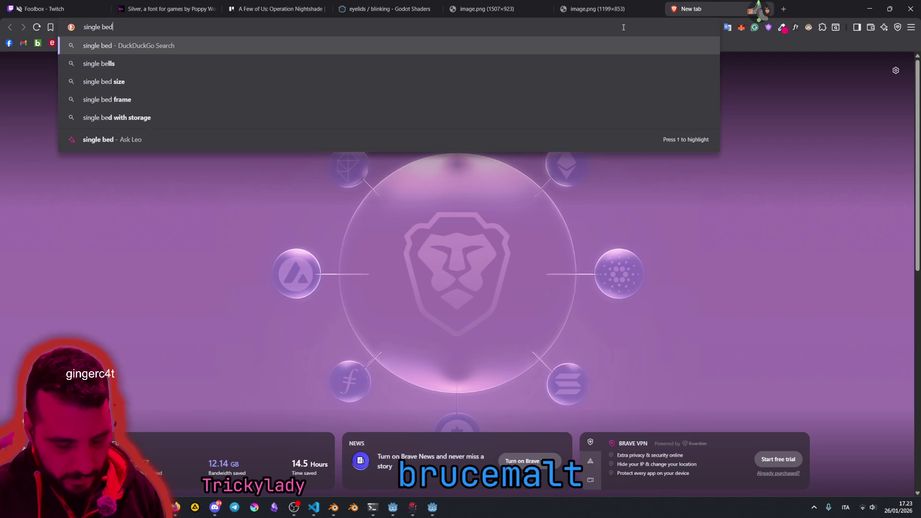
text( dimensions)
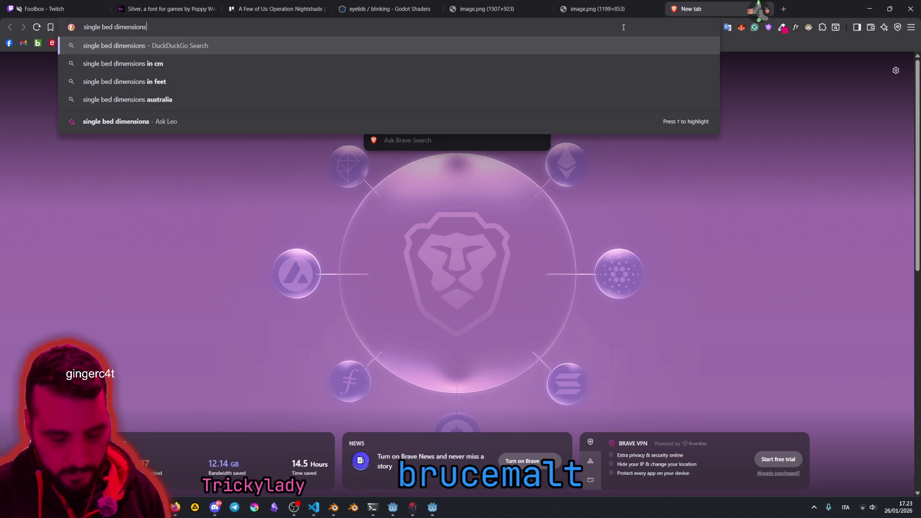
key(Return)
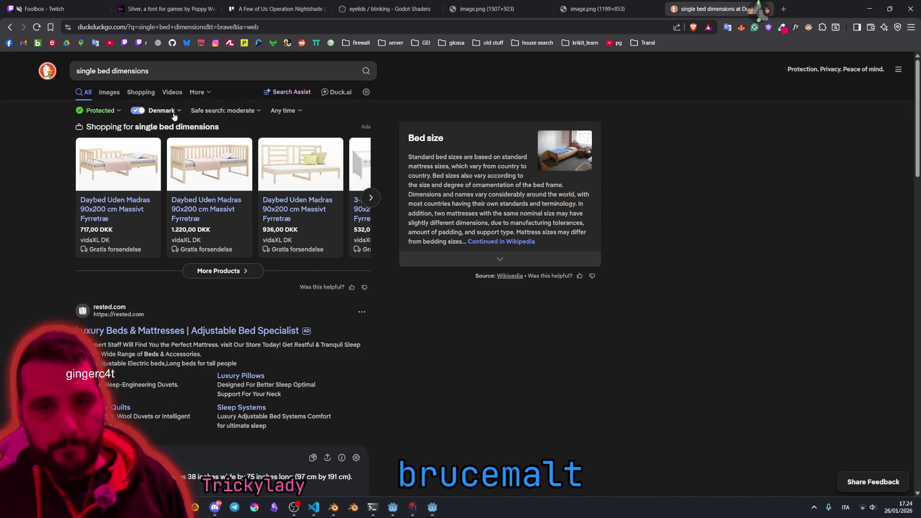
scroll(150, 342, down, 1)
scroll(150, 342, down, 5)
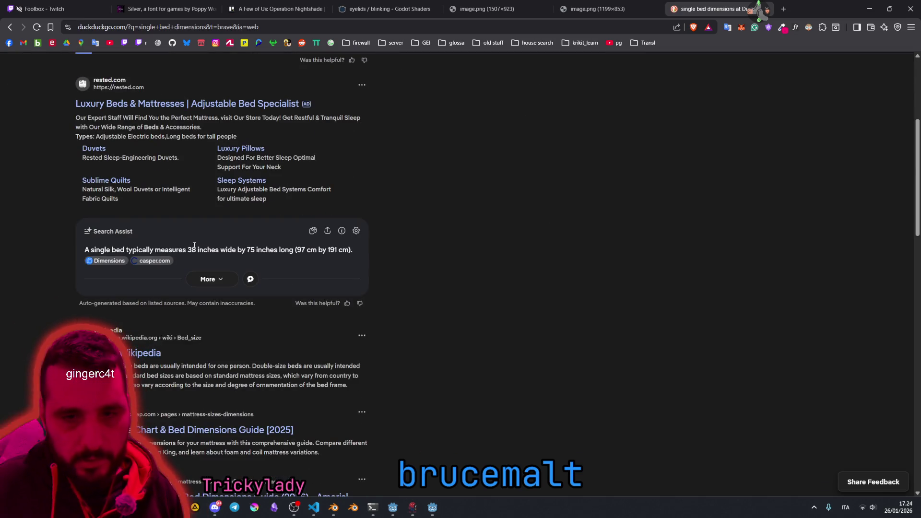
drag(201, 257, 352, 251)
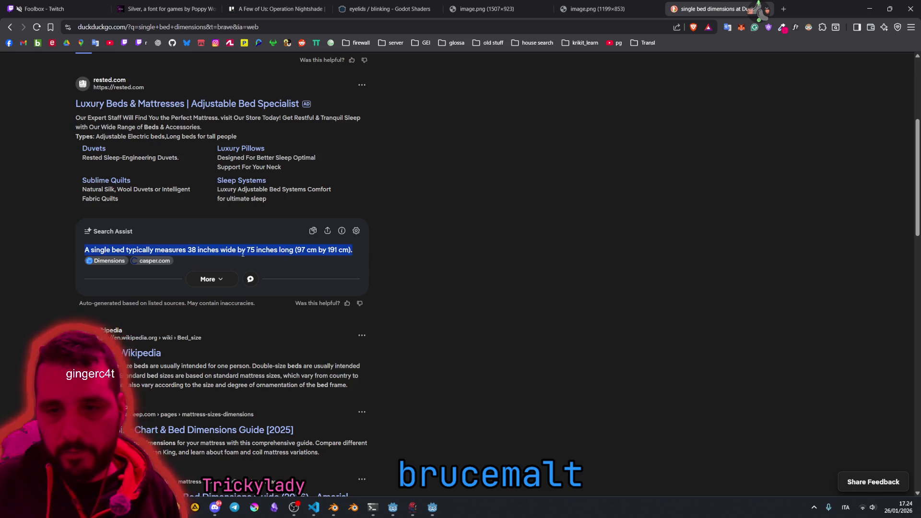
drag(295, 249, 338, 249)
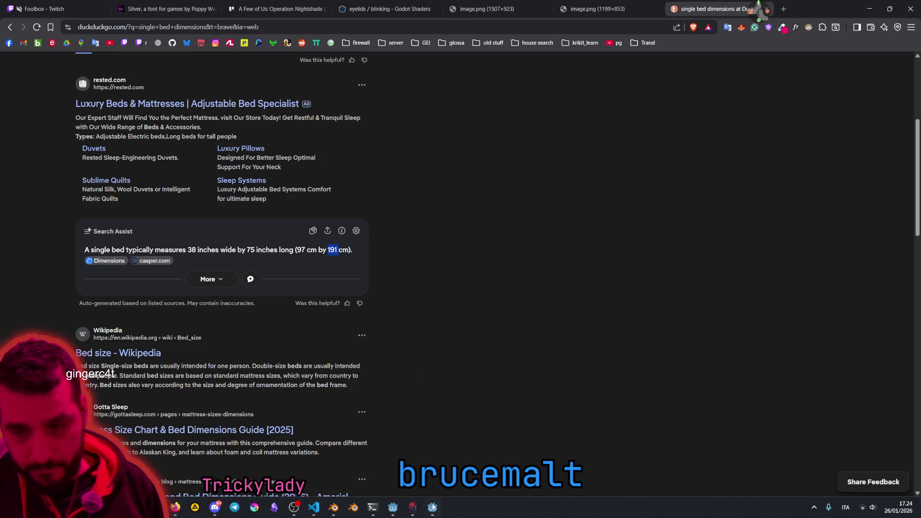
Step: Return to Blender and orbit slightly around the cube
key(alt+Tab)
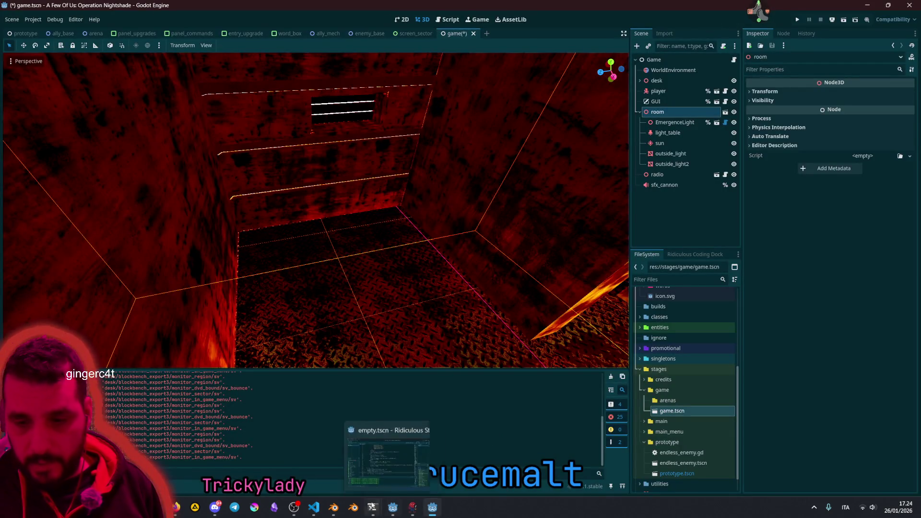
click(333, 507)
drag(440, 178, 406, 222)
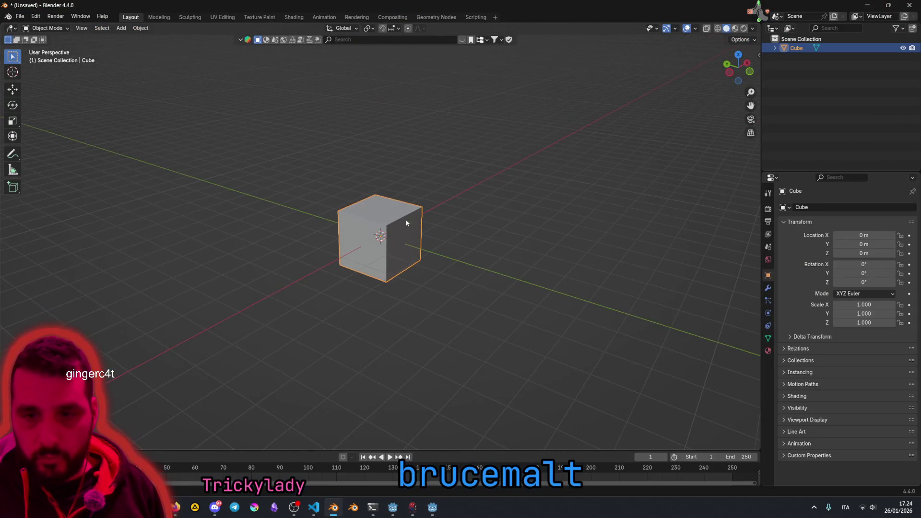
Step: Rename the cube object to 'matress'
double_click(794, 51)
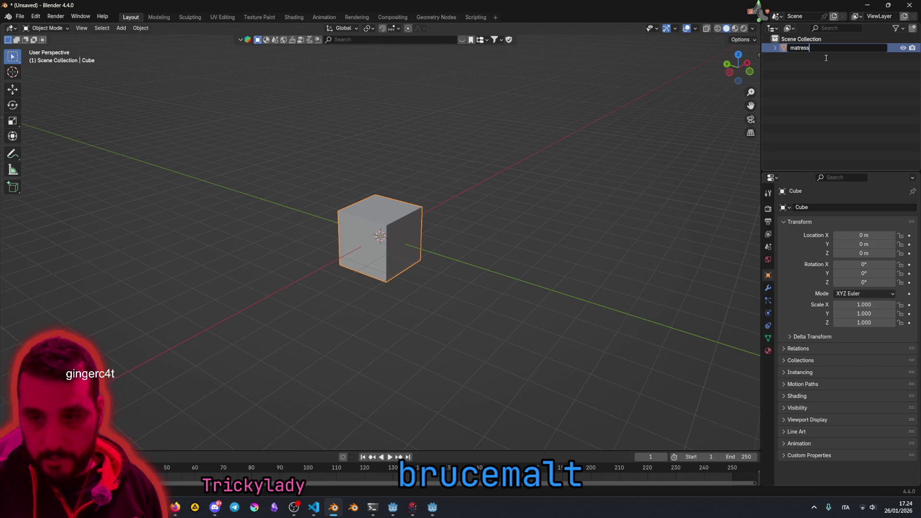
key(Return)
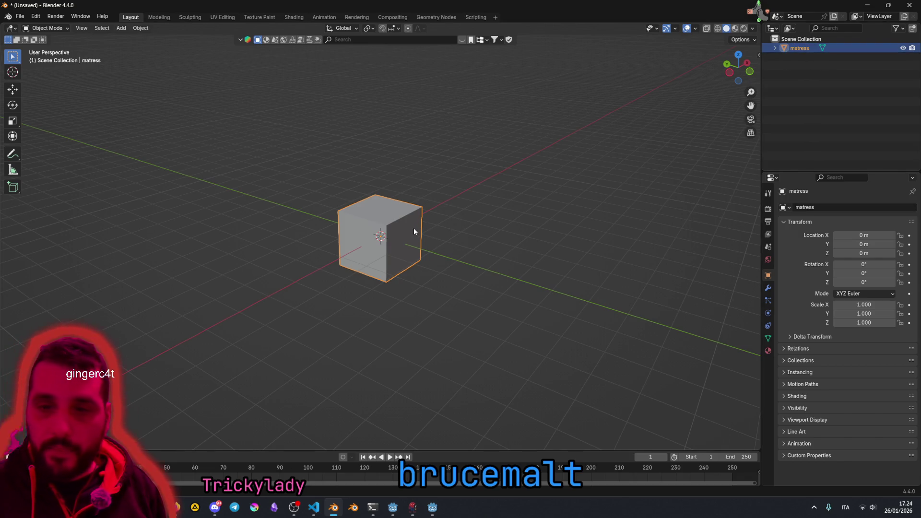
scroll(415, 226, up, 2)
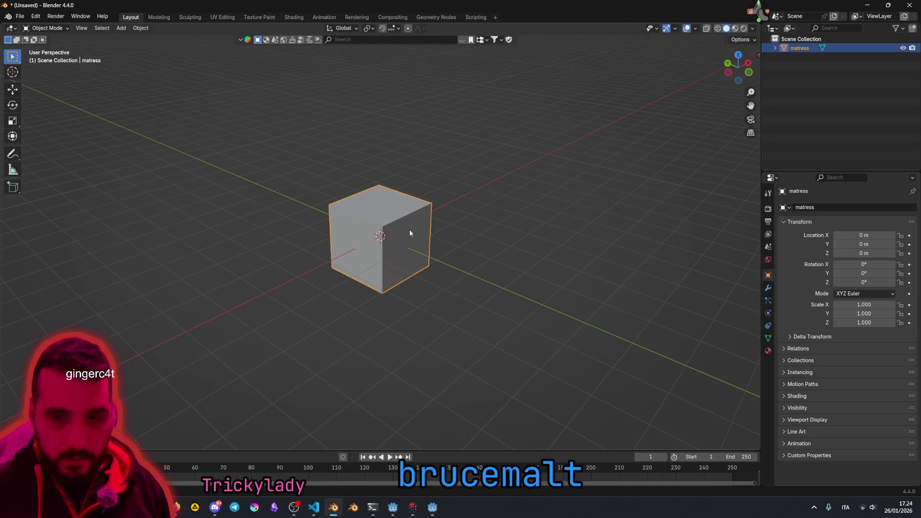
Step: In Edit Mode with X-ray, raise the bottom face along Z to flatten the box
key(Tab)
key(alt+a)
drag(276, 247, 416, 302)
click(706, 28)
key(KP_2)
drag(320, 249, 453, 325)
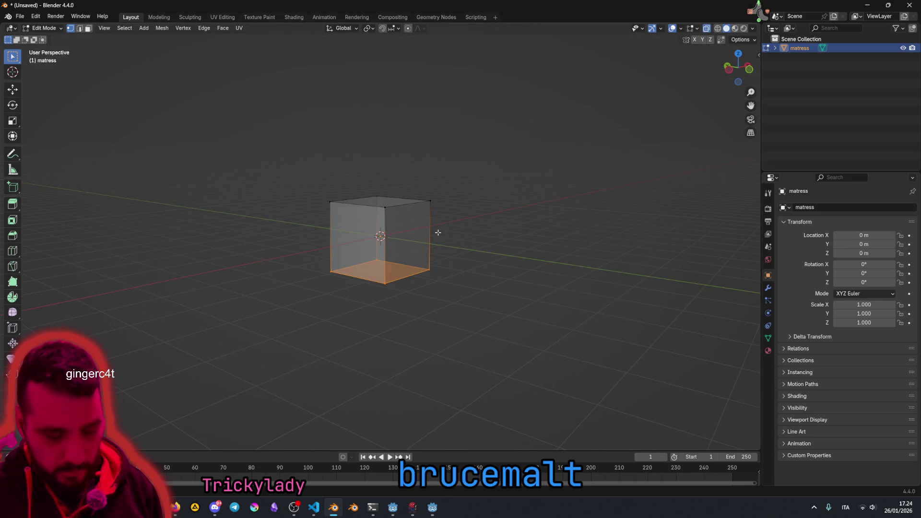
key(g)
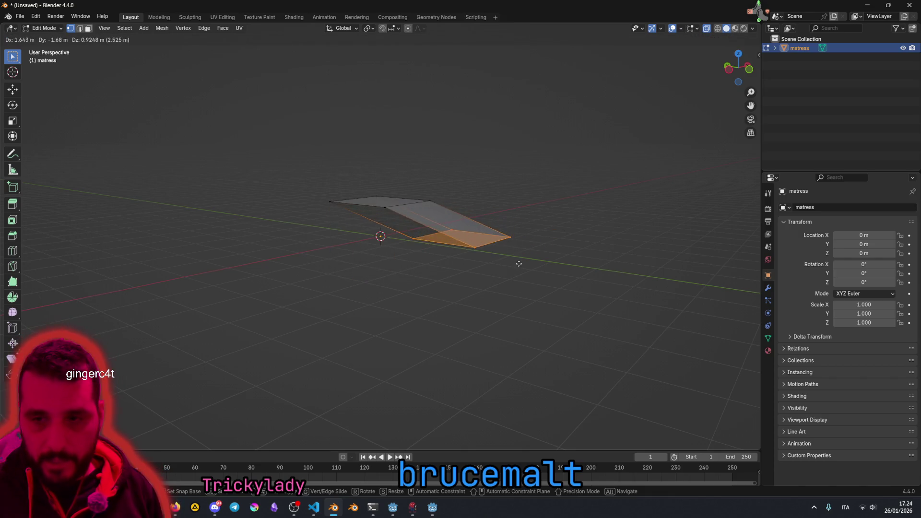
key(Escape)
key(g)
key(z)
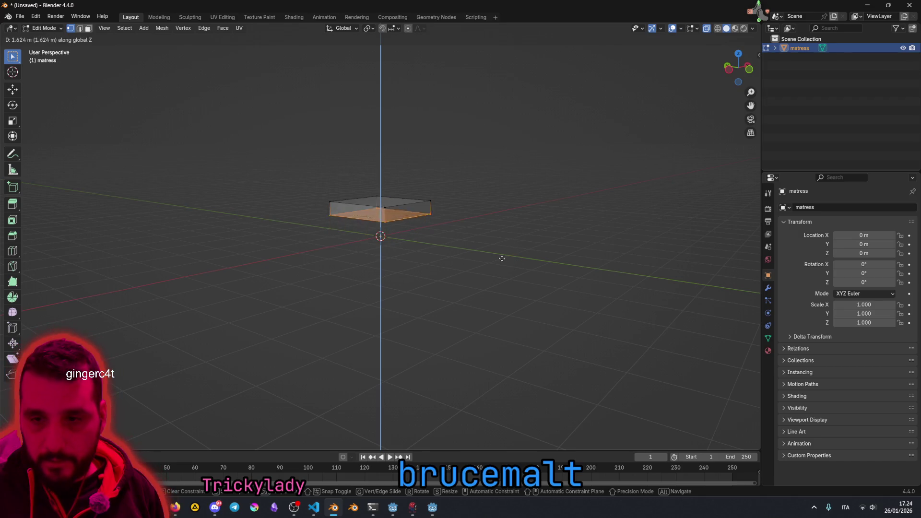
click(494, 263)
Step: Move the box's right side inward to narrow its width
mouse_move(444, 249)
mouse_down()
mouse_move(473, 224)
mouse_move(473, 255)
mouse_move(477, 238)
mouse_move(422, 263)
mouse_move(431, 284)
mouse_move(477, 232)
mouse_move(455, 246)
mouse_move(442, 237)
mouse_up()
scroll(434, 281, up, 5)
scroll(476, 235, down, 3)
click(482, 201)
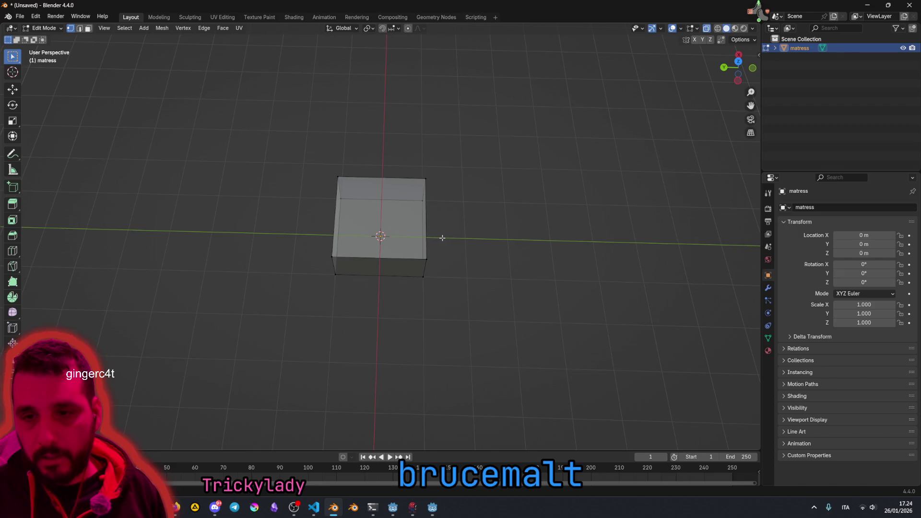
mouse_move(529, 232)
mouse_down()
mouse_move(484, 235)
mouse_move(575, 232)
mouse_move(454, 233)
mouse_move(421, 251)
mouse_move(438, 205)
mouse_move(427, 283)
mouse_move(372, 278)
mouse_up()
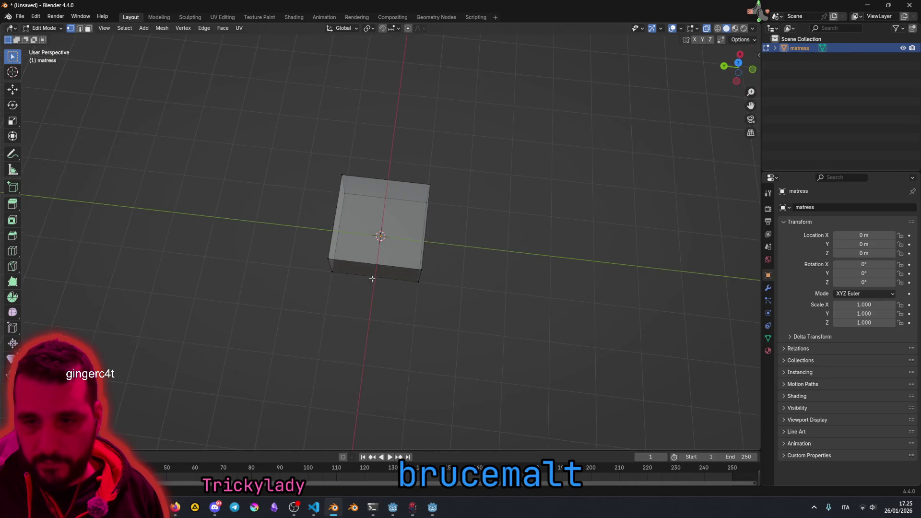
scroll(372, 278, up, 4)
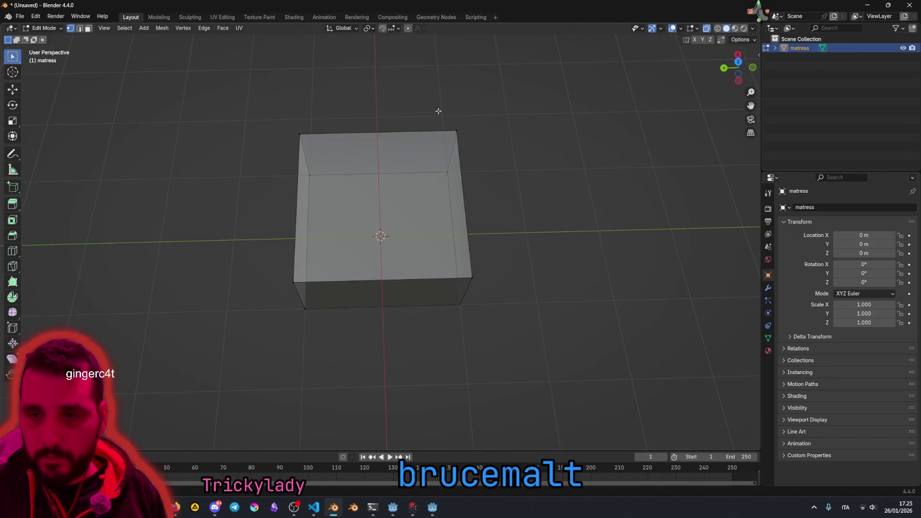
drag(438, 111, 513, 383)
key(g)
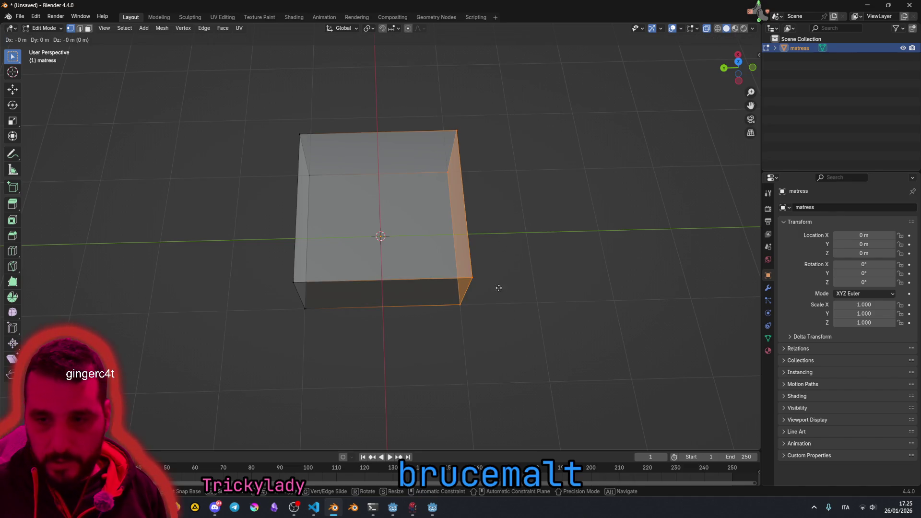
click(390, 284)
Step: Deselect everything and return to Object Mode
mouse_move(390, 283)
mouse_down()
mouse_move(422, 260)
mouse_move(493, 265)
mouse_up()
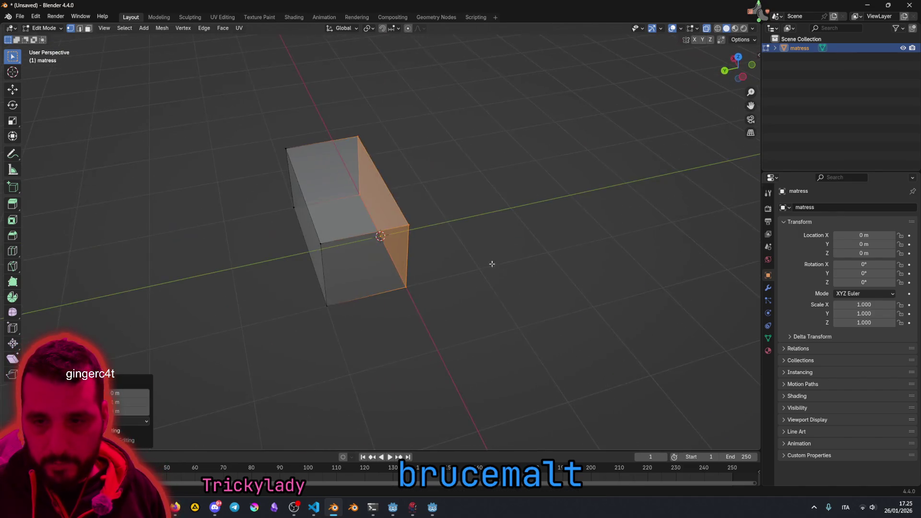
click(468, 300)
drag(468, 300, 422, 254)
key(a)
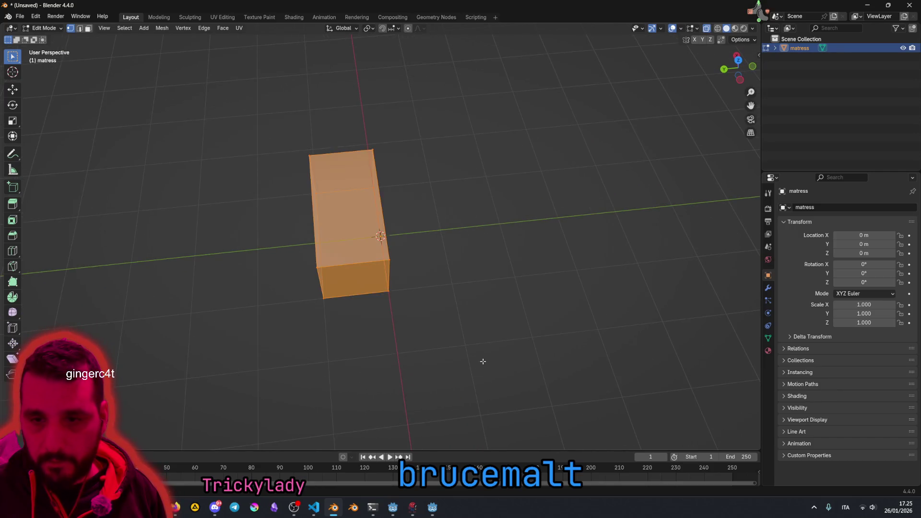
key(alt+a)
key(Tab)
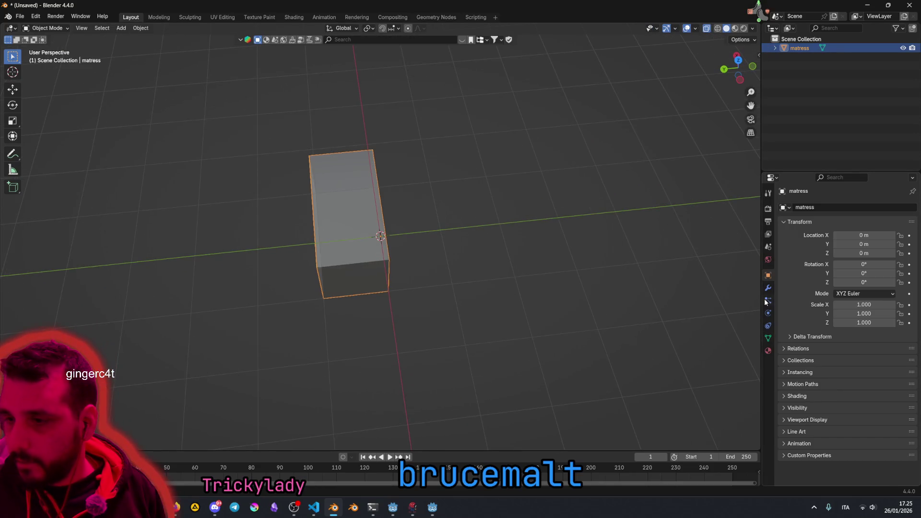
Step: Try a Mirror modifier on the box, then remove it
click(768, 288)
click(813, 207)
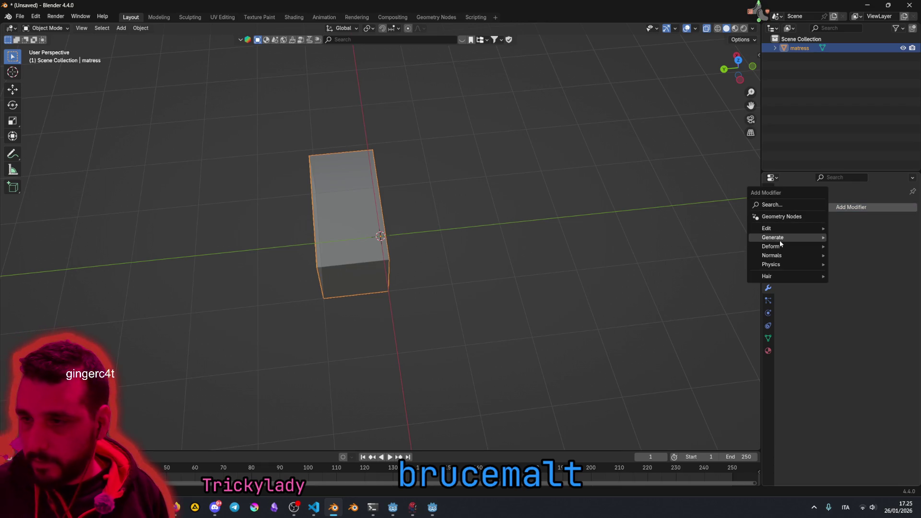
mouse_move(779, 240)
click(855, 301)
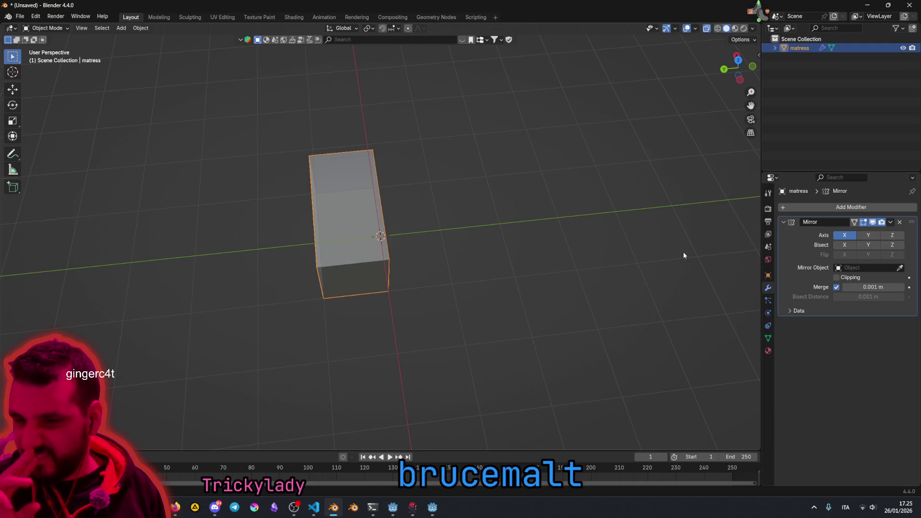
mouse_move(683, 251)
mouse_down()
mouse_move(467, 235)
mouse_move(539, 232)
mouse_up()
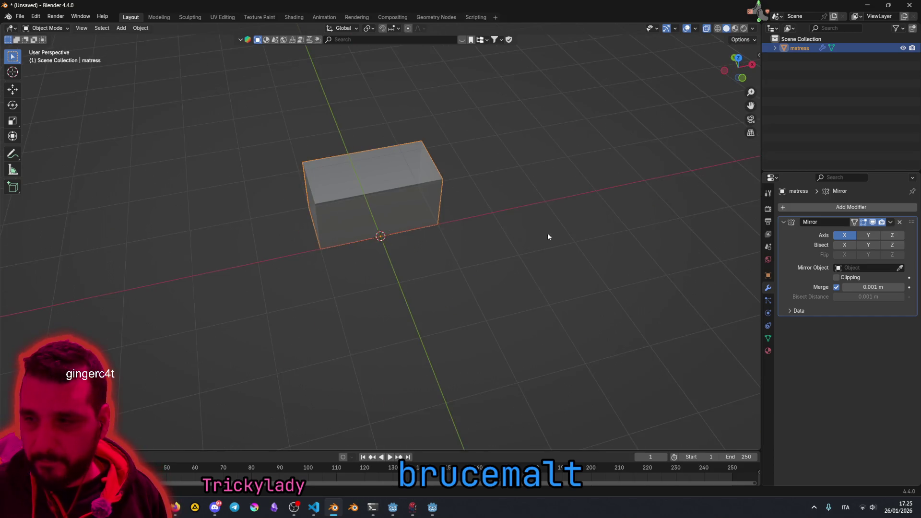
click(899, 222)
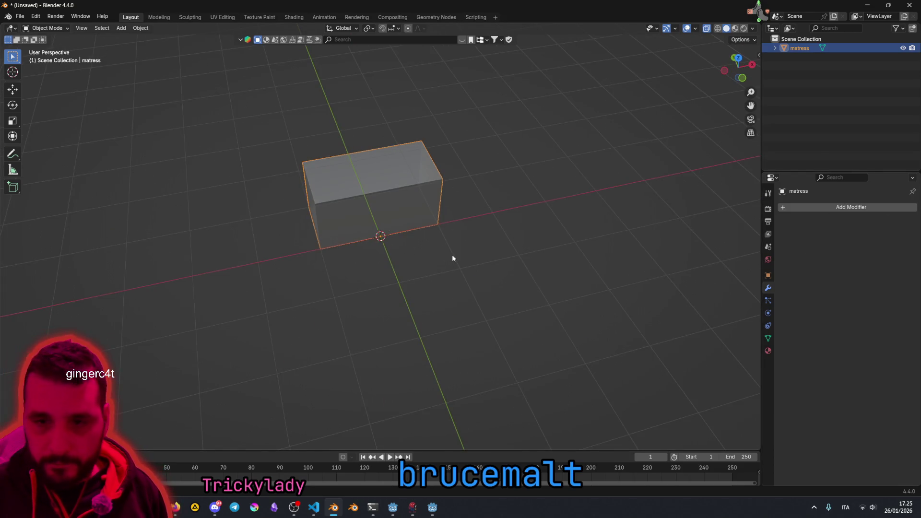
Step: Undo back to the halved, narrower box
key(ctrl+z)
key(ctrl+shift+z)
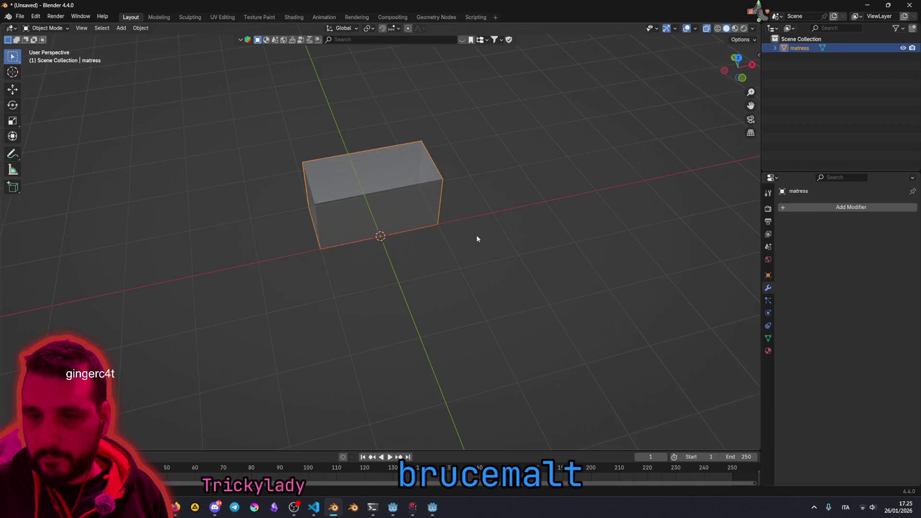
key(Tab)
key(ctrl+z)
key(ctrl+z)
key(ctrl+z)
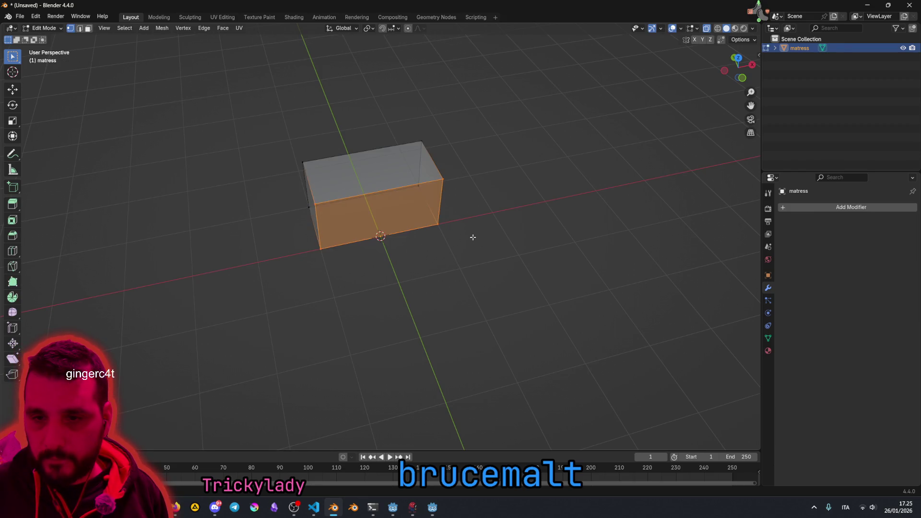
key(ctrl+z)
key(ctrl+z)
key(ctrl+z)
key(ctrl+z)
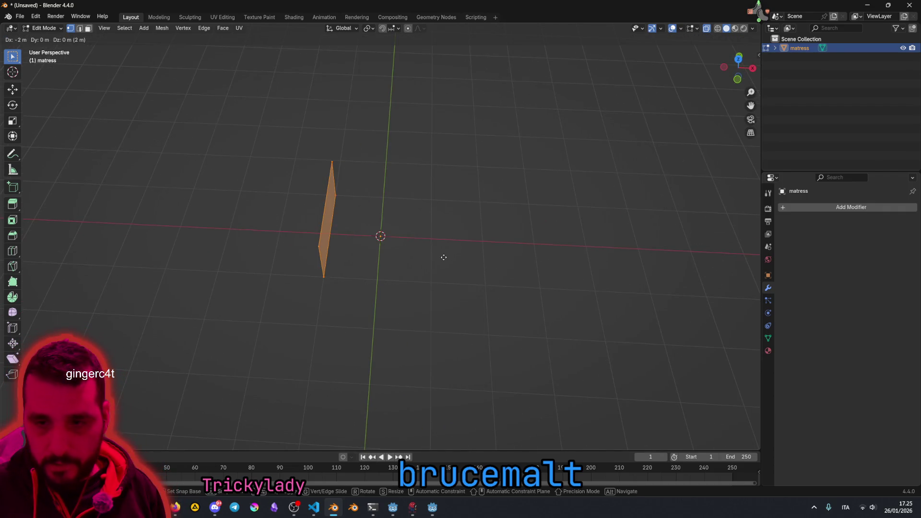
key(ctrl+z)
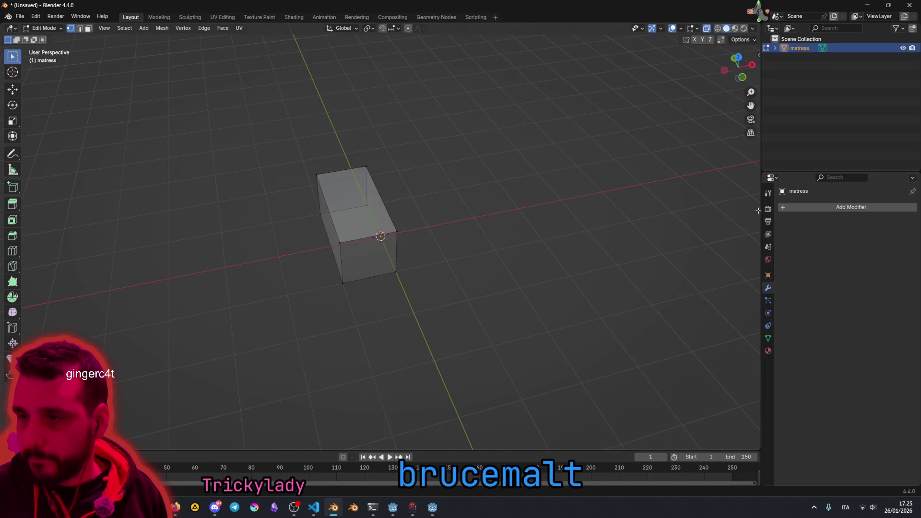
Step: Add a Mirror modifier to the halved box to form the full mattress
click(799, 209)
mouse_move(784, 209)
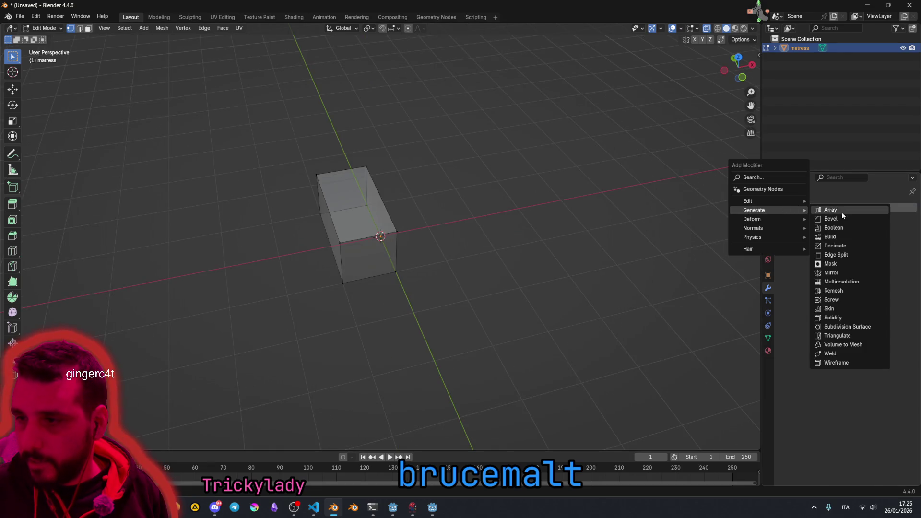
click(831, 272)
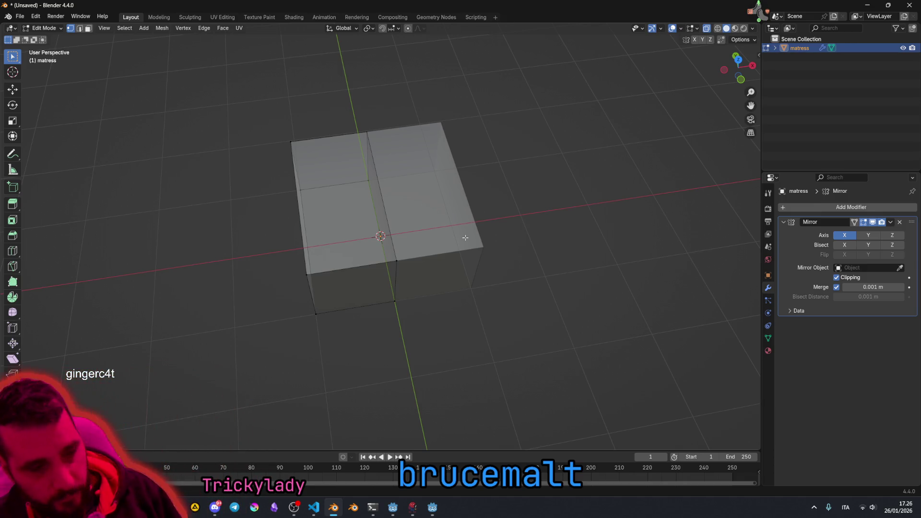
drag(472, 198, 421, 228)
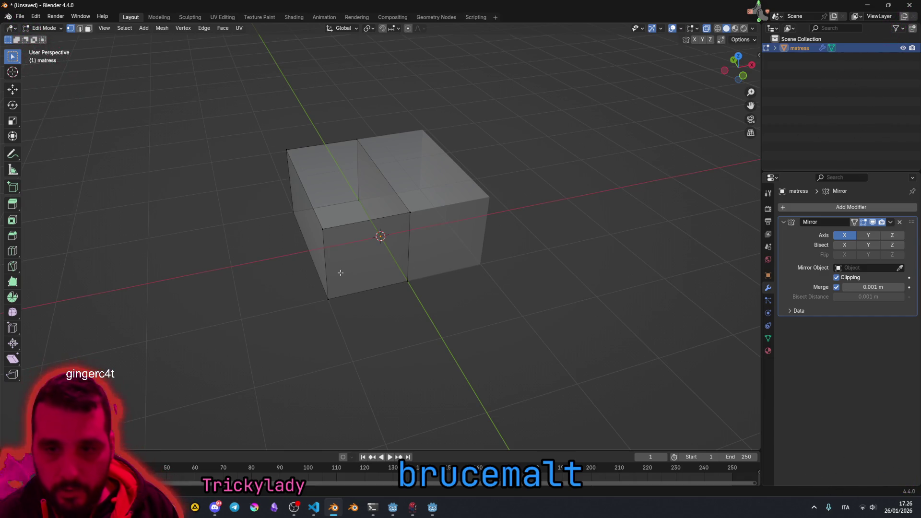
drag(339, 267, 316, 255)
key(alt+Tab)
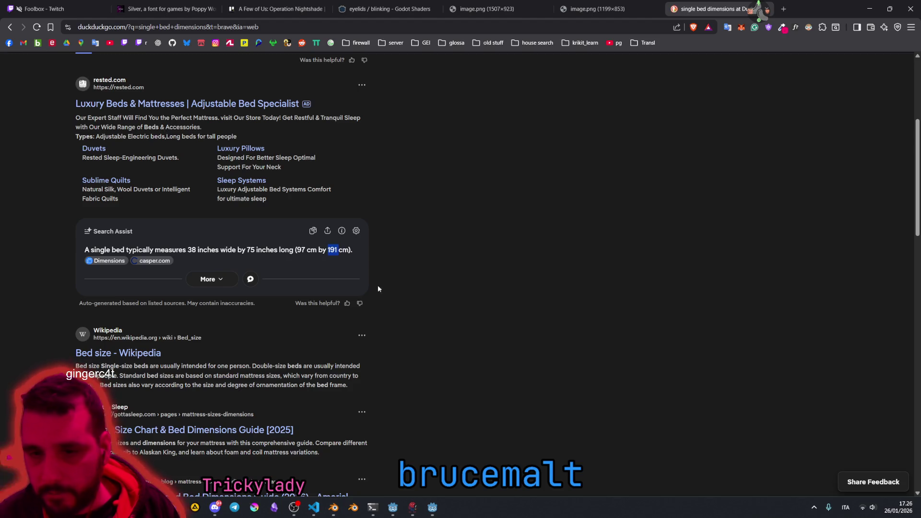
Step: Compare single bed sizes in the Search Assist: European 90 x 200 cm, US 191, Australian 188
click(211, 279)
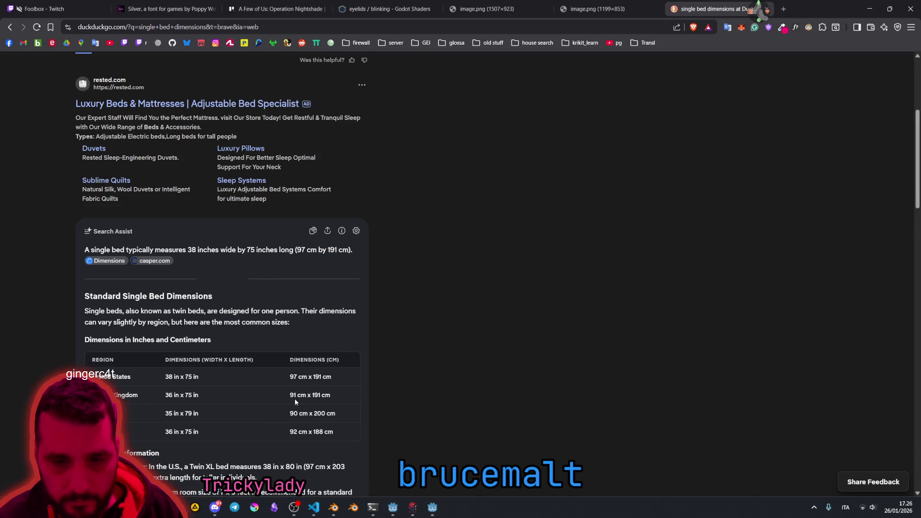
drag(290, 413, 335, 413)
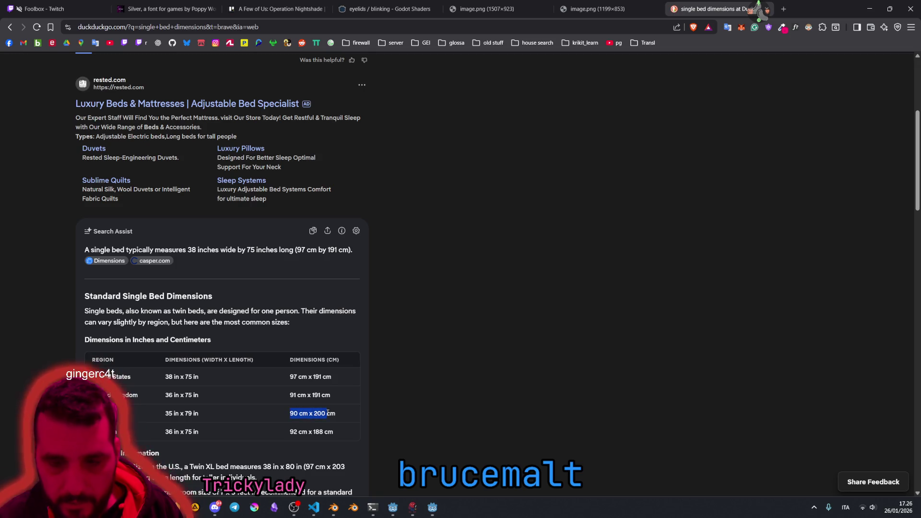
click(299, 413)
drag(289, 379, 299, 378)
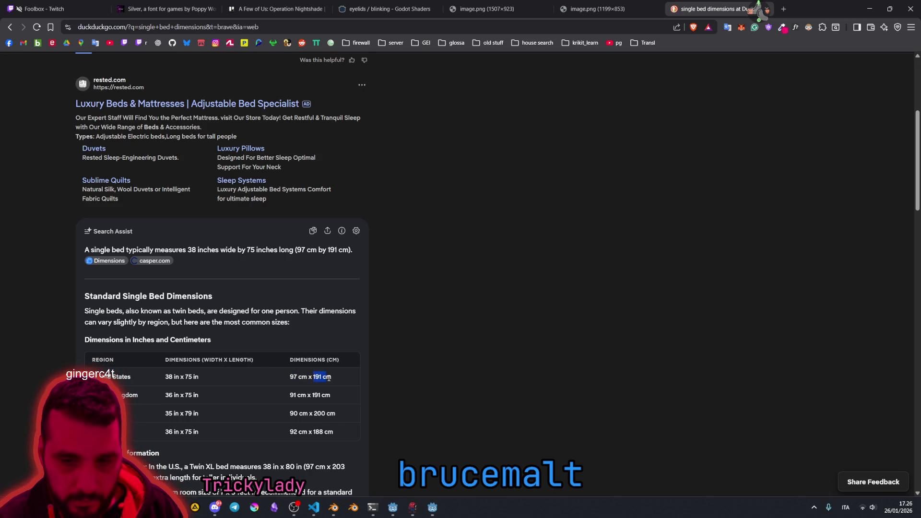
drag(329, 378, 321, 378)
scroll(311, 358, down, 2)
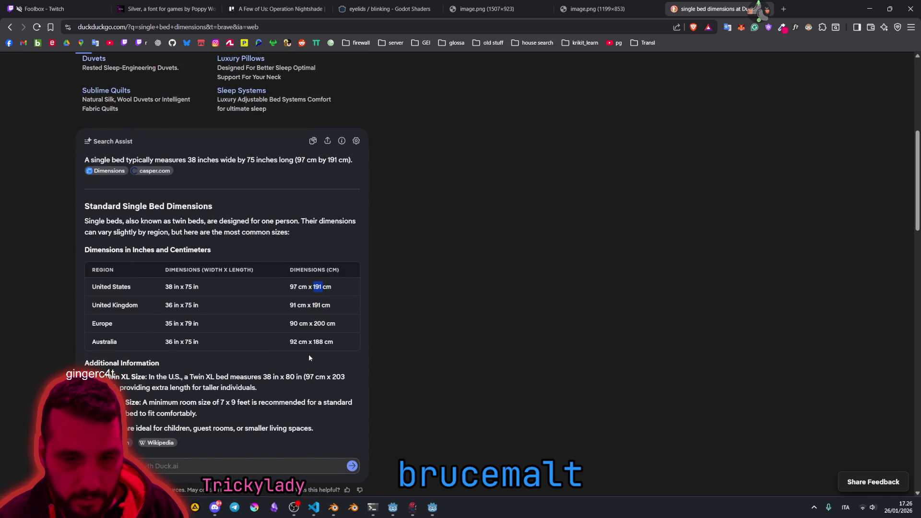
click(320, 342)
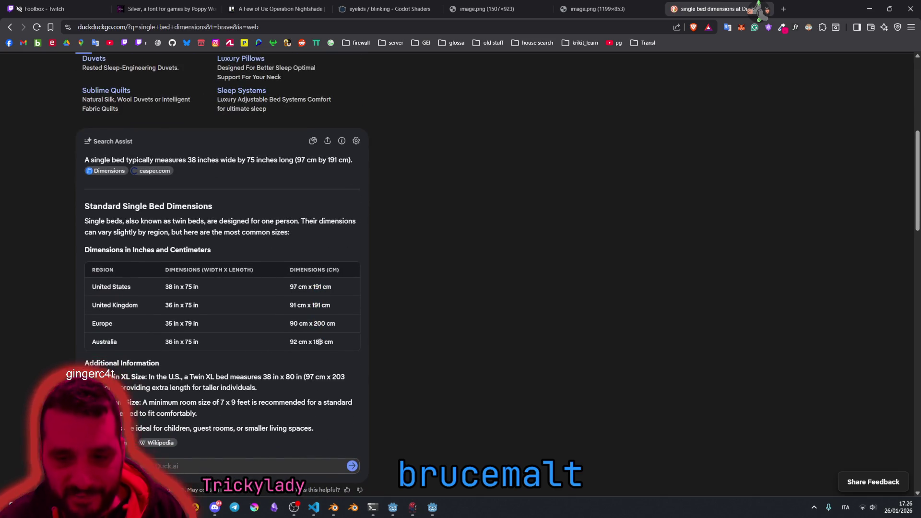
double_click(320, 341)
double_click(317, 325)
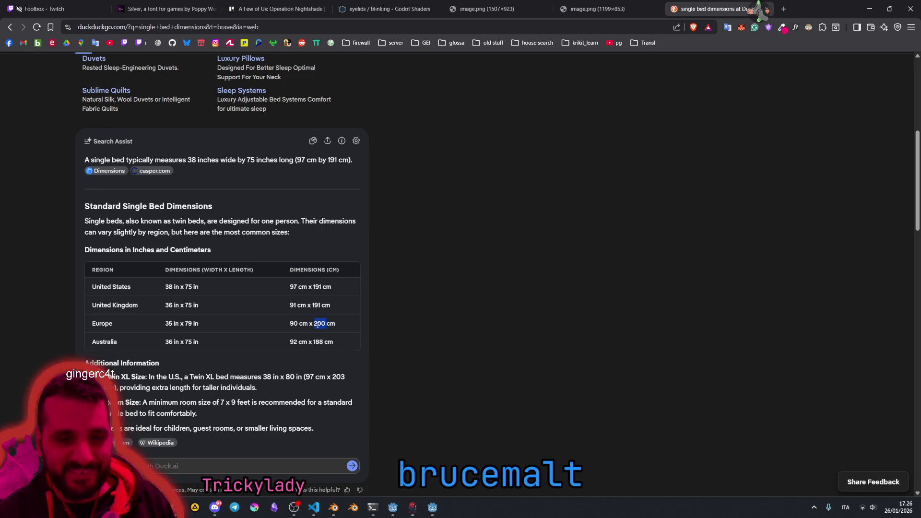
click(217, 364)
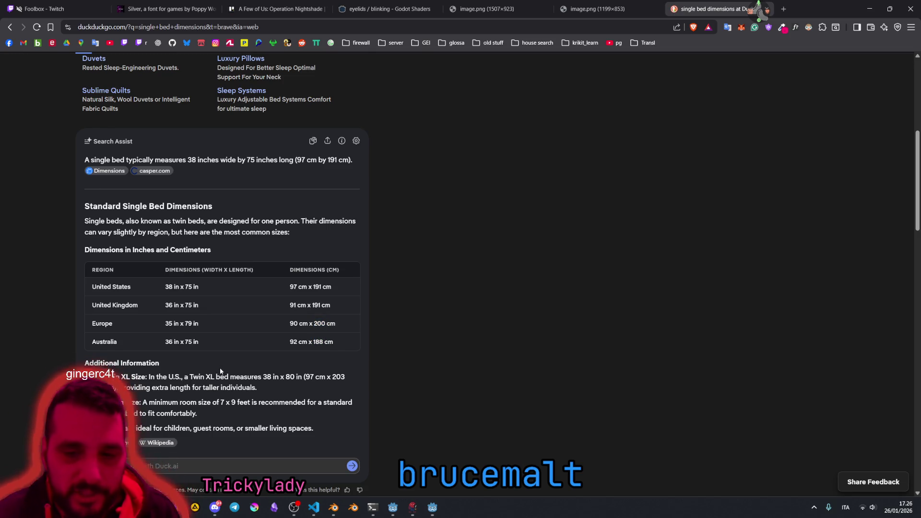
scroll(216, 408, down, 10)
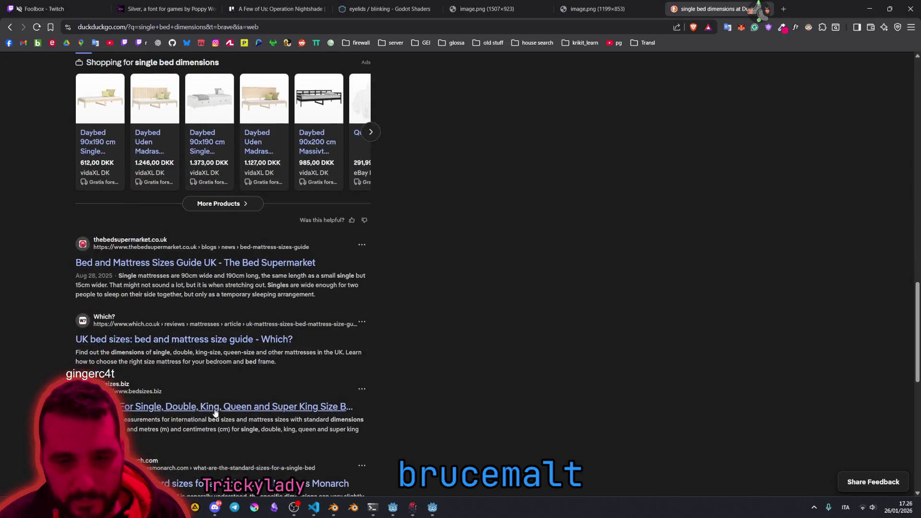
scroll(213, 414, up, 5)
scroll(215, 336, down, 4)
Step: Glance at the Bed Supermarket mattress sizes guide and go back to the results
click(217, 306)
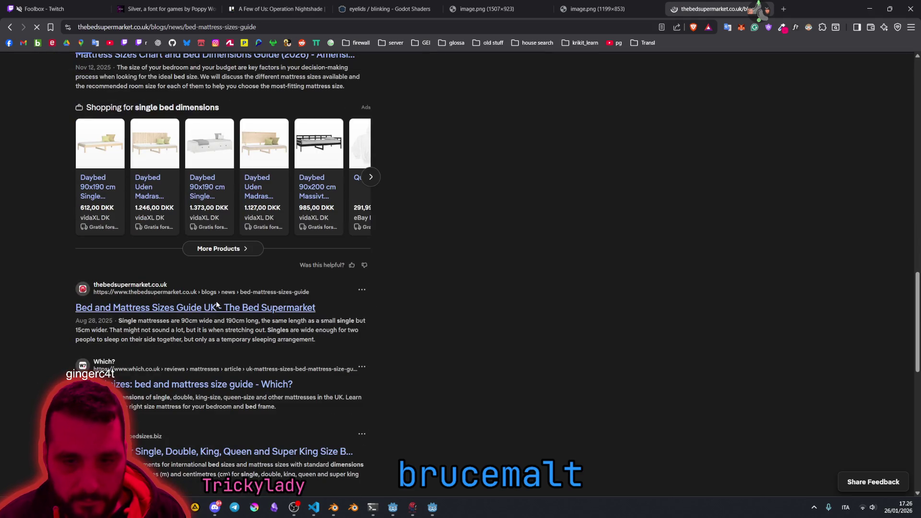
key(alt+Left)
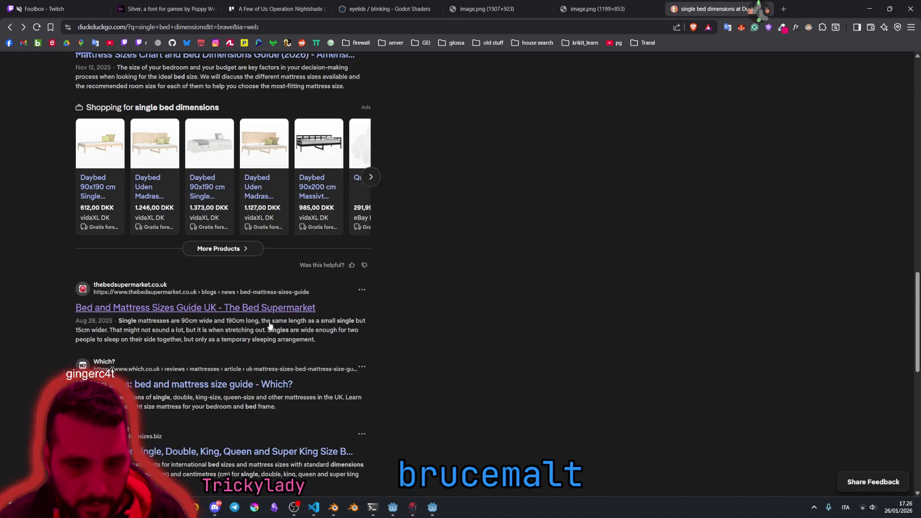
scroll(248, 348, down, 3)
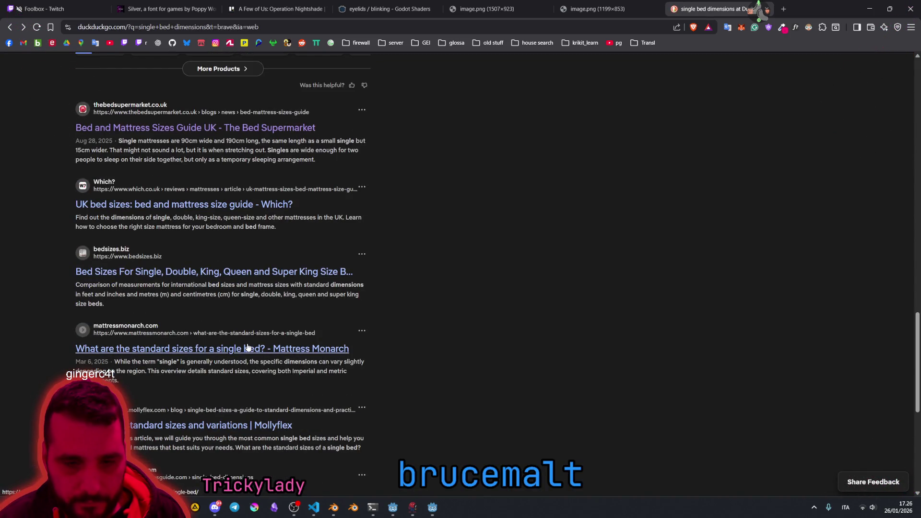
scroll(248, 348, up, 3)
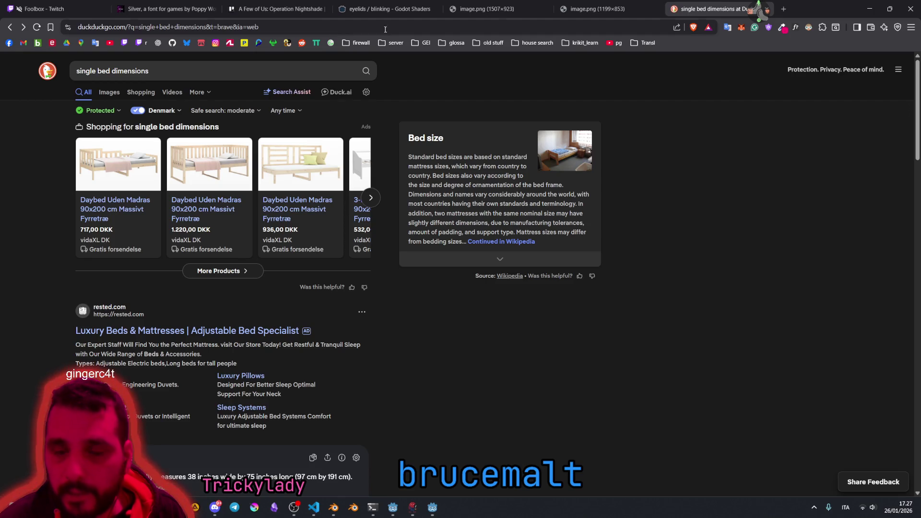
Step: Load the IKEA bed diagram showing 205 cm by 94 cm, then return to Blender
click(786, 8)
text(https://www.ikea.com/dk/da/images/products/neiden-sengestel-fyr-luroey__0751531_pe747073_s5.jpg?f=xxl)
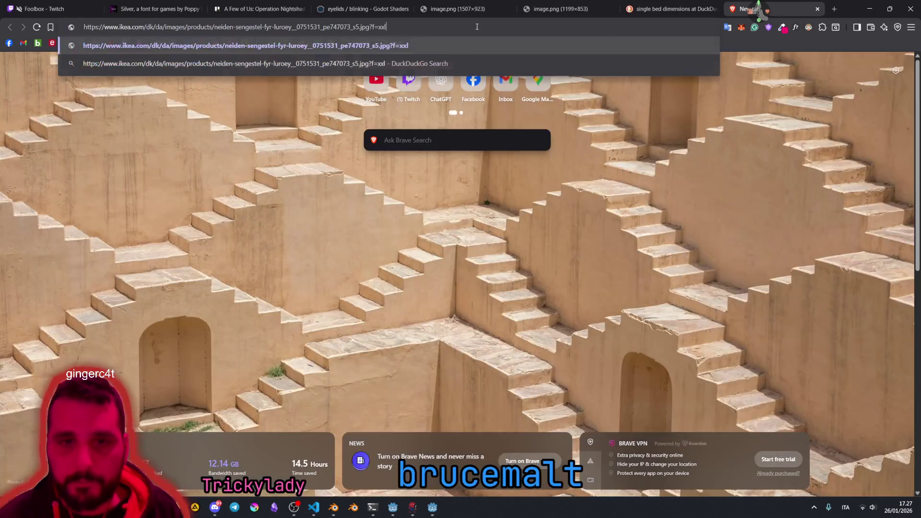
key(Return)
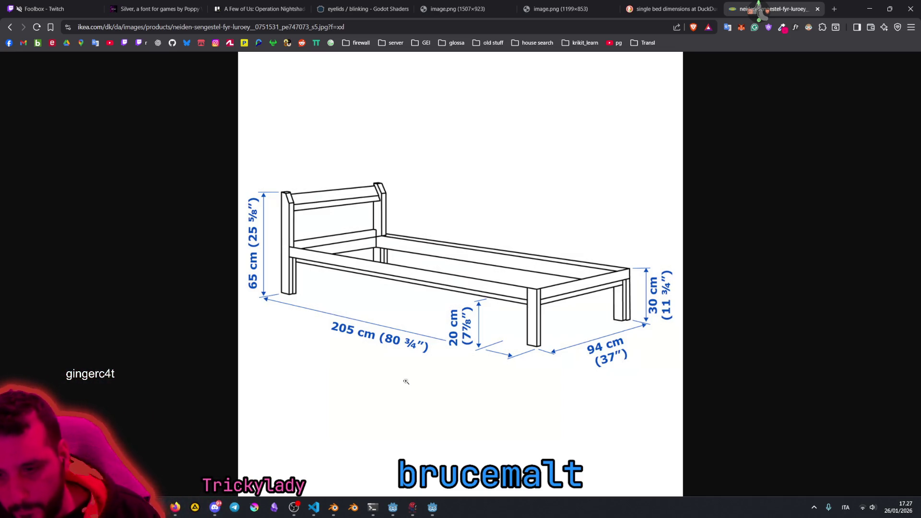
click(333, 507)
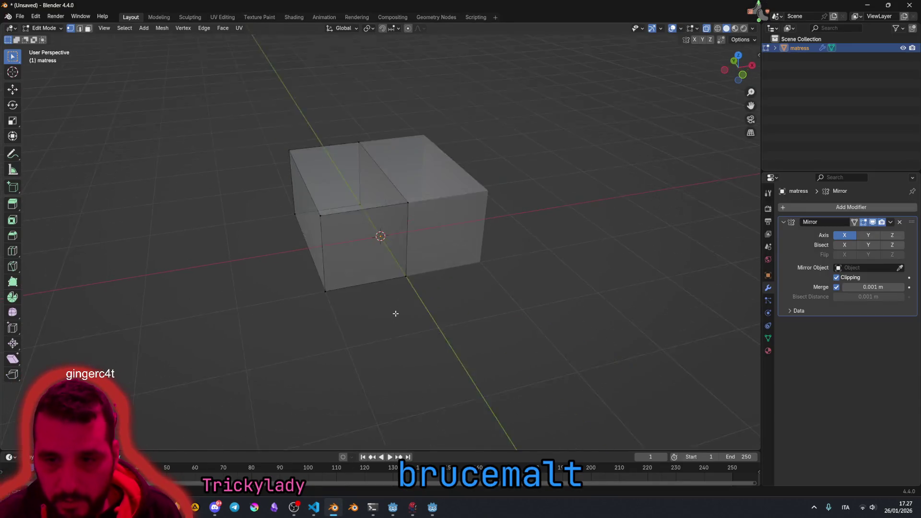
Step: Select the left-side faces of the mirrored box
drag(313, 257, 389, 267)
drag(263, 207, 490, 332)
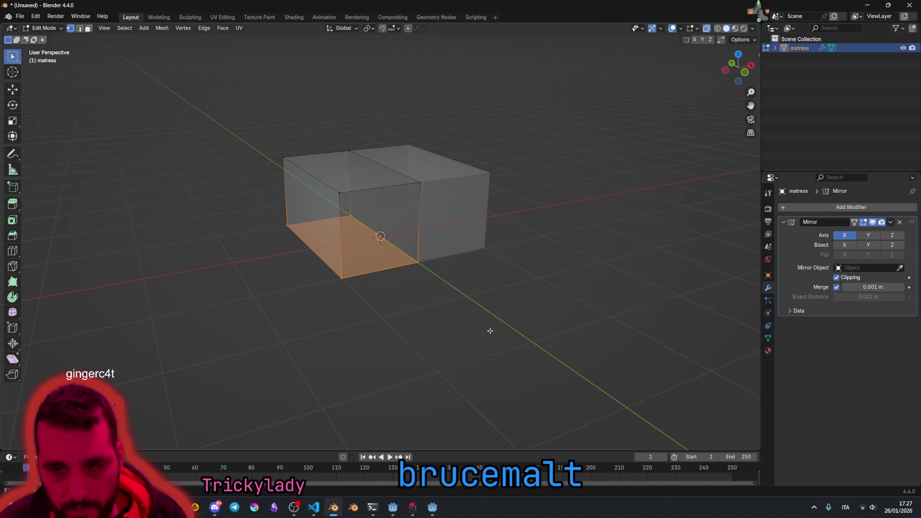
mouse_move(416, 276)
mouse_down()
mouse_move(413, 257)
mouse_move(398, 264)
mouse_move(397, 298)
mouse_up()
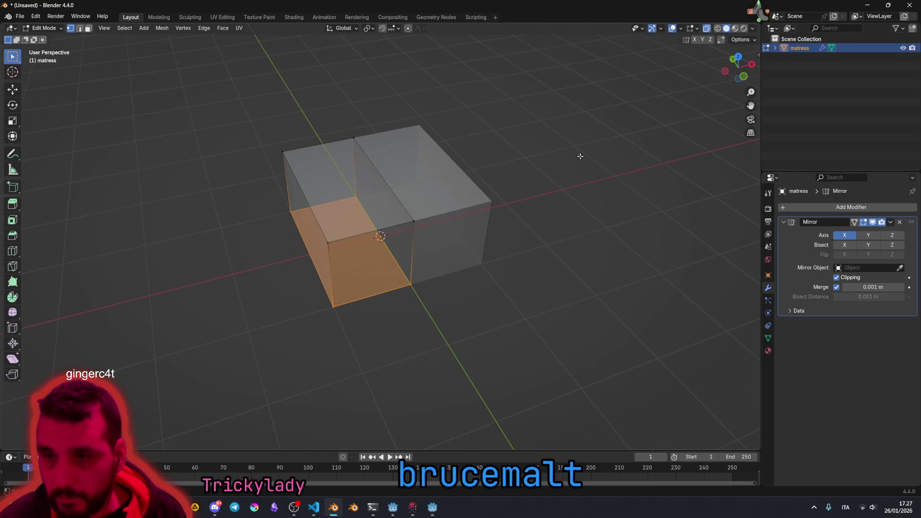
click(256, 209)
drag(483, 259, 257, 156)
drag(257, 120, 320, 380)
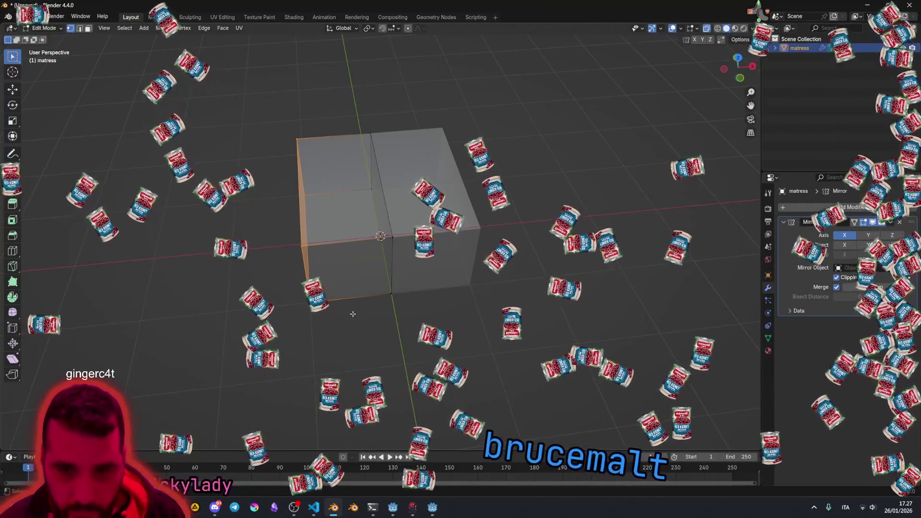
Step: Try moving the left faces along X, undoing the move that flattened the box
key(g)
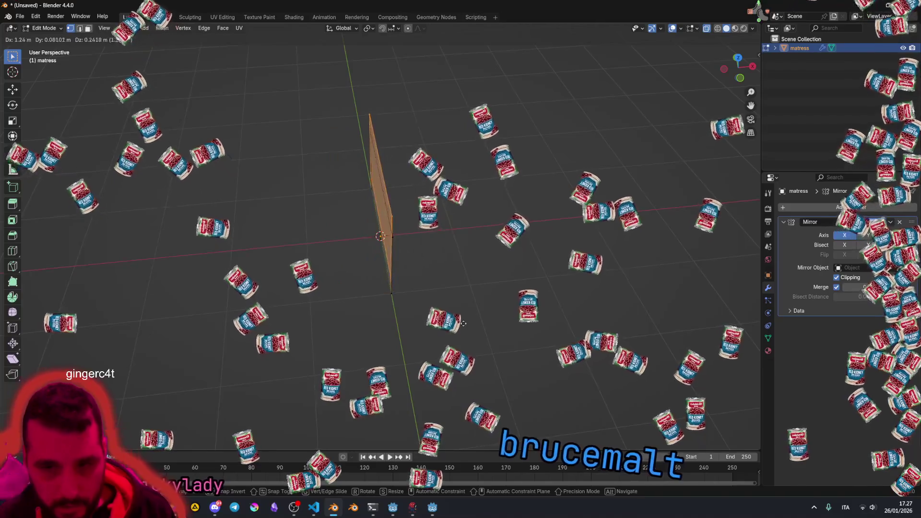
key(x)
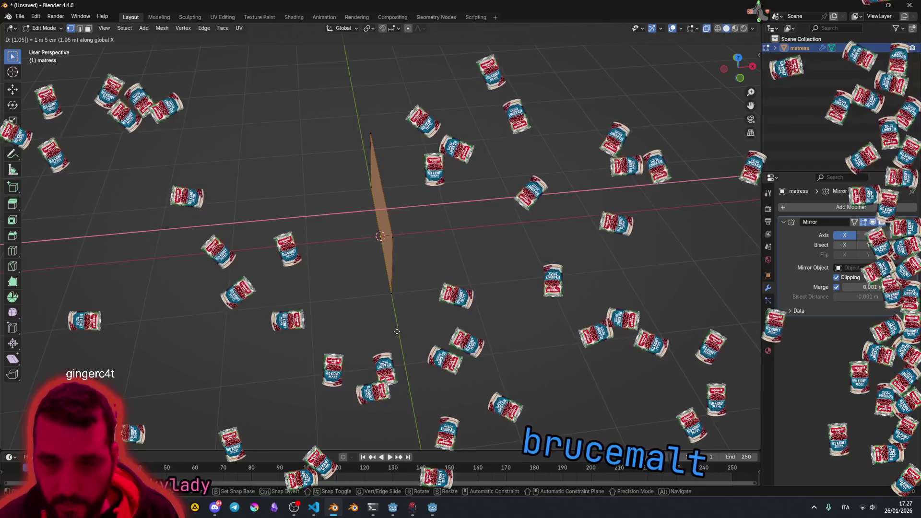
key(Return)
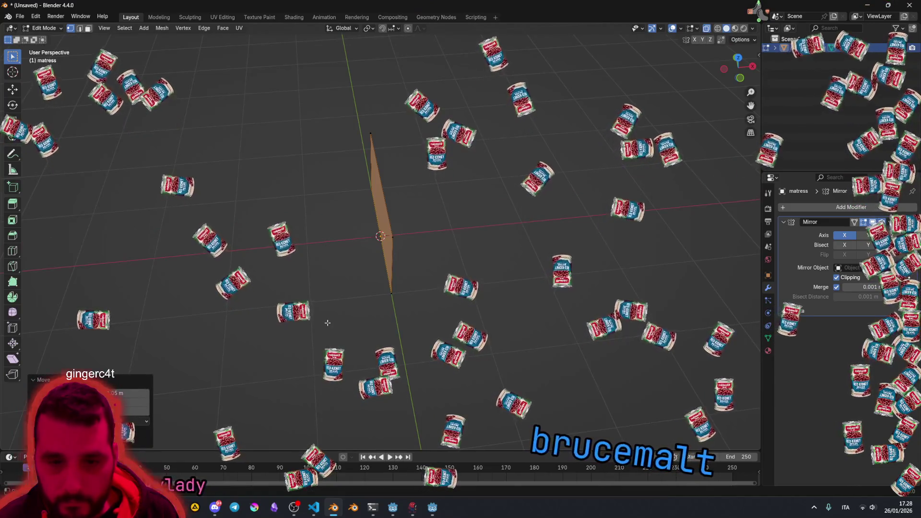
key(ctrl+z)
key(g)
key(x)
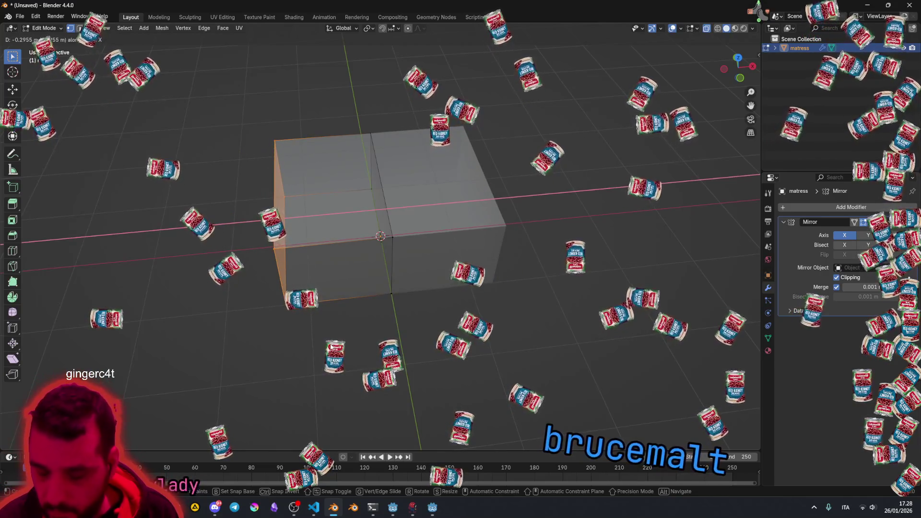
text(1.05)
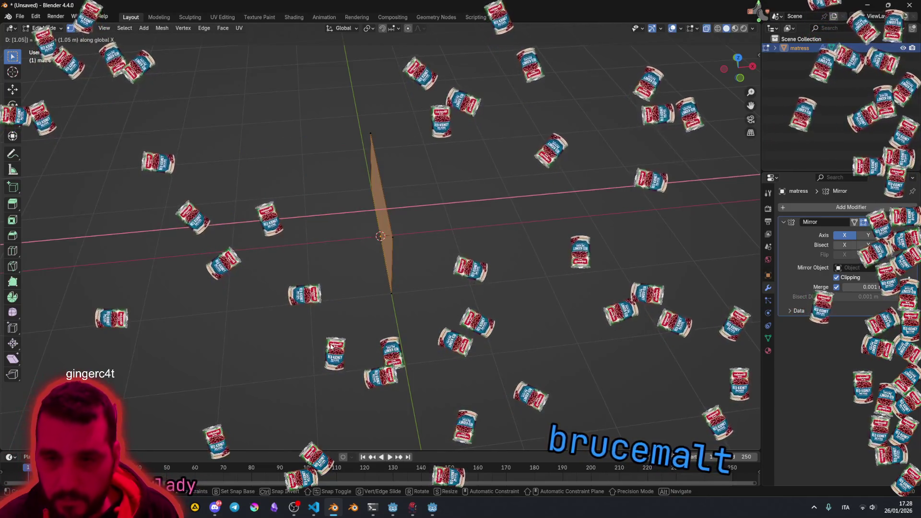
key(BackSpace)
key(BackSpace)
key(BackSpace)
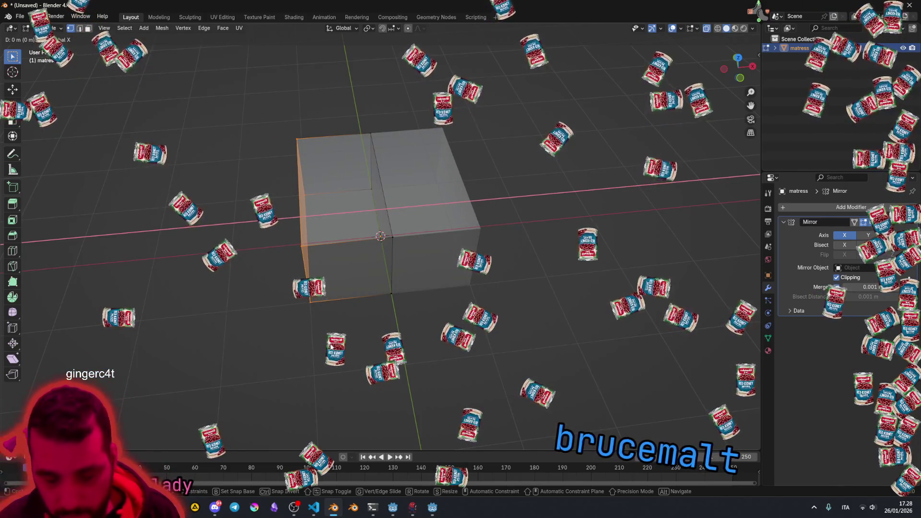
text([65|] = 65)
key(Home)
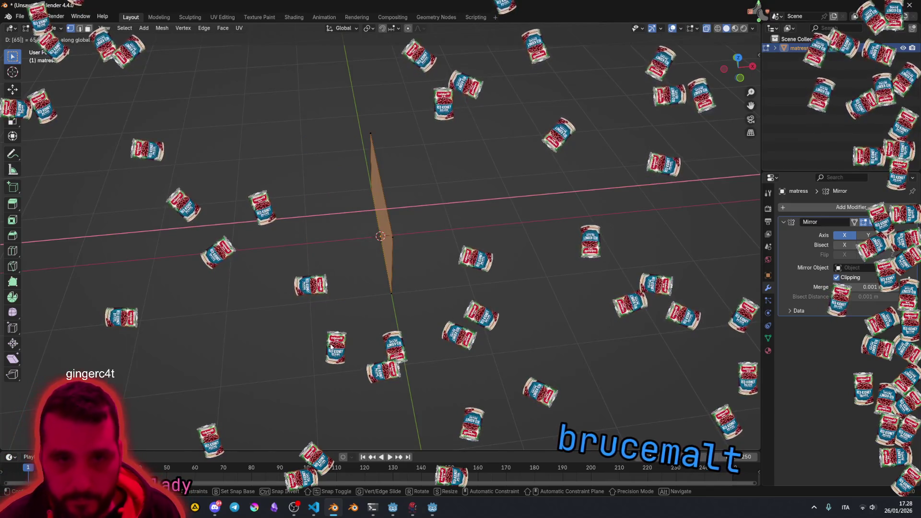
key(Delete)
key(Delete)
key(Return)
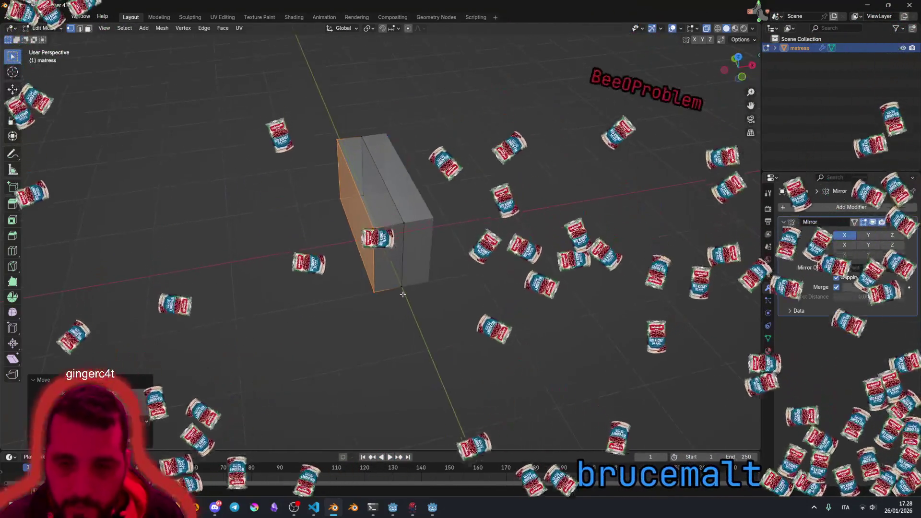
Step: Move the left face inward along X so the box becomes narrow, undoing the collapsed attempt
click(451, 283)
scroll(451, 283, up, 2)
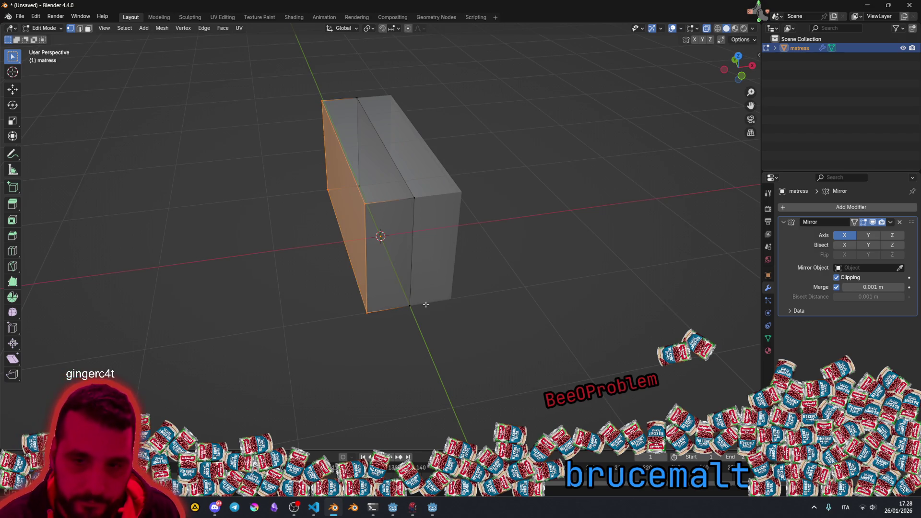
key(g)
key(x)
key(Return)
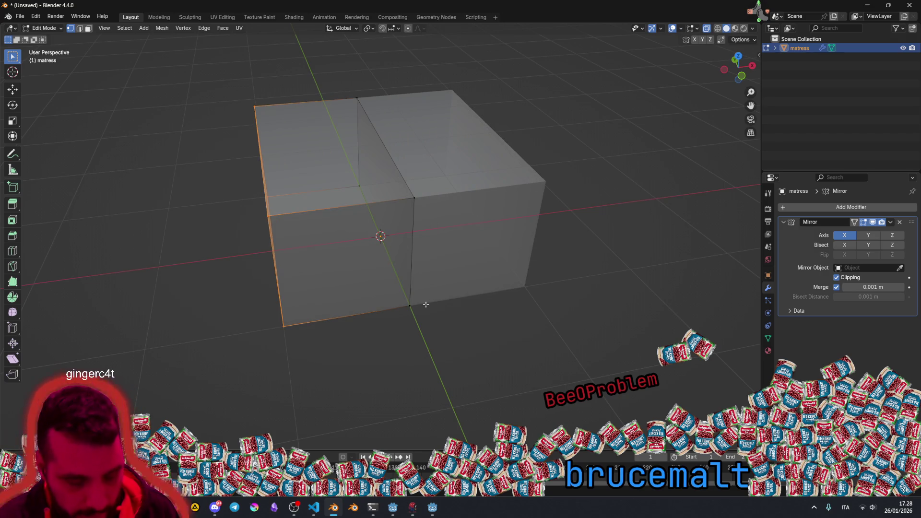
key(g)
key(x)
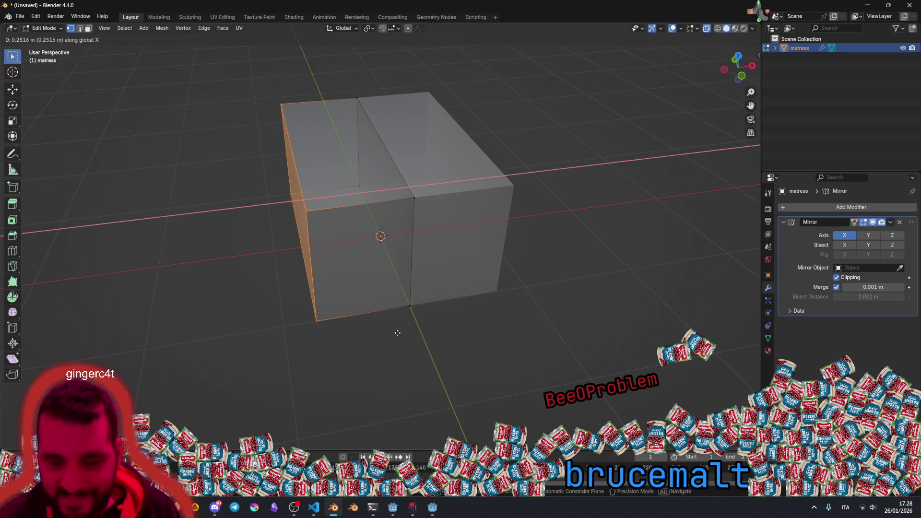
click(397, 333)
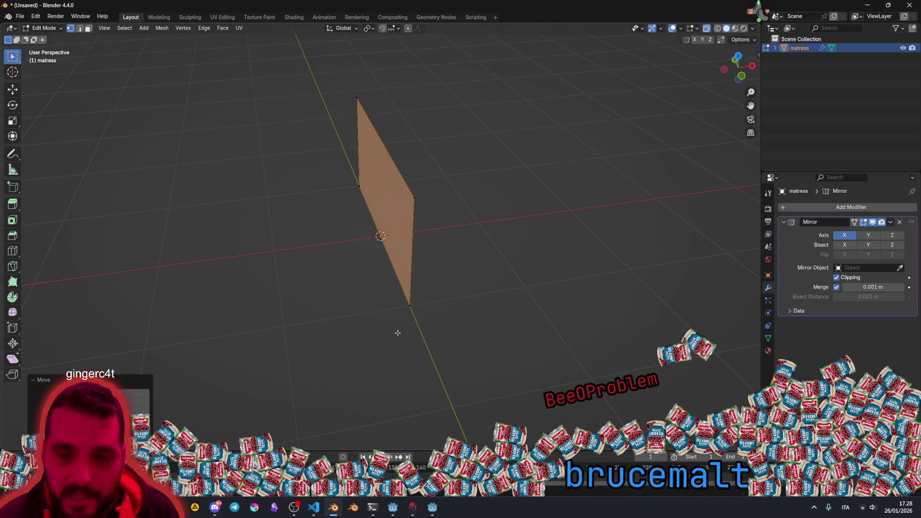
key(ctrl+z)
key(g)
key(x)
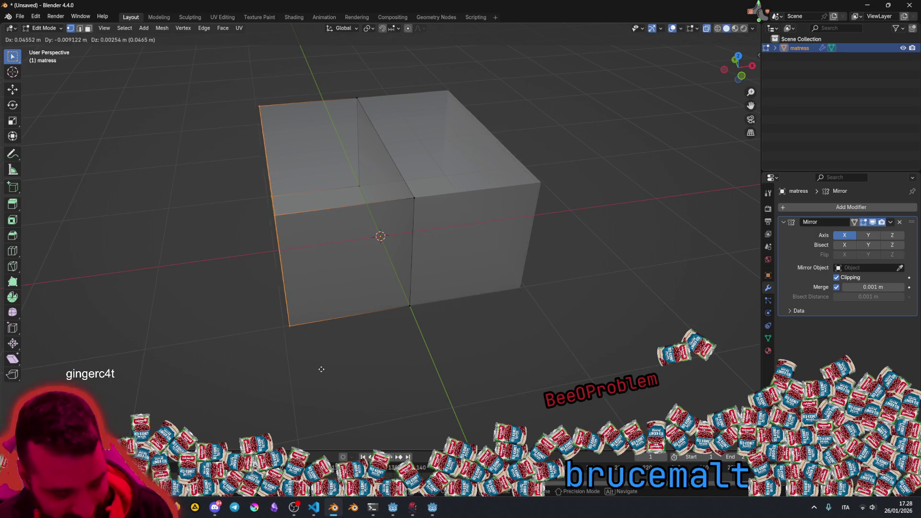
click(349, 367)
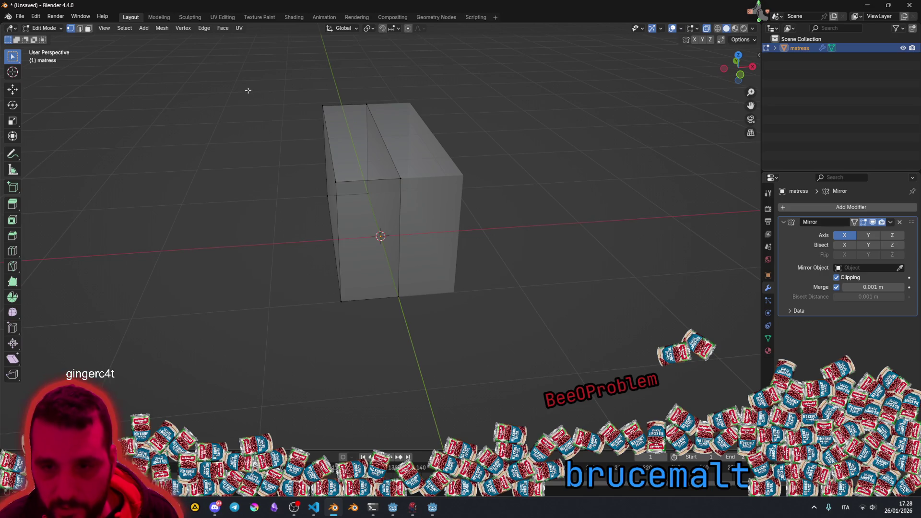
drag(249, 89, 471, 186)
Step: Lower the top face along Z to flatten the box into a low slab
key(g)
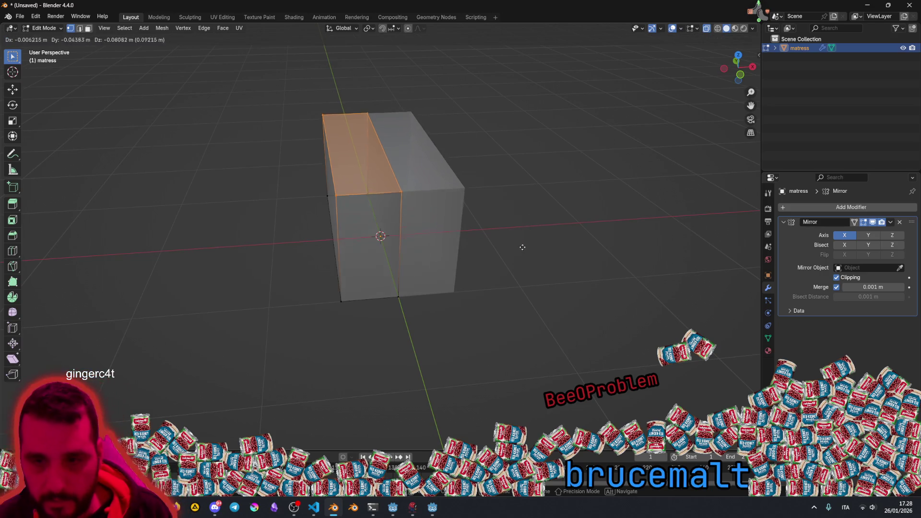
key(z)
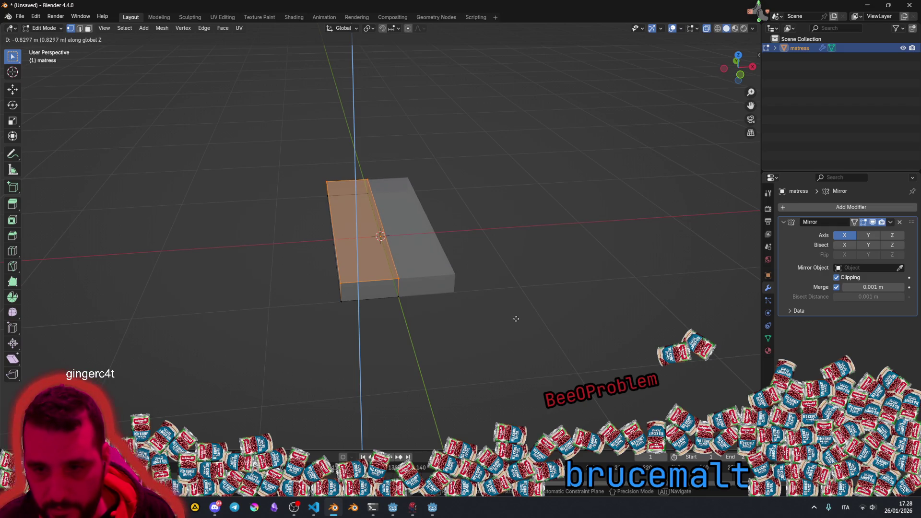
click(516, 322)
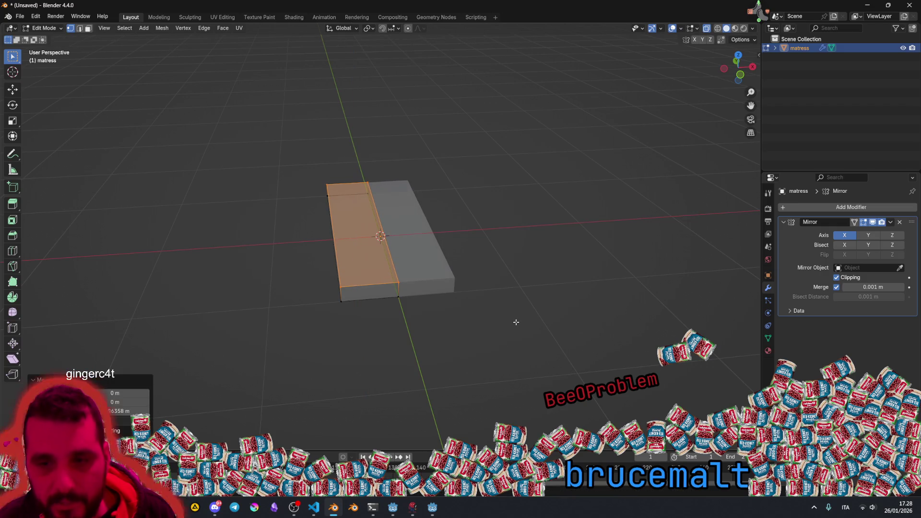
drag(330, 340, 378, 322)
key(alt+a)
mouse_move(308, 267)
mouse_down()
mouse_move(325, 267)
mouse_move(279, 223)
mouse_move(277, 258)
mouse_up()
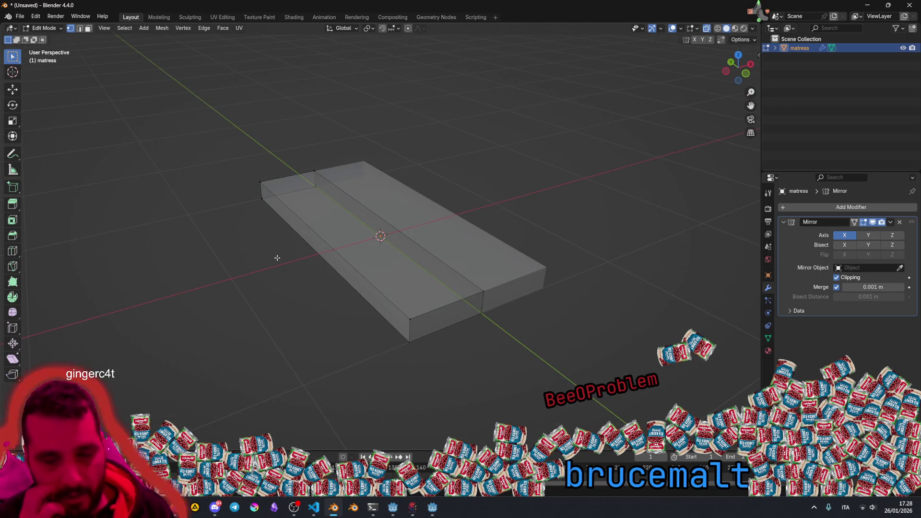
mouse_move(334, 278)
mouse_down()
mouse_move(380, 288)
mouse_move(304, 276)
mouse_move(291, 307)
mouse_move(308, 264)
mouse_move(339, 246)
mouse_move(353, 278)
mouse_up()
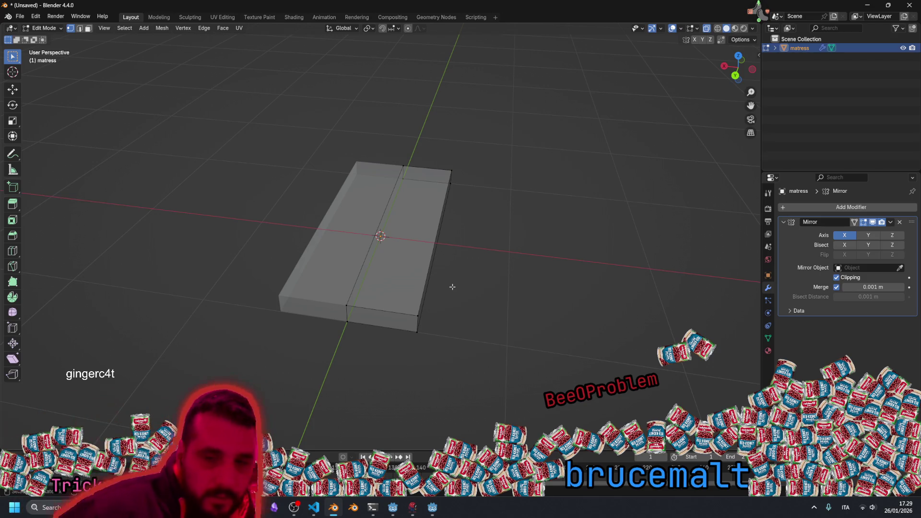
drag(453, 286, 288, 282)
Step: Select the slab's left and right front vertical edges in edge mode
drag(244, 149, 546, 350)
click(288, 247)
drag(288, 247, 388, 292)
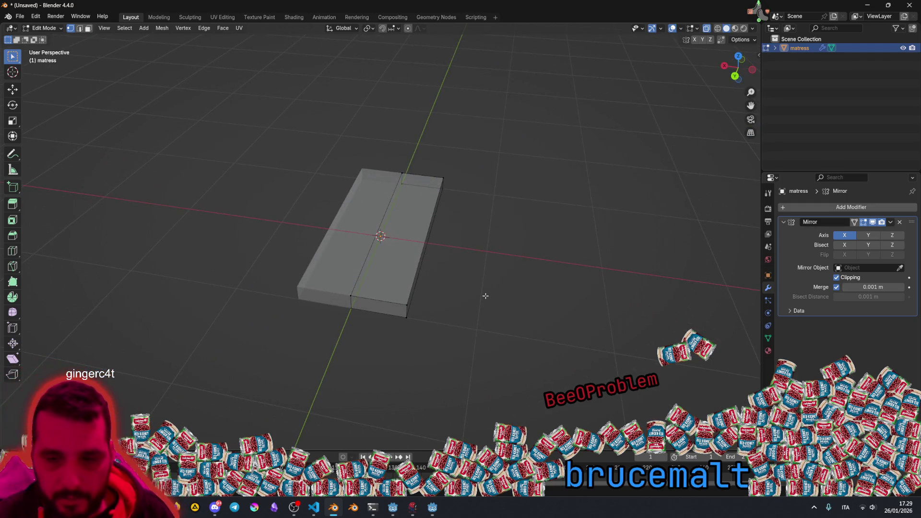
drag(485, 296, 438, 291)
scroll(318, 308, up, 3)
click(278, 342)
key(2)
mouse_move(279, 342)
mouse_down()
mouse_move(533, 286)
mouse_move(312, 310)
mouse_up()
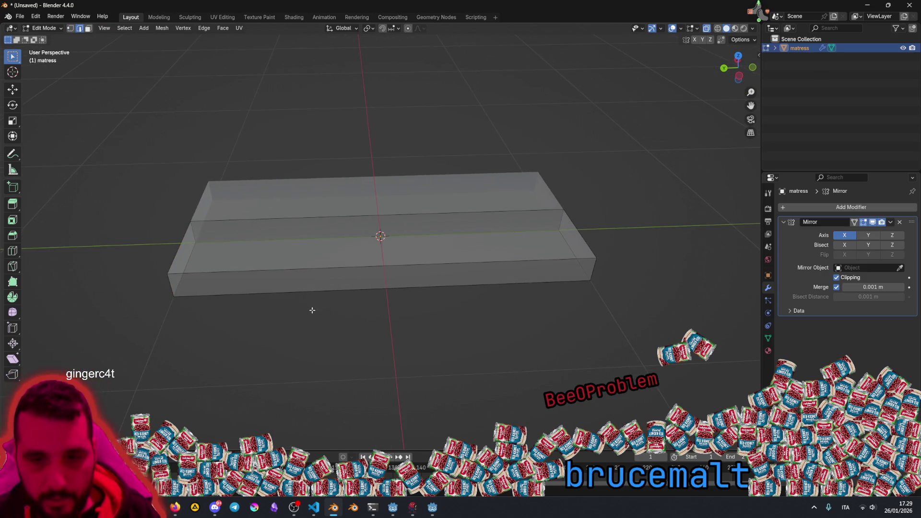
click(170, 287)
shift+click(594, 269)
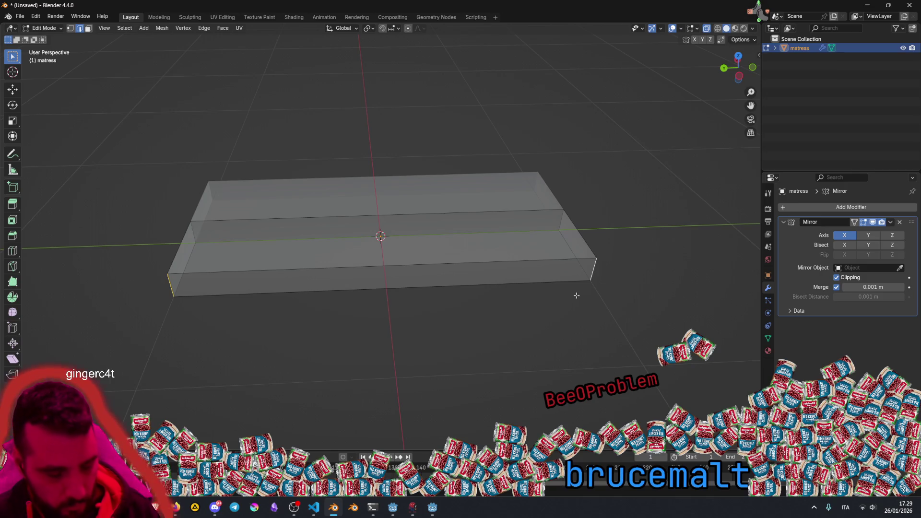
Step: Round the two front vertical edges with a 0.0914 m bevel
key(ctrl+b)
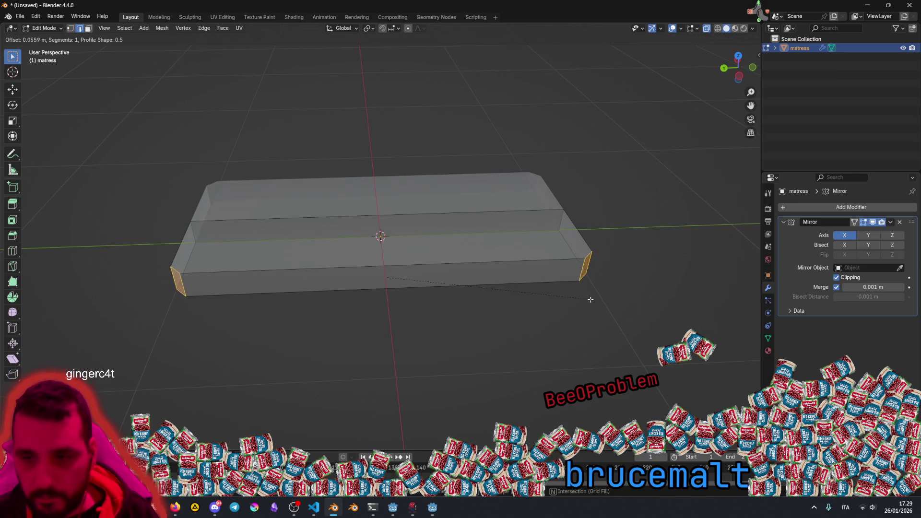
scroll(598, 301, up, 1)
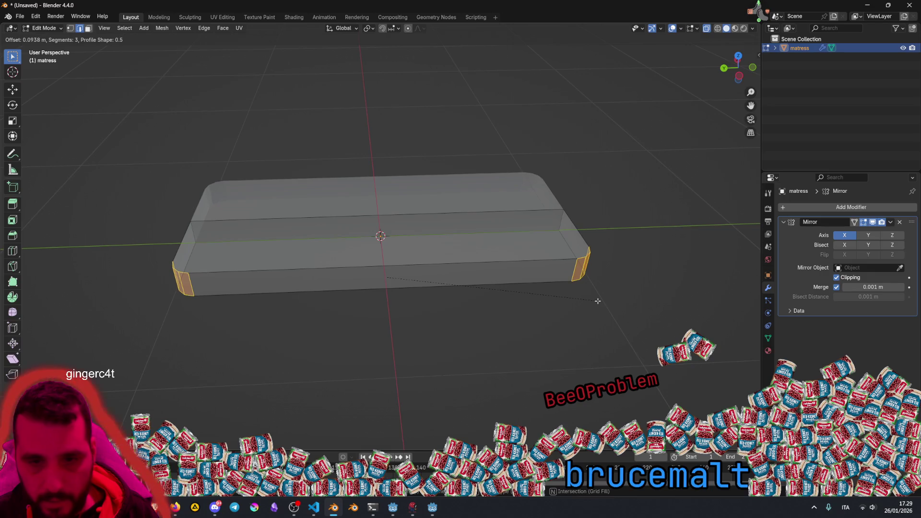
scroll(595, 302, up, 1)
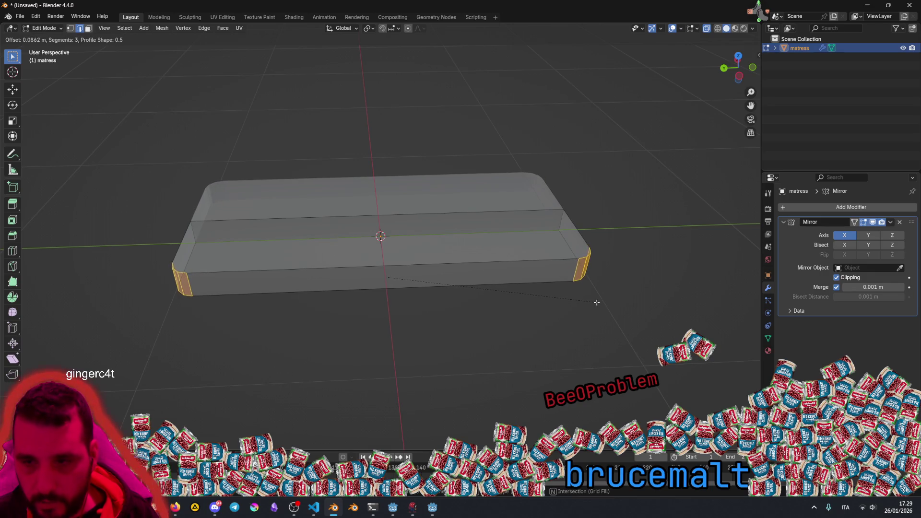
click(596, 303)
drag(336, 294, 376, 287)
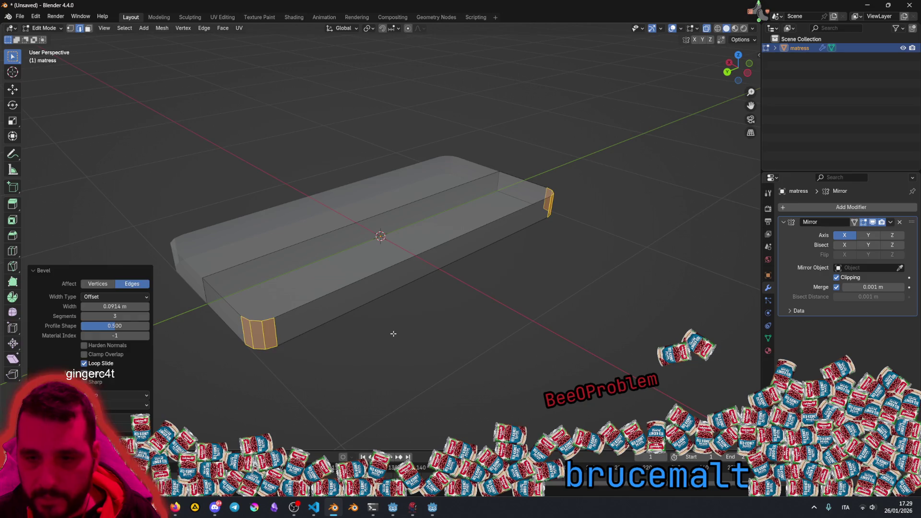
key(alt+a)
ctrl+click(352, 284)
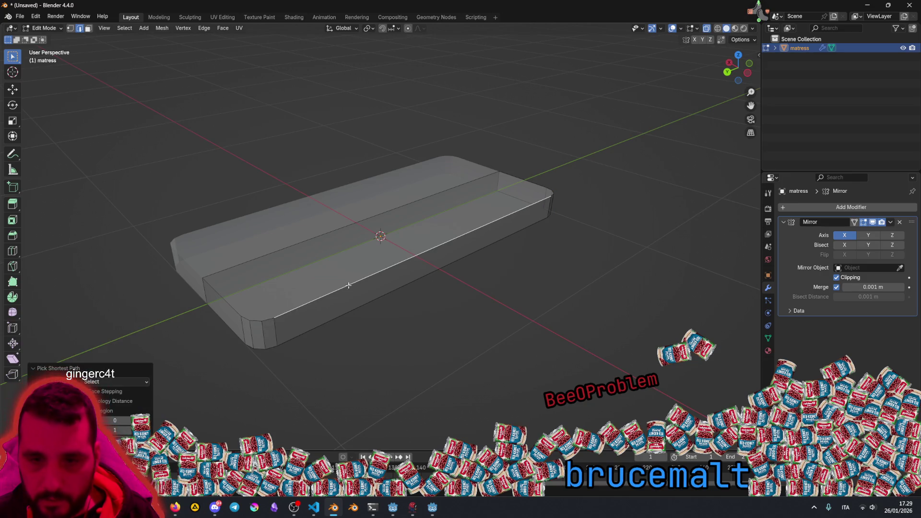
ctrl+click(268, 319)
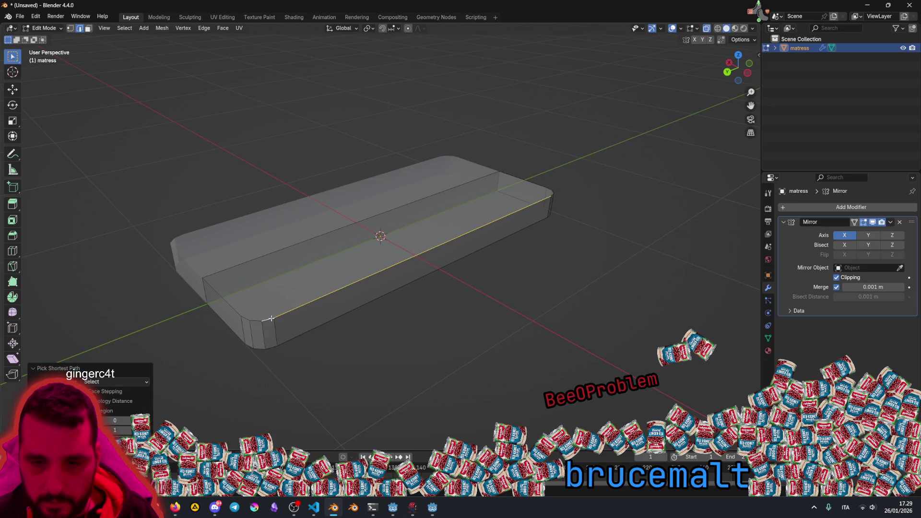
alt+click(271, 318)
click(375, 304)
mouse_move(376, 304)
mouse_down()
mouse_move(427, 325)
mouse_move(437, 287)
mouse_up()
Step: Delete the thin central strip face on top of the mattress
key(3)
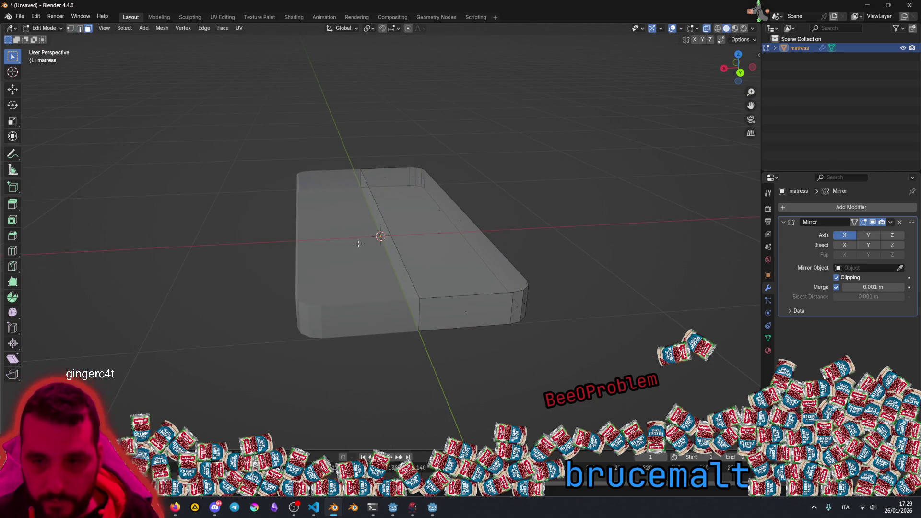
click(380, 223)
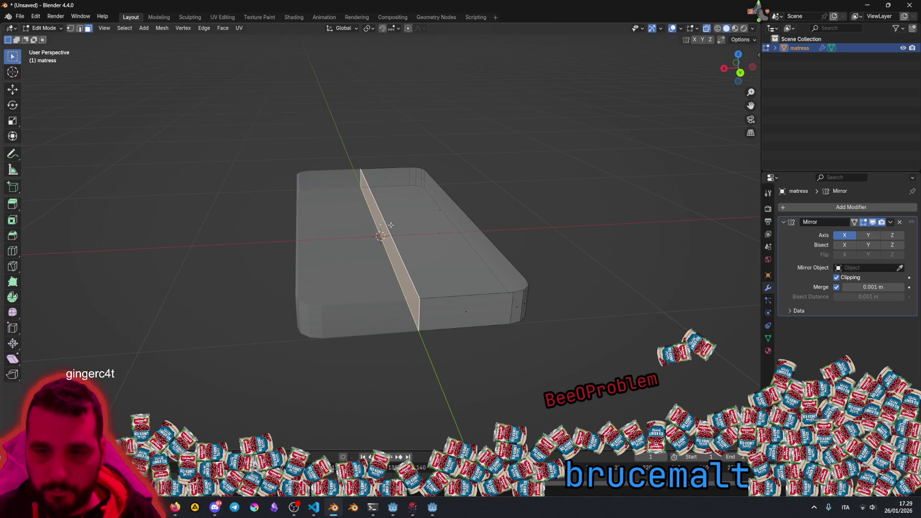
key(x)
key(Down)
key(Down)
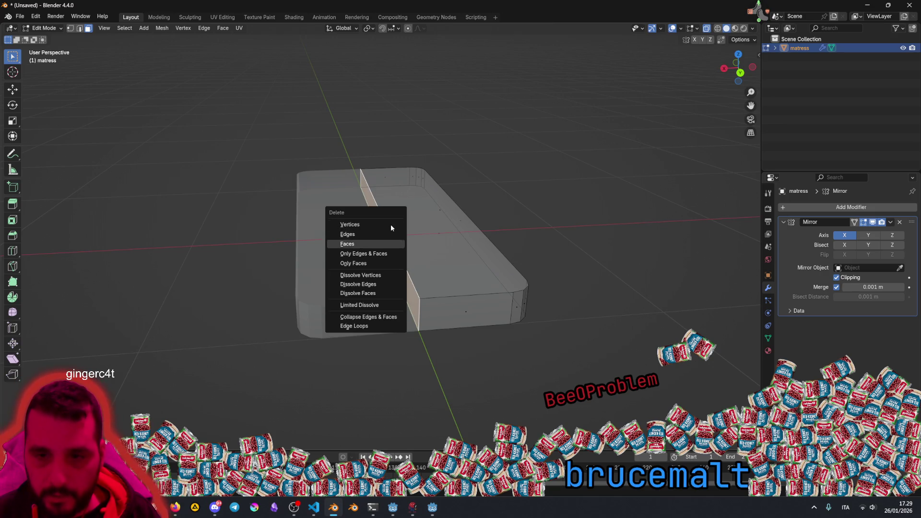
key(Return)
drag(390, 224, 375, 217)
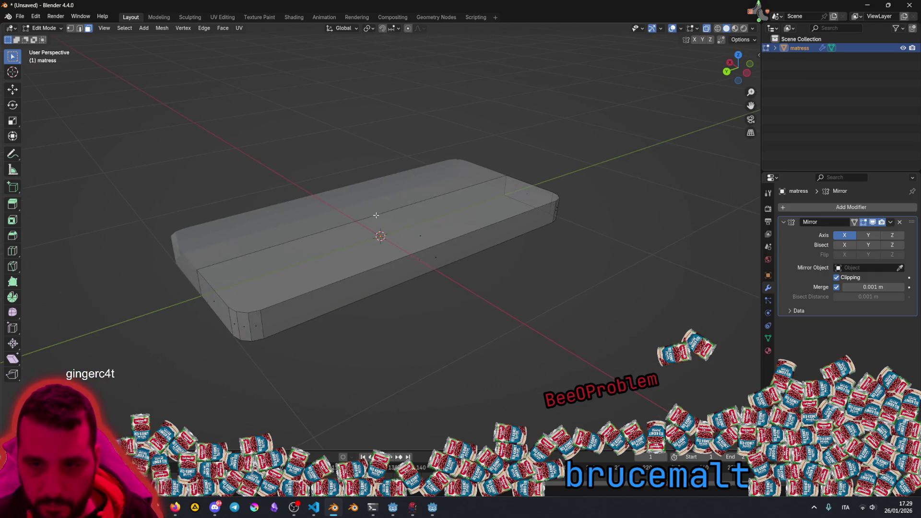
drag(293, 299, 302, 300)
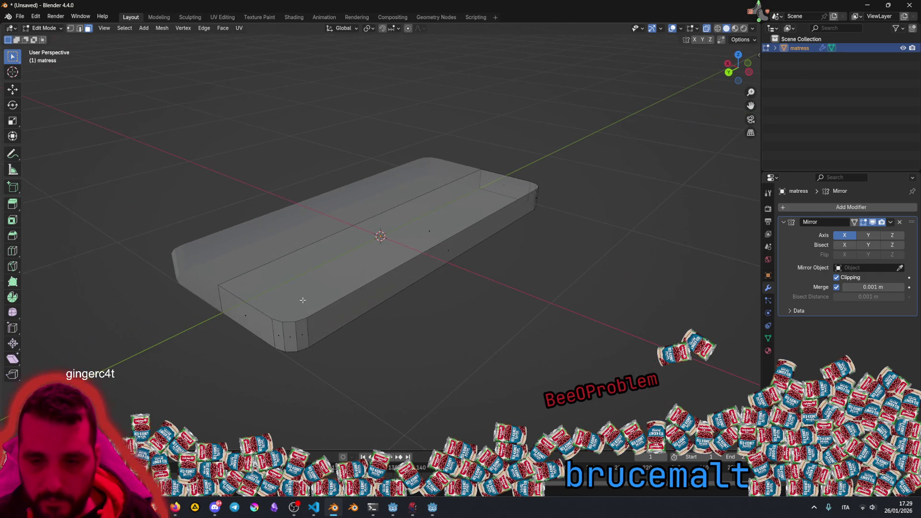
click(331, 303)
Step: Select the mattress's top rim edge loops in edge mode
key(2)
alt+click(305, 318)
drag(324, 276, 350, 282)
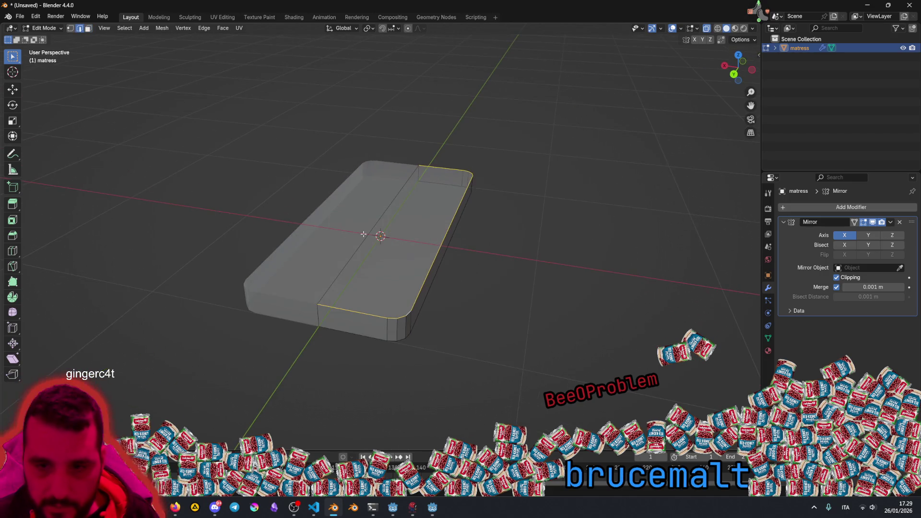
mouse_move(374, 221)
mouse_down()
mouse_move(328, 263)
mouse_move(393, 263)
mouse_move(348, 273)
mouse_move(384, 278)
mouse_move(431, 275)
mouse_move(395, 296)
mouse_up()
click(379, 297)
alt+click(388, 267)
alt+click(392, 290)
mouse_move(392, 290)
mouse_down()
mouse_move(437, 284)
mouse_move(424, 289)
mouse_up()
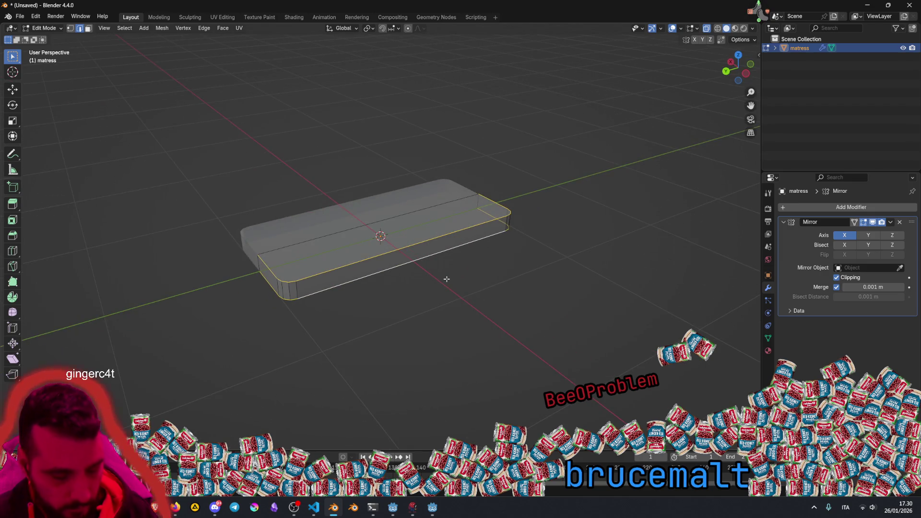
Step: Bevel the rim loops about 0.0219 m with 3 segments
key(ctrl+b)
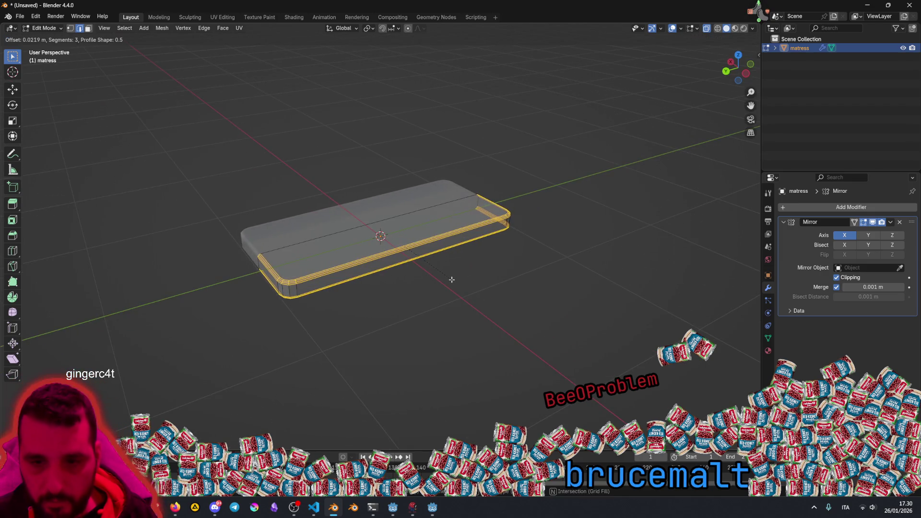
click(454, 278)
click(519, 277)
mouse_move(472, 281)
mouse_down()
mouse_move(349, 334)
mouse_move(319, 299)
mouse_up()
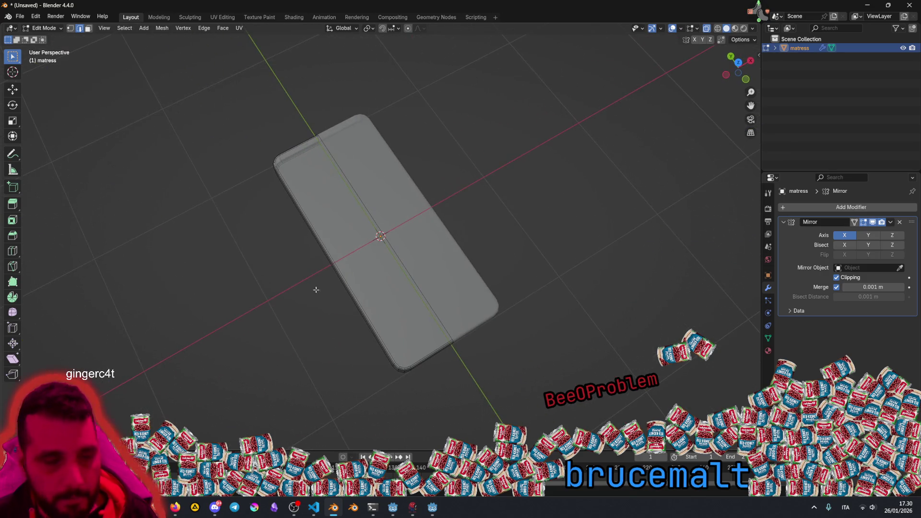
mouse_move(300, 259)
mouse_down()
mouse_move(287, 187)
mouse_move(325, 192)
mouse_move(352, 277)
mouse_move(232, 274)
mouse_move(276, 282)
mouse_up()
scroll(287, 188, up, 5)
alt+click(238, 273)
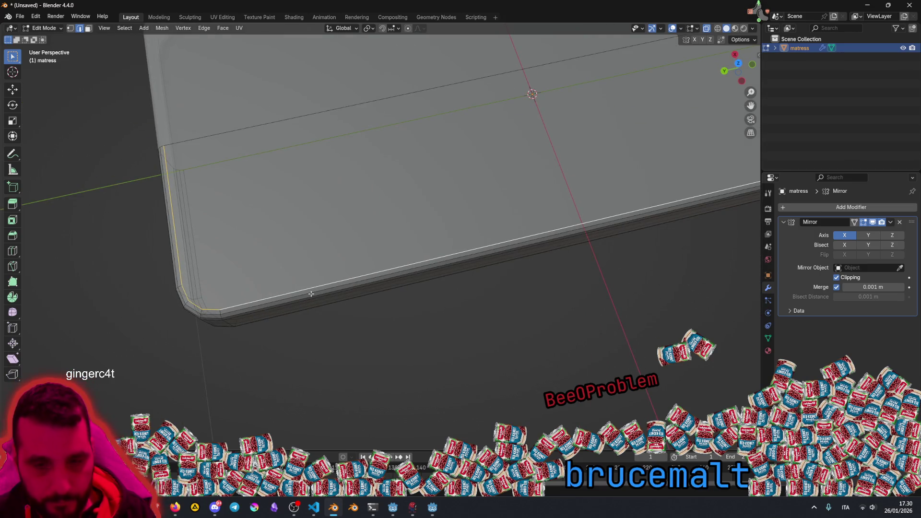
Step: Inset the mattress top to form a border loop, cancelling an extra inset
key(i)
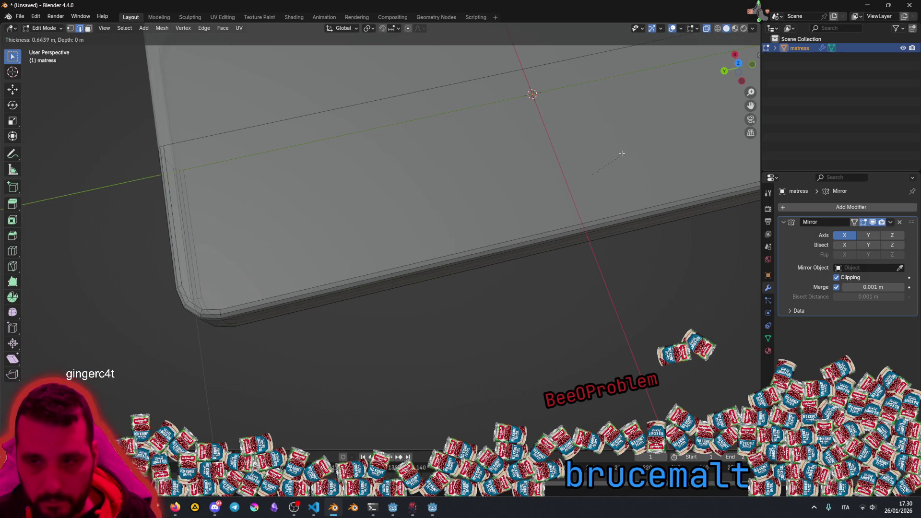
click(619, 212)
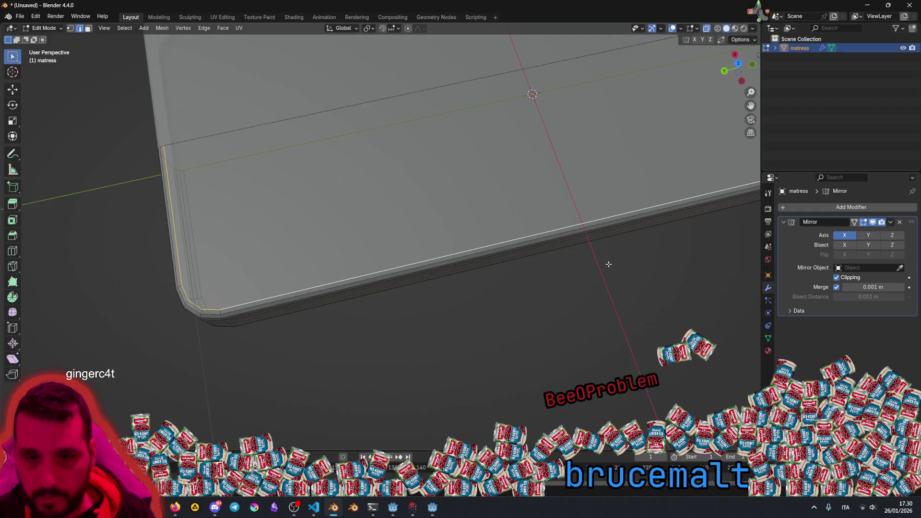
scroll(609, 265, down, 6)
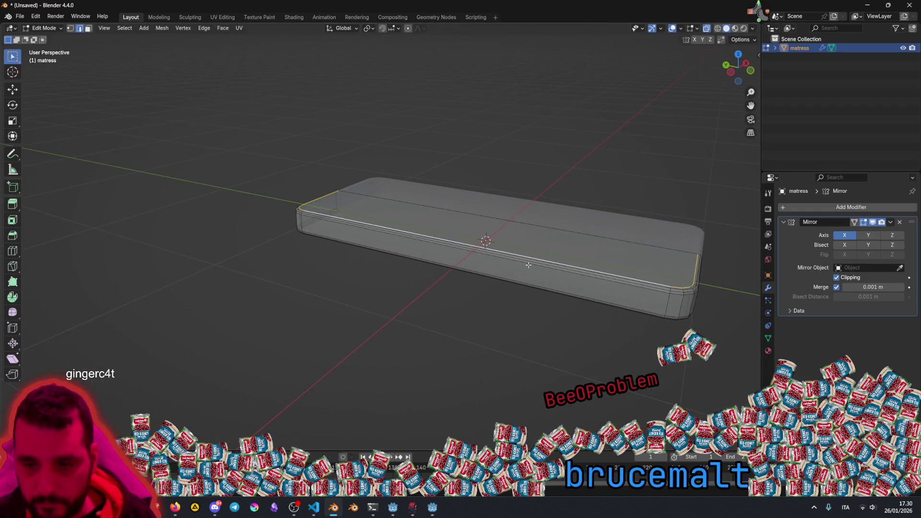
mouse_move(758, 7)
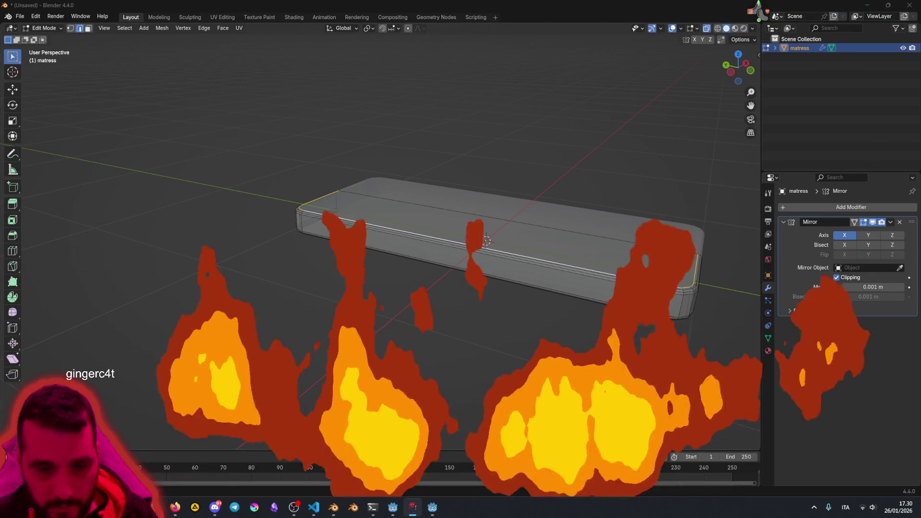
scroll(399, 285, up, 5)
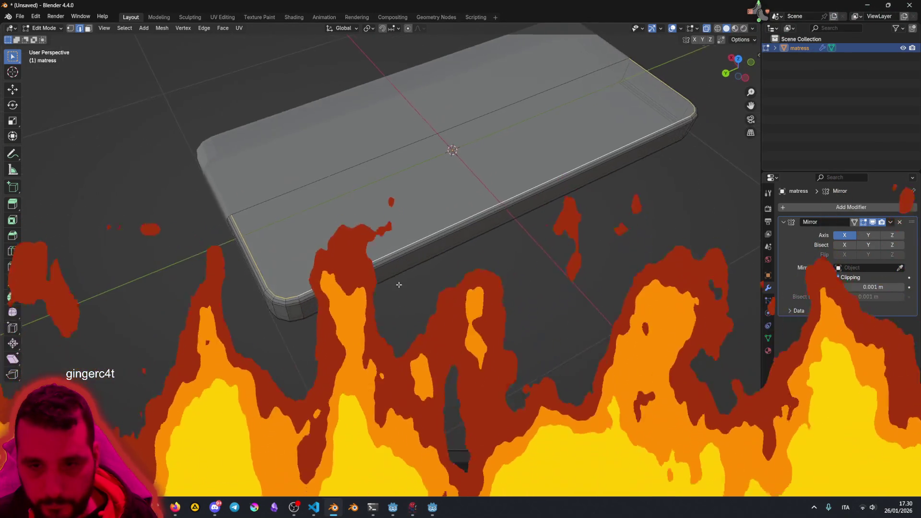
key(i)
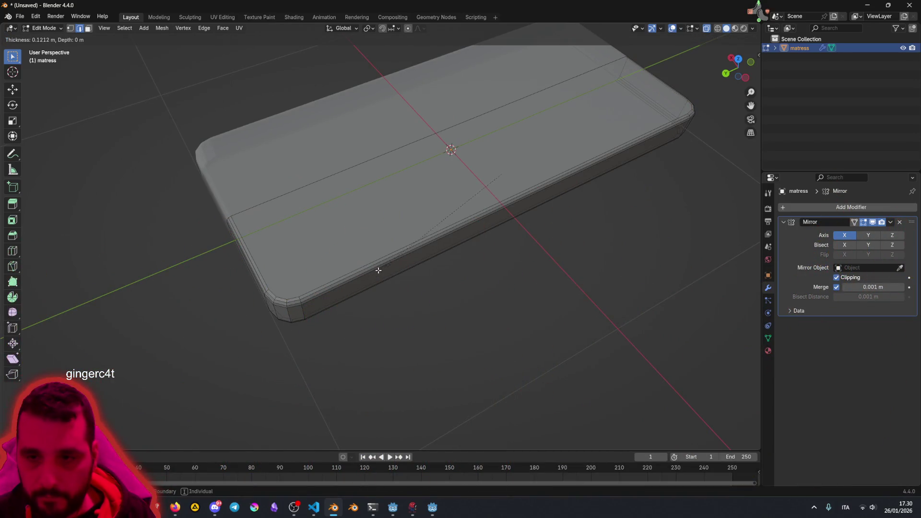
key(Escape)
alt+click(473, 230)
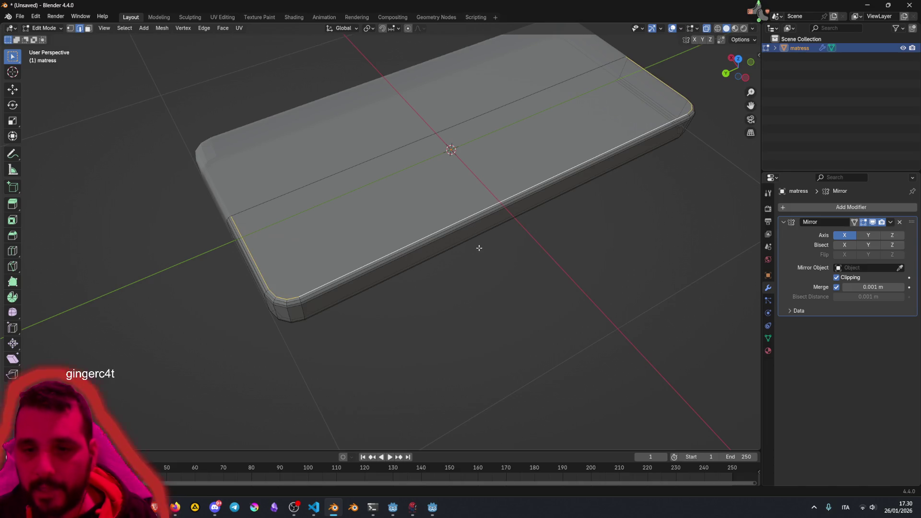
key(KP_4)
key(KP_4)
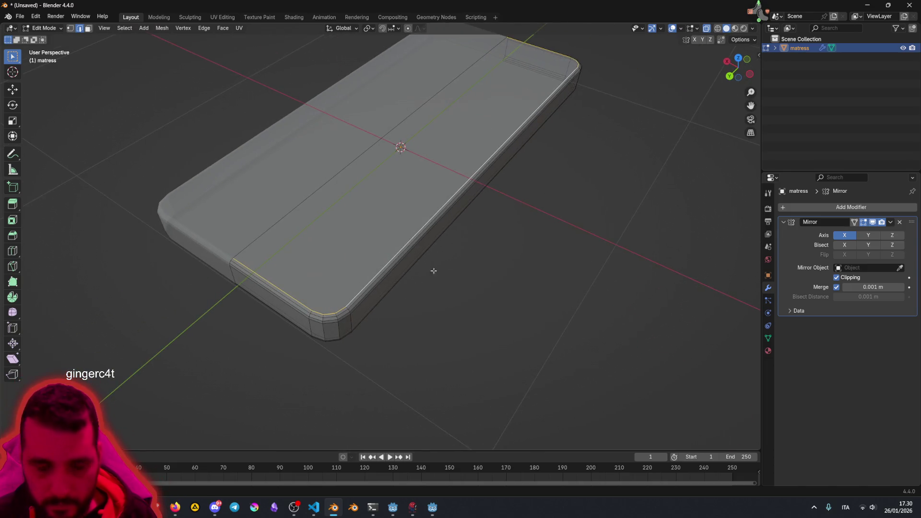
key(i)
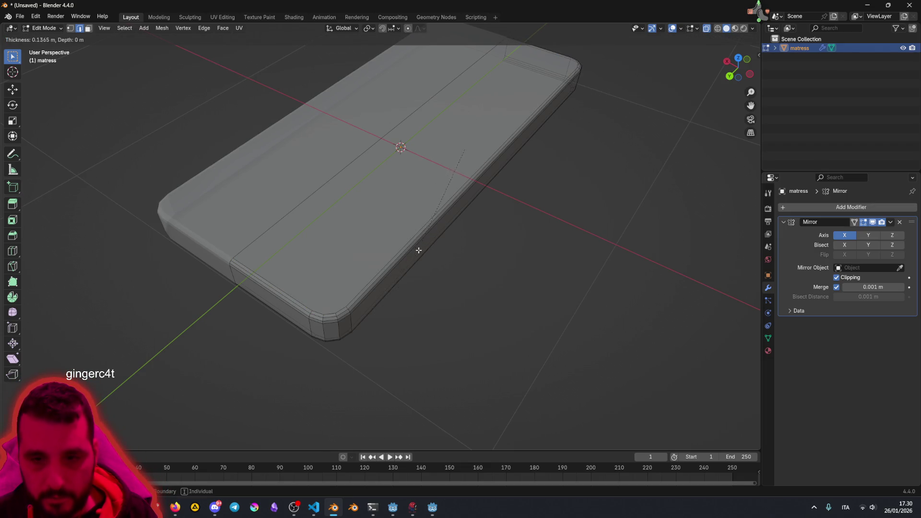
click(431, 234)
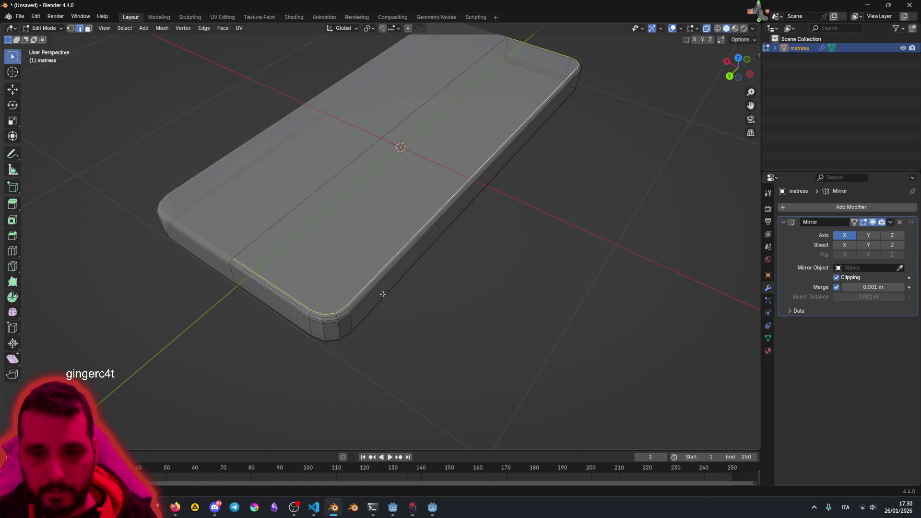
Step: Bevel the new inset loop with three segments, cancelling a trial vertical move
key(ctrl+b)
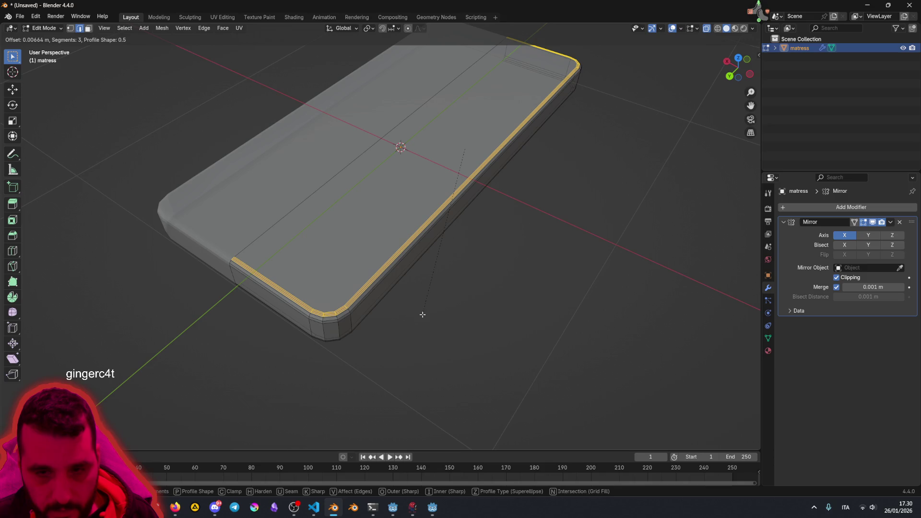
click(422, 314)
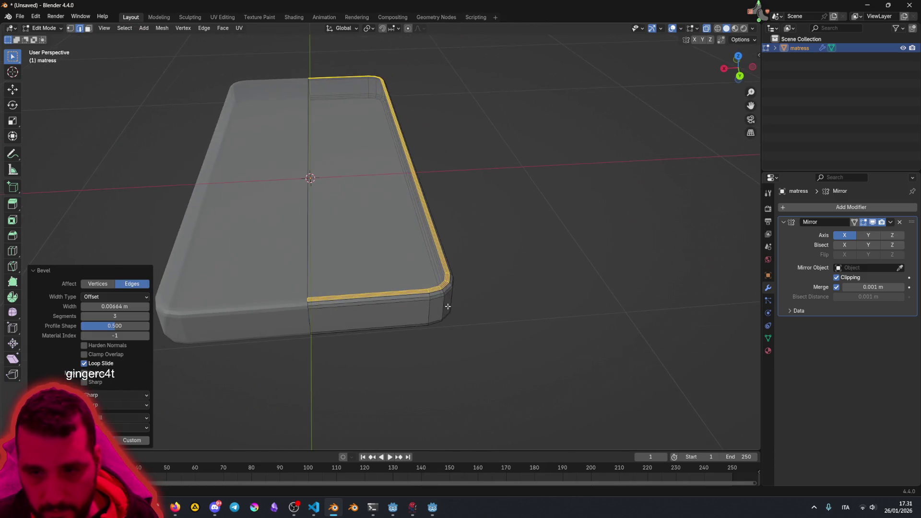
scroll(473, 297, up, 5)
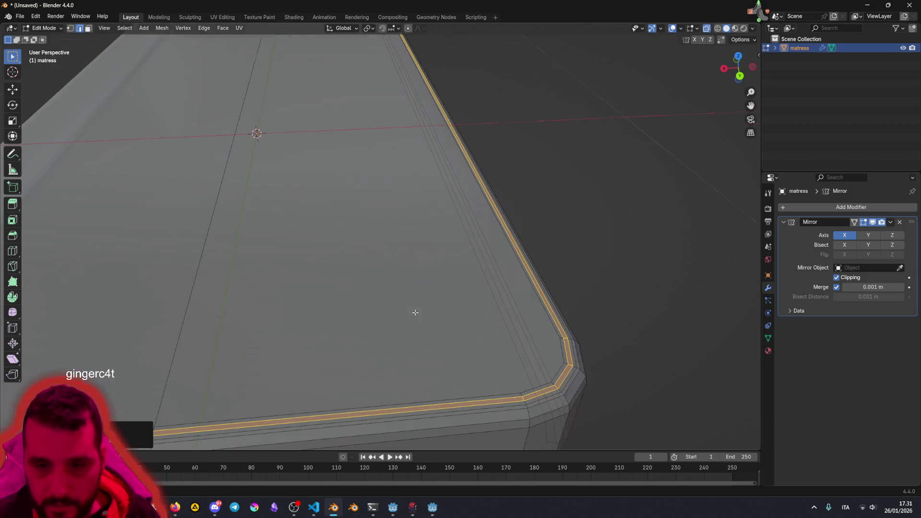
scroll(590, 356, down, 4)
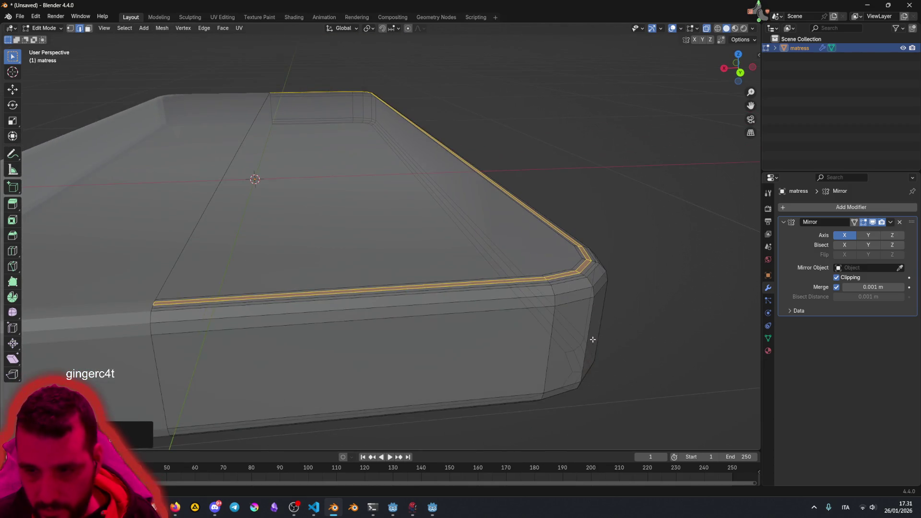
key(g)
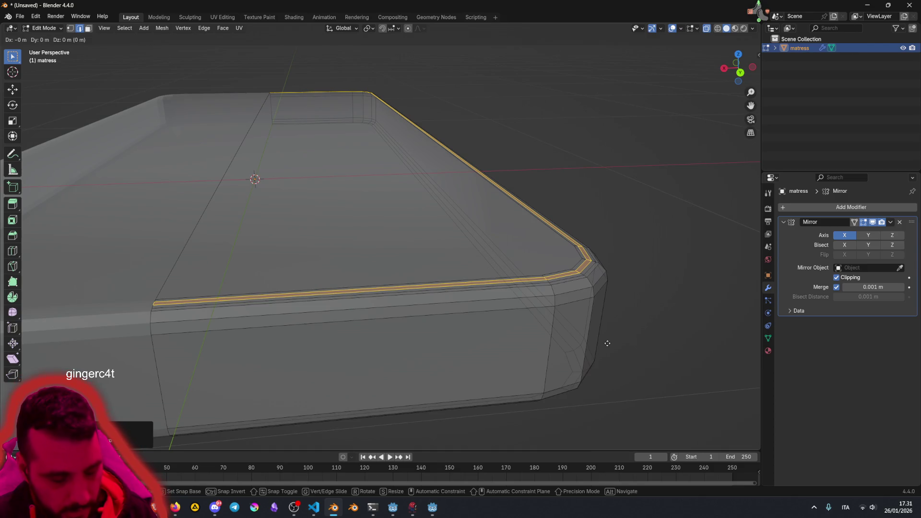
key(z)
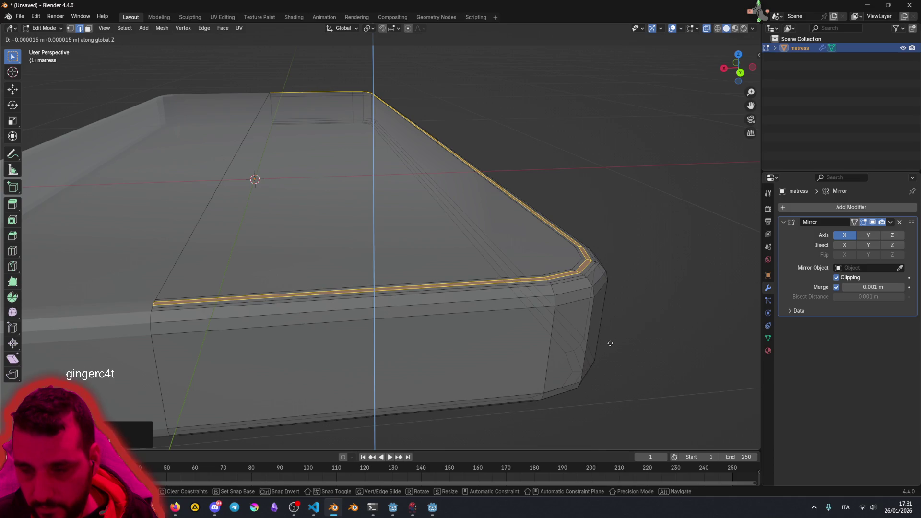
right_click(606, 344)
mouse_move(606, 343)
mouse_down()
mouse_move(596, 314)
mouse_move(444, 330)
mouse_move(518, 307)
mouse_move(524, 318)
mouse_move(512, 331)
mouse_move(440, 347)
mouse_up()
scroll(446, 329, down, 5)
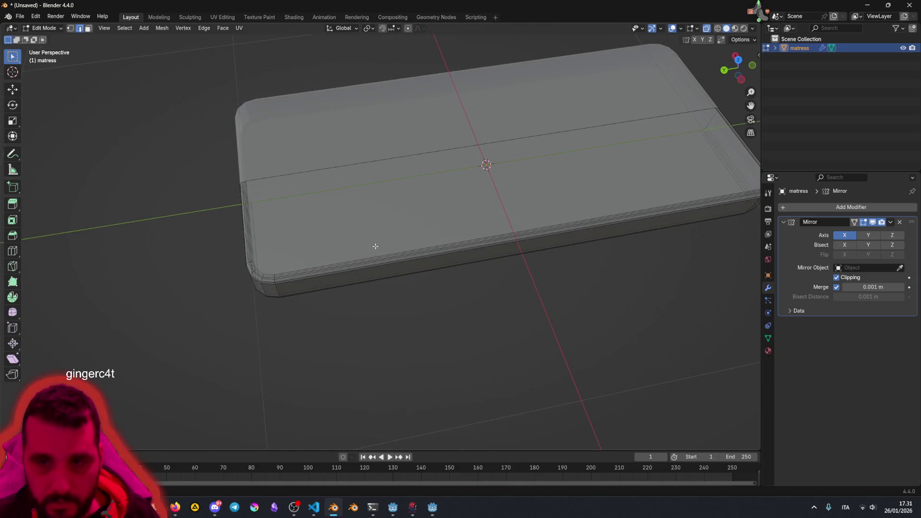
scroll(365, 240, down, 3)
mouse_move(366, 240)
mouse_down()
mouse_move(462, 191)
mouse_move(460, 144)
mouse_move(379, 203)
mouse_up()
scroll(379, 204, up, 4)
mouse_move(341, 312)
mouse_down()
mouse_move(468, 304)
mouse_move(769, 57)
mouse_up()
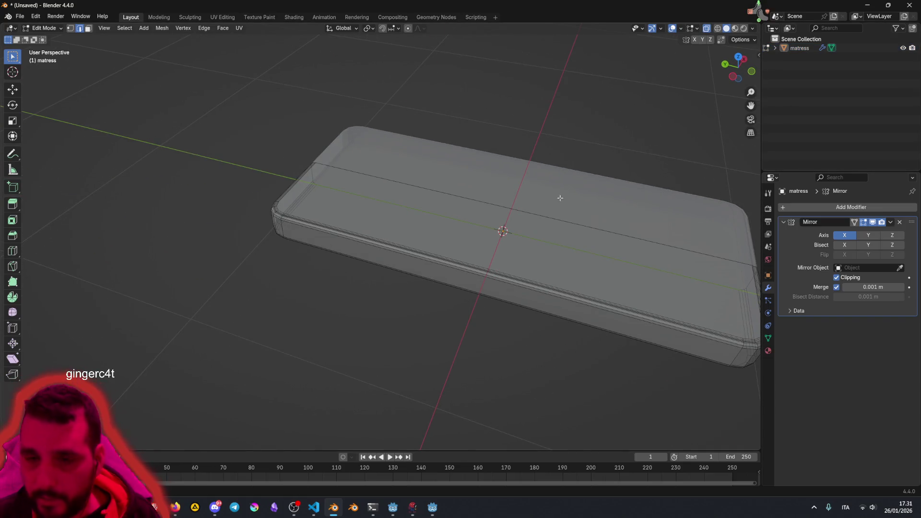
drag(613, 165, 356, 314)
Step: Inspect the bevelled mattress from several angles in Object Mode
key(Tab)
scroll(383, 254, down, 5)
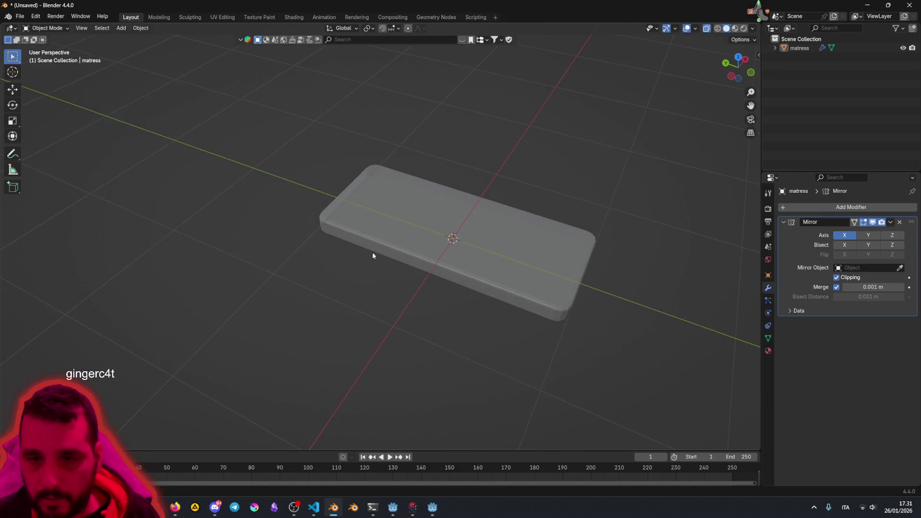
click(397, 230)
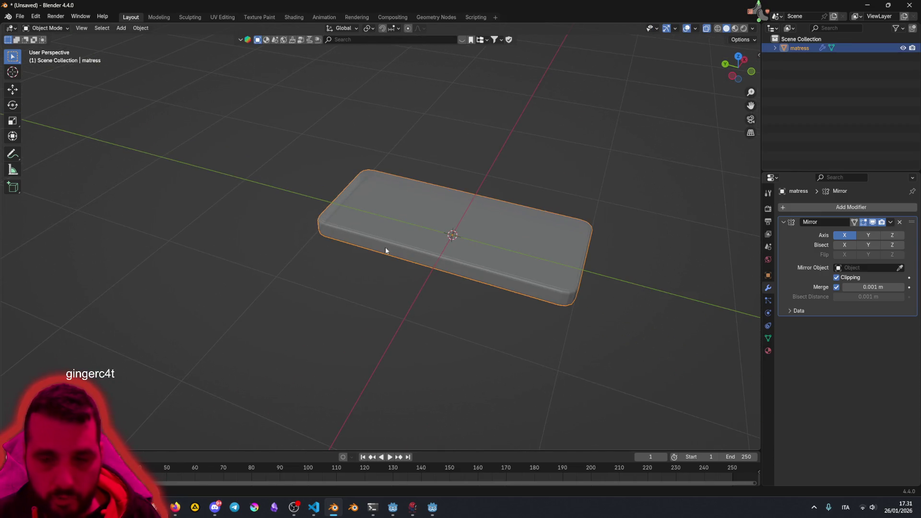
drag(377, 263, 411, 259)
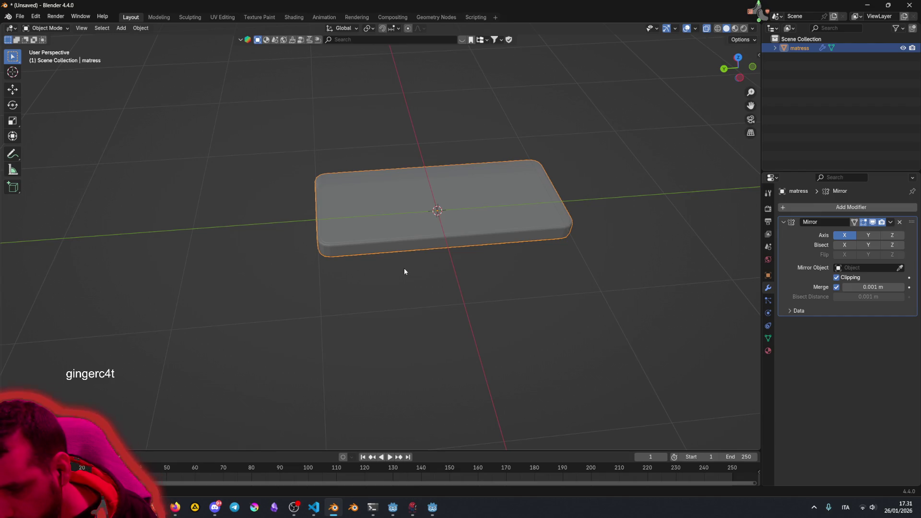
drag(405, 269, 432, 239)
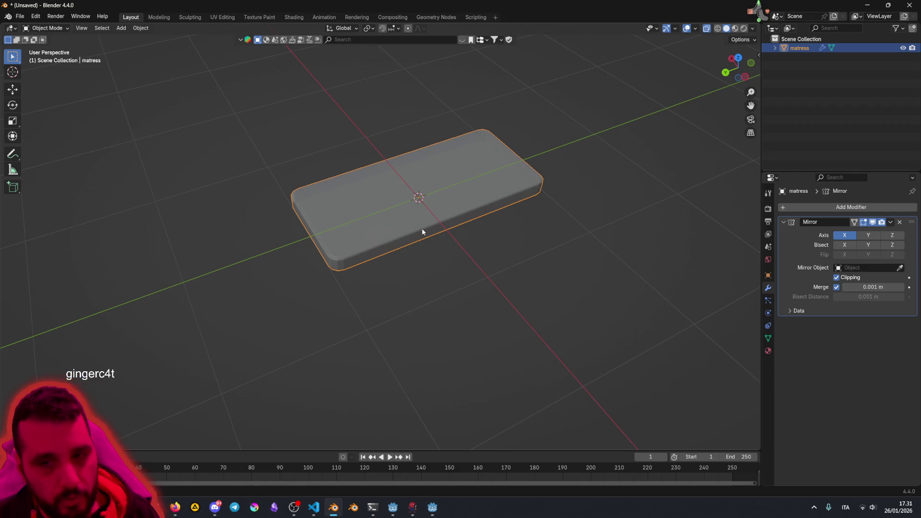
mouse_move(421, 228)
mouse_down()
mouse_move(439, 234)
mouse_move(418, 263)
mouse_up()
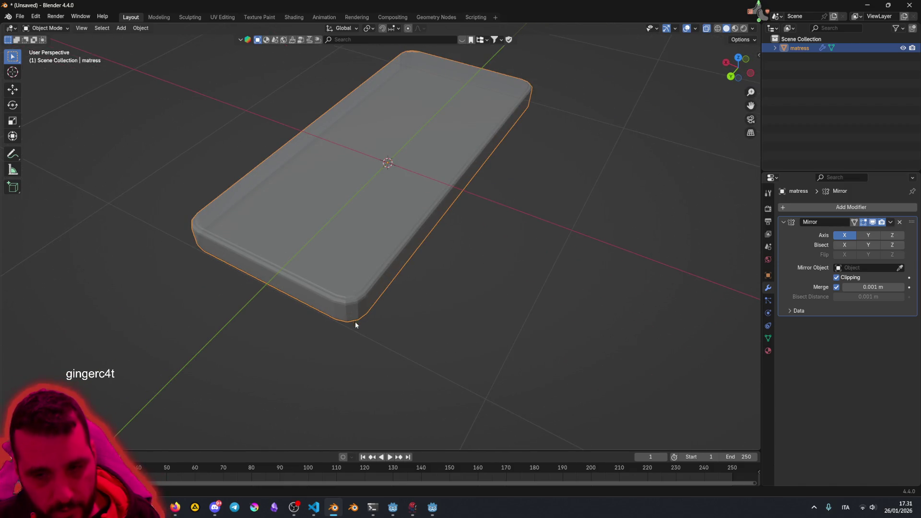
drag(353, 318, 386, 314)
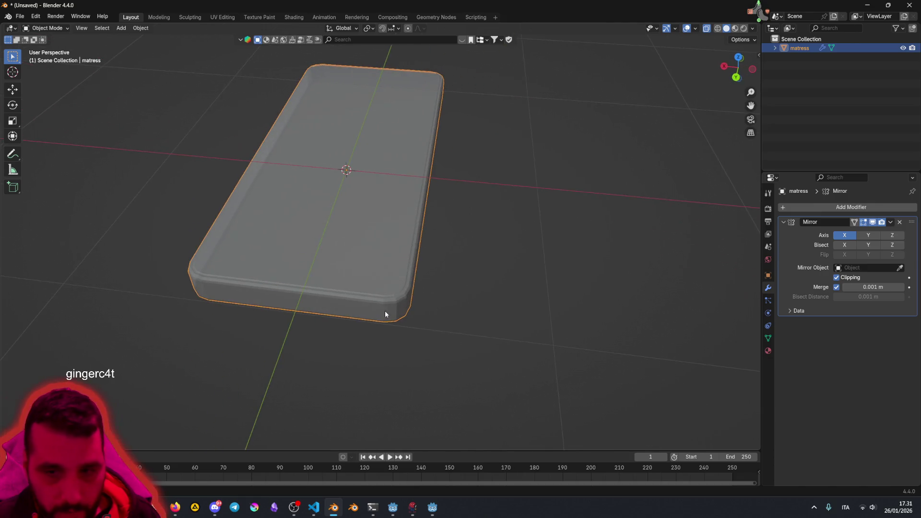
scroll(398, 307, up, 4)
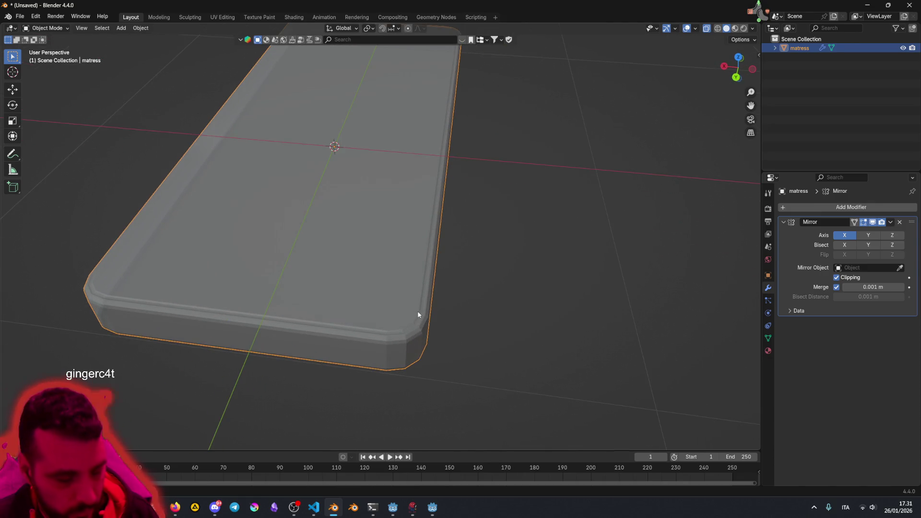
Step: Return to Edit Mode and view the mattress from below
key(Tab)
drag(418, 312, 425, 316)
key(ctrl+KP_7)
key(Left)
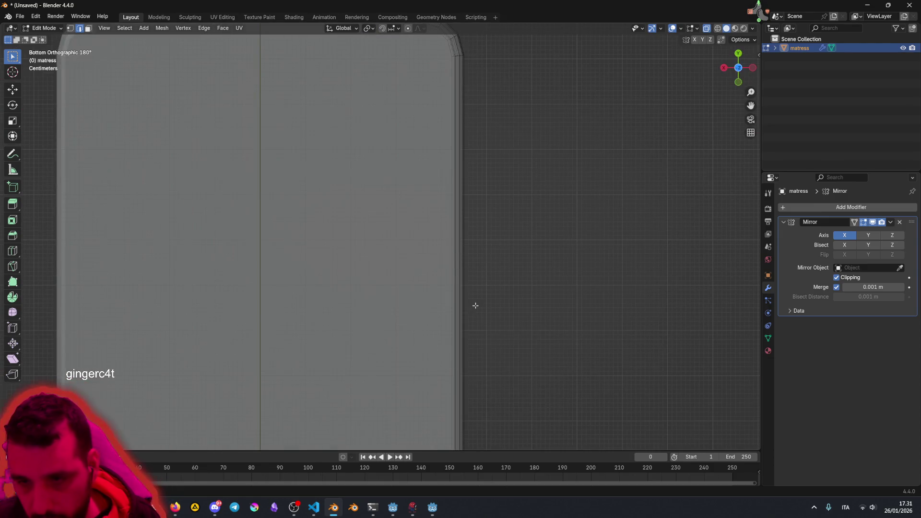
Step: Mark the selected rim edge loops as UV seams
key(ctrl+KP_1)
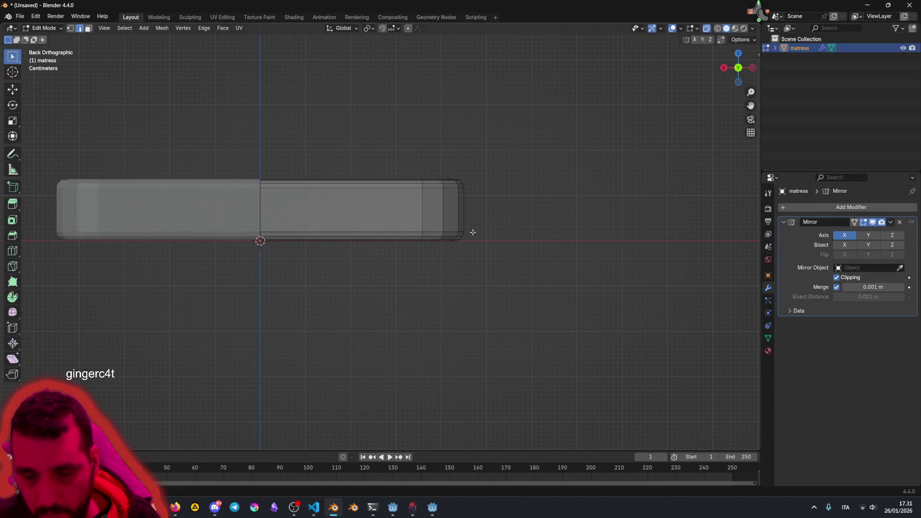
drag(472, 234, 447, 277)
mouse_move(371, 370)
mouse_down()
mouse_move(389, 379)
mouse_move(421, 354)
mouse_move(430, 302)
mouse_up()
scroll(489, 220, down, 5)
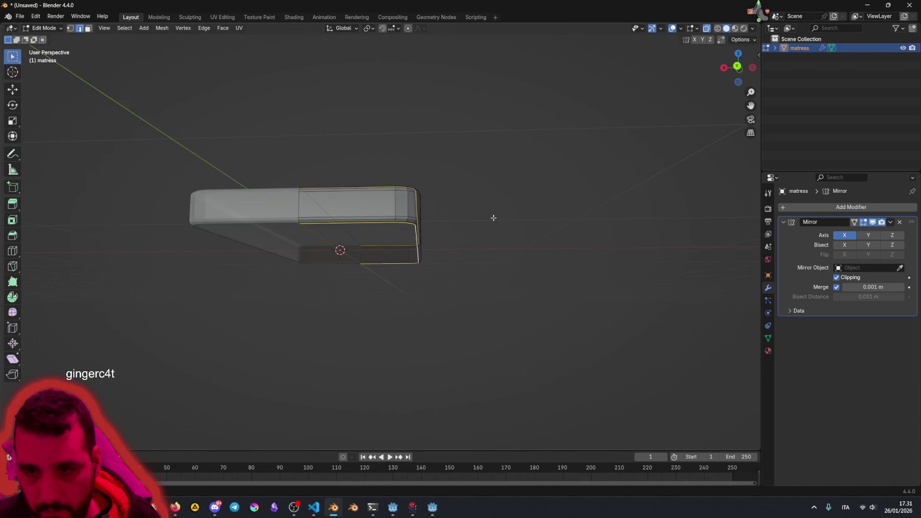
drag(489, 220, 454, 273)
scroll(454, 274, down, 1)
right_click(441, 247)
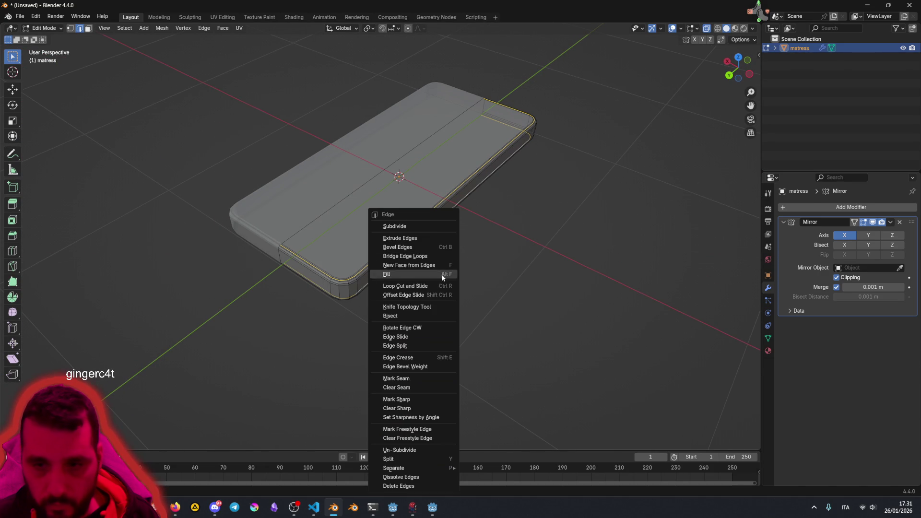
click(404, 379)
click(446, 279)
Step: Select all faces and UV unwrap them with Unwrap Conformal
drag(436, 286, 494, 258)
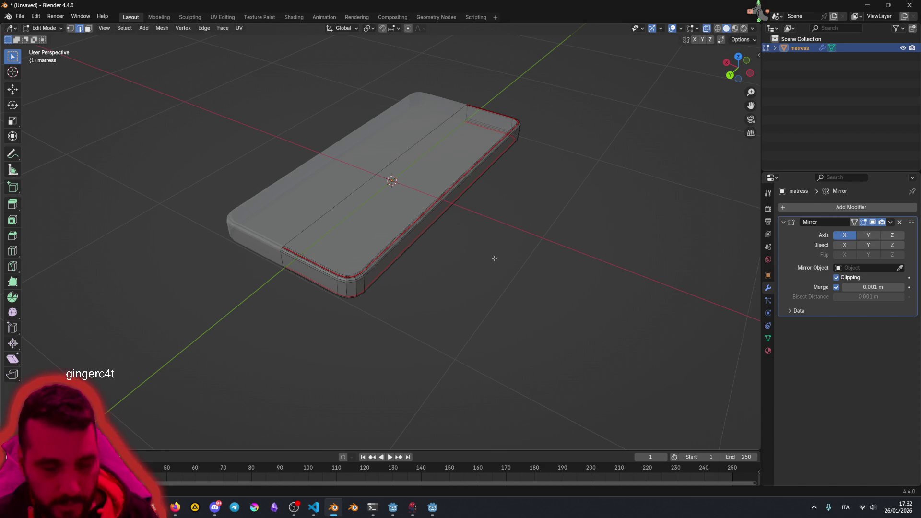
key(a)
right_click(494, 259)
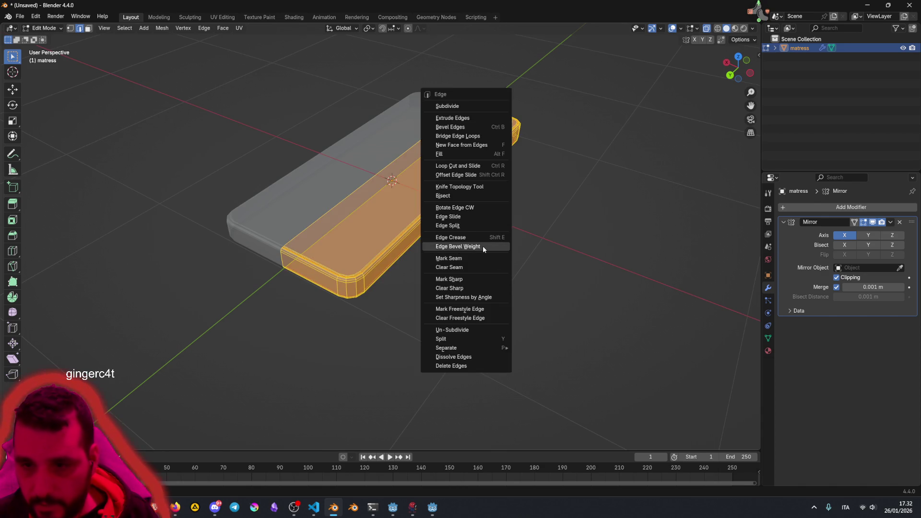
click(88, 29)
right_click(493, 225)
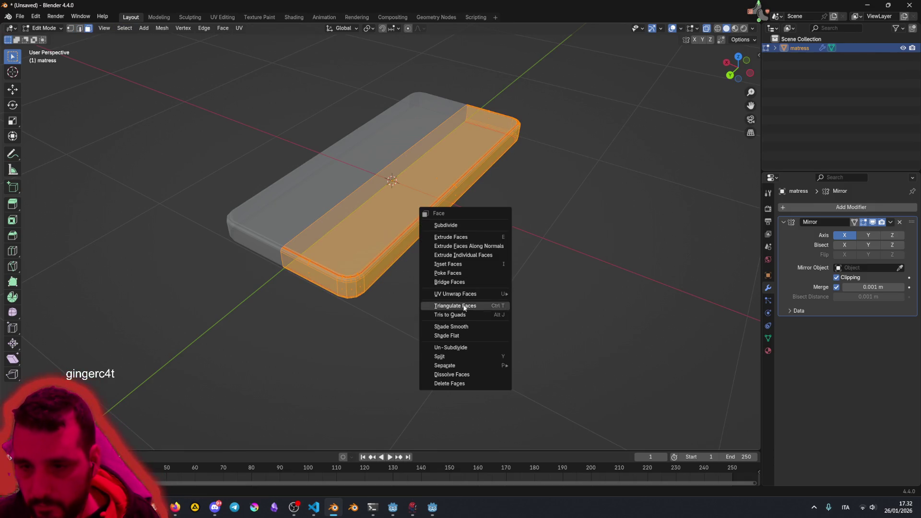
mouse_move(499, 293)
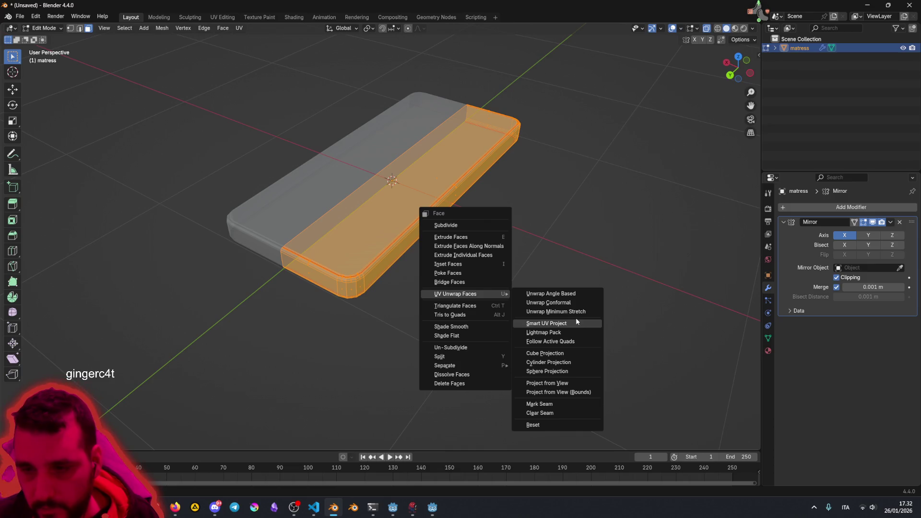
click(569, 303)
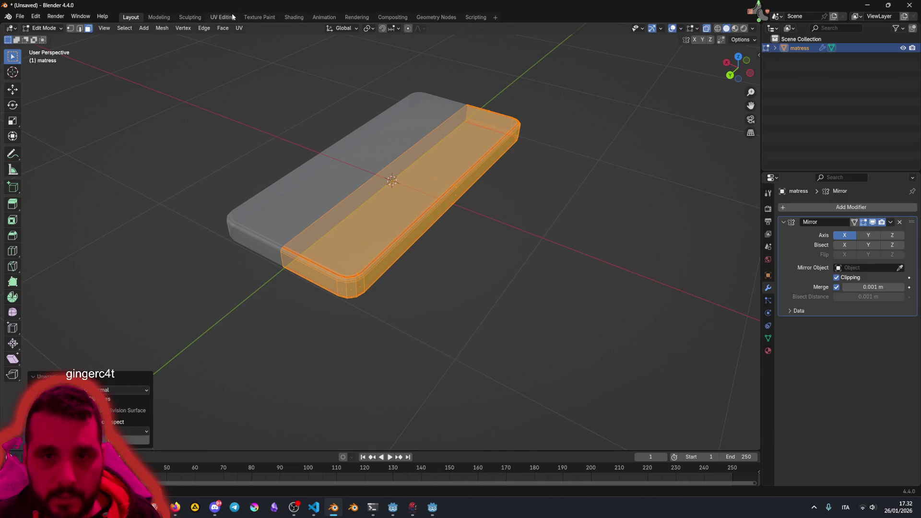
Step: Inspect the mattress's UV islands in the UV Editing workspace, then return to Object Mode with the mattress selected
click(224, 17)
scroll(153, 273, up, 4)
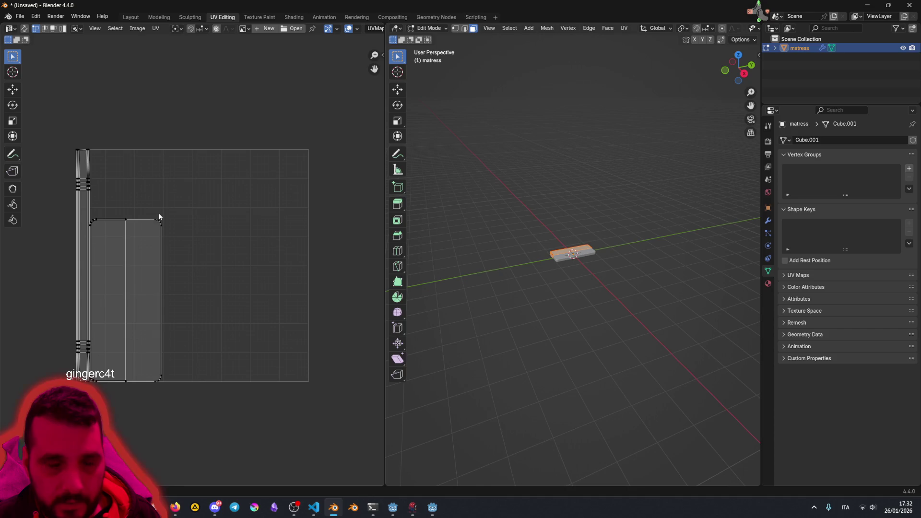
scroll(181, 274, left, 2)
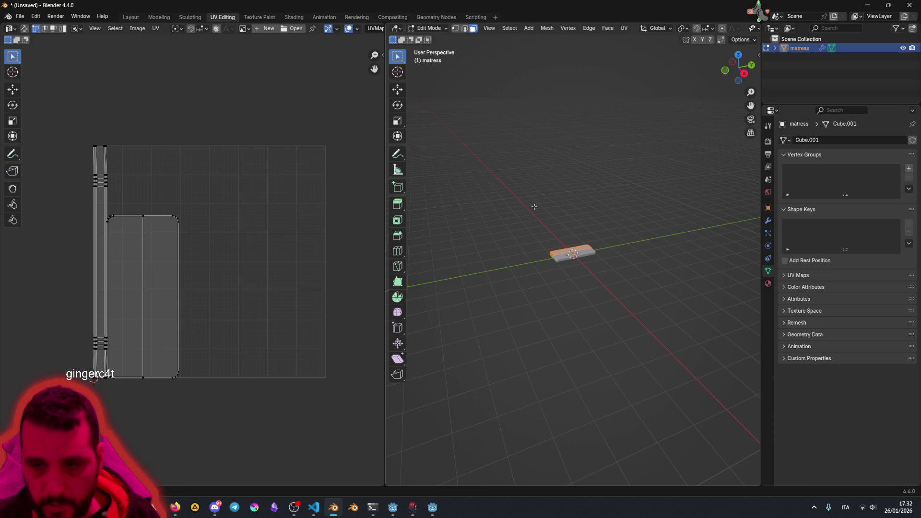
click(507, 213)
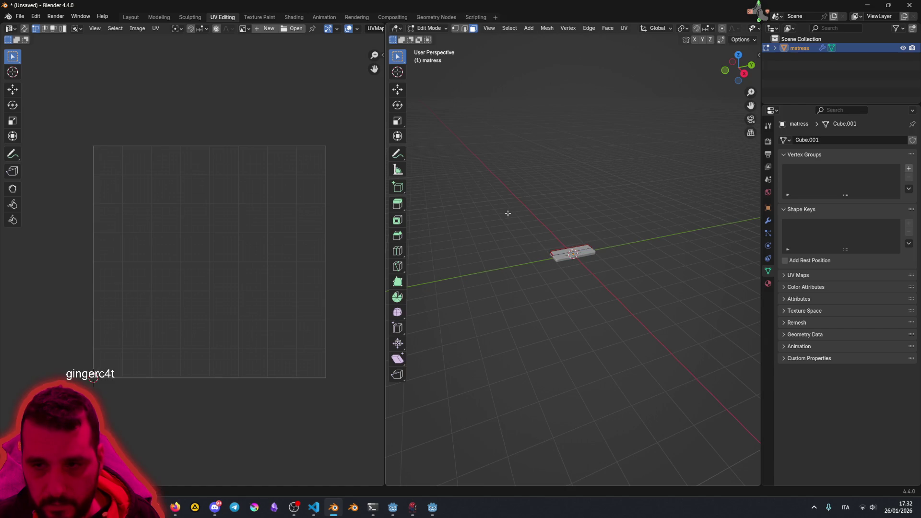
scroll(571, 279, up, 5)
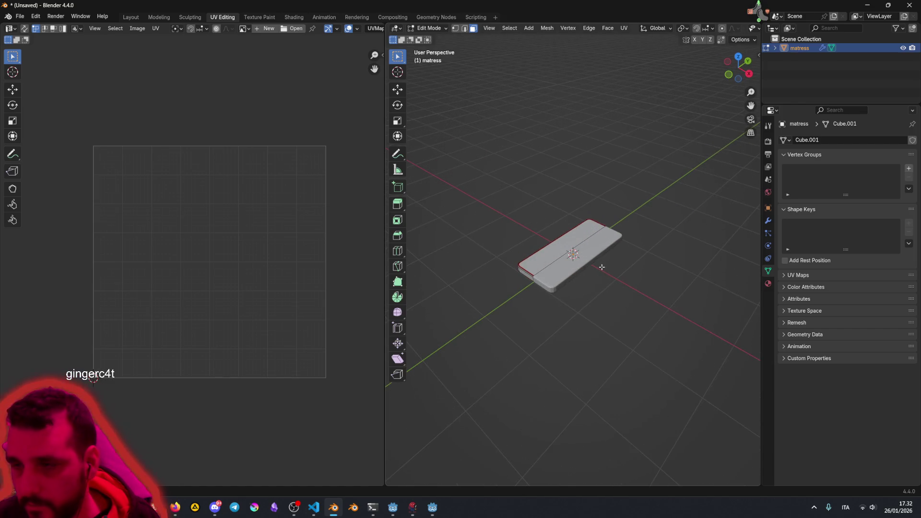
key(Tab)
click(628, 197)
Step: Apply the mattress's Mirror modifier from the Modifiers tab
key(a)
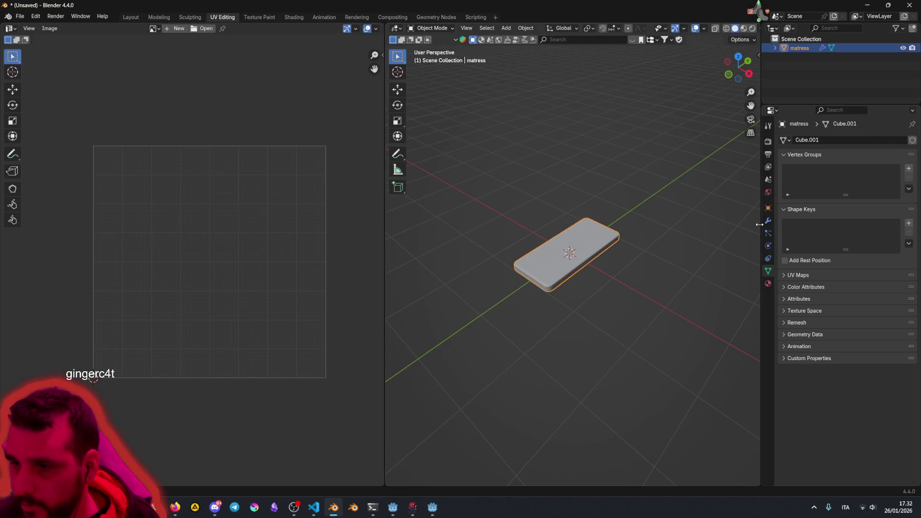
click(768, 221)
click(889, 155)
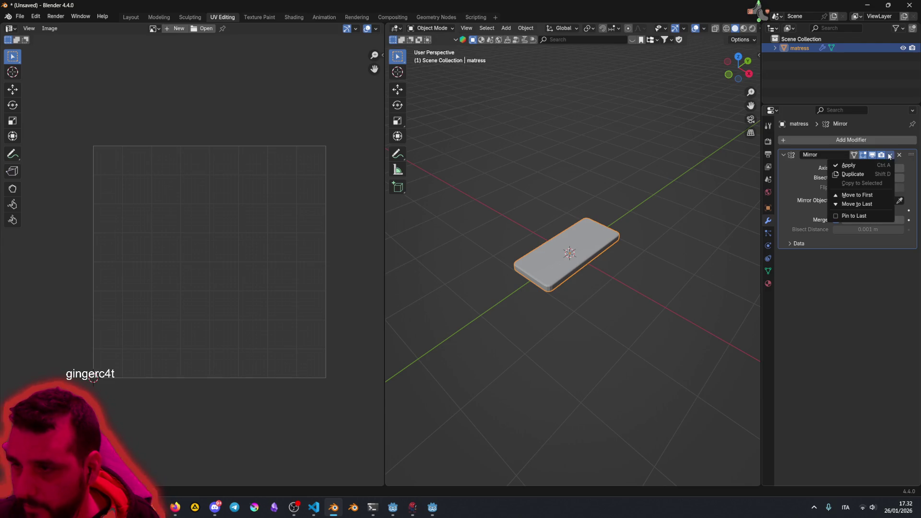
click(877, 166)
Step: In Edit Mode, select the entire mattress mesh and UV unwrap all its faces again
click(586, 167)
key(a)
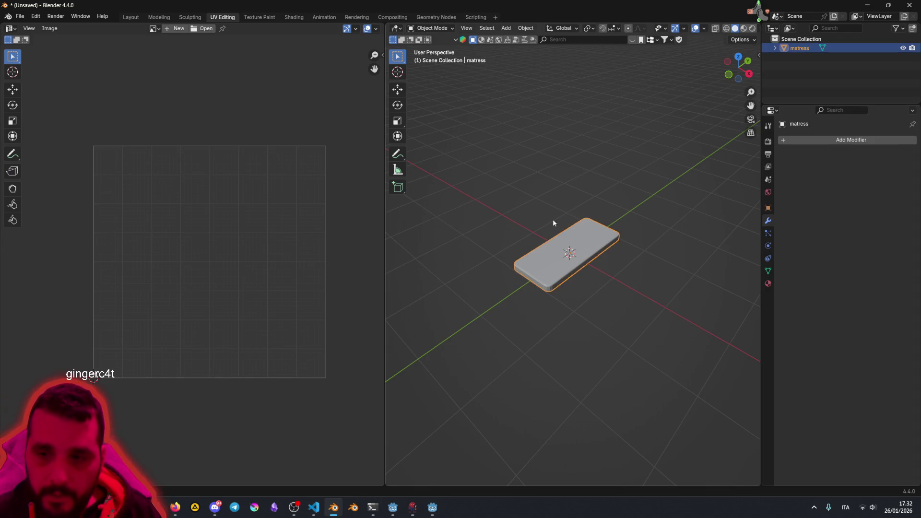
key(Tab)
mouse_move(549, 245)
mouse_down()
mouse_move(575, 211)
mouse_move(575, 171)
mouse_move(567, 255)
mouse_up()
click(568, 255)
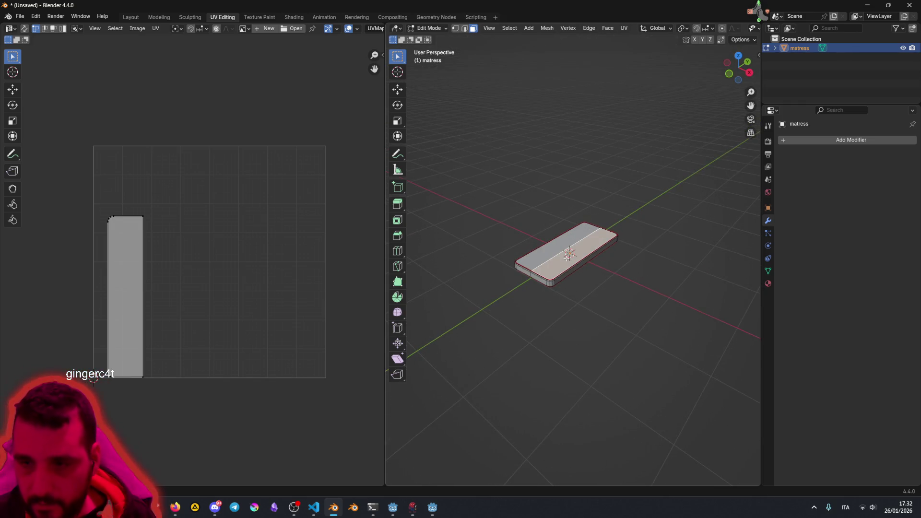
key(a)
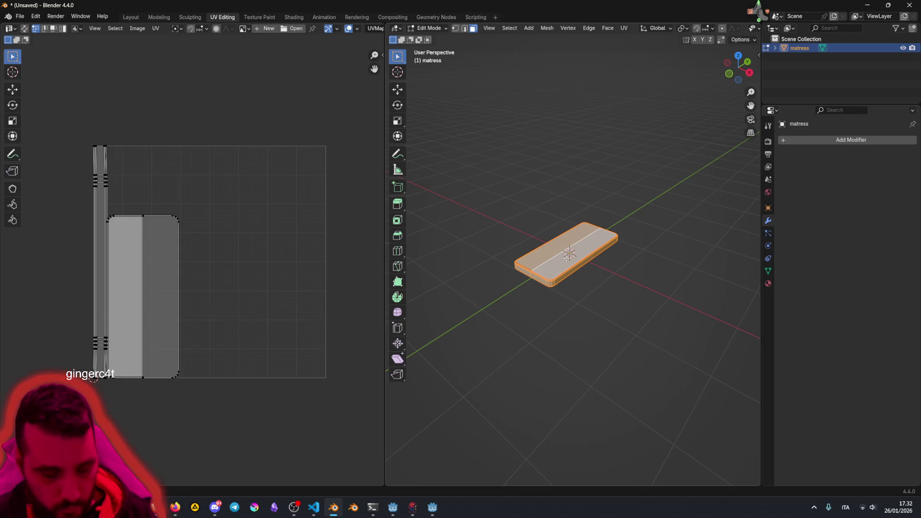
right_click(568, 255)
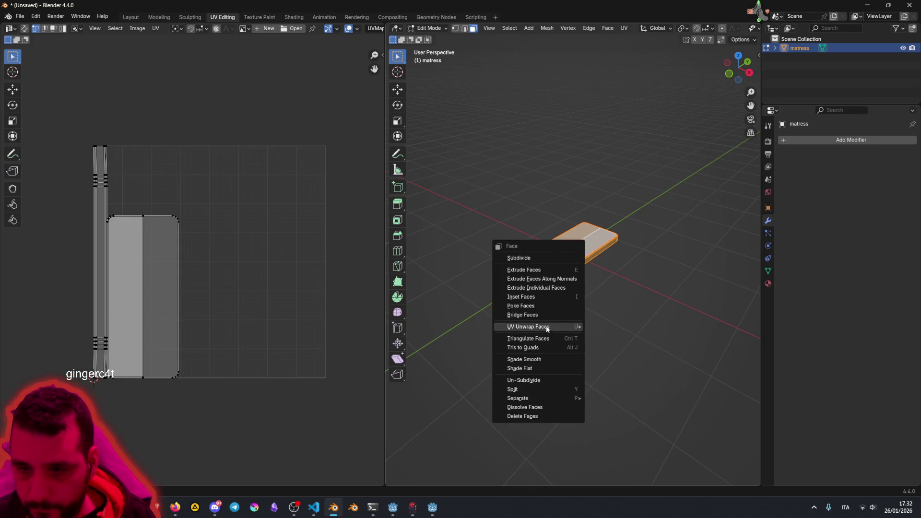
mouse_move(545, 332)
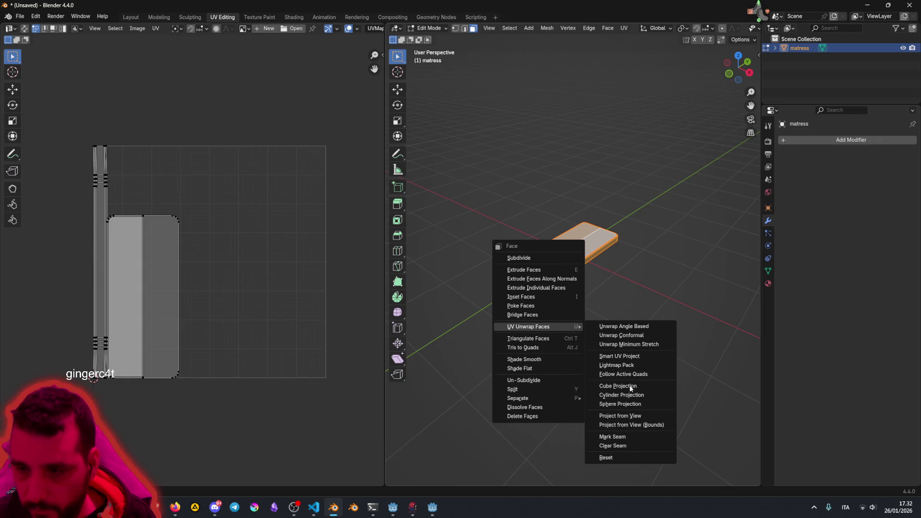
click(629, 339)
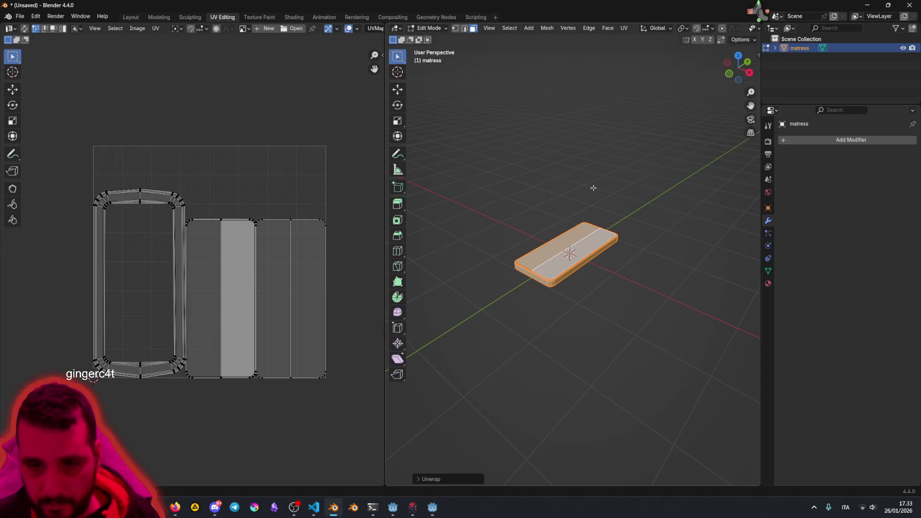
Step: Check a couple of top faces' UVs, clear the selection and return to the Layout workspace
click(571, 237)
click(575, 251)
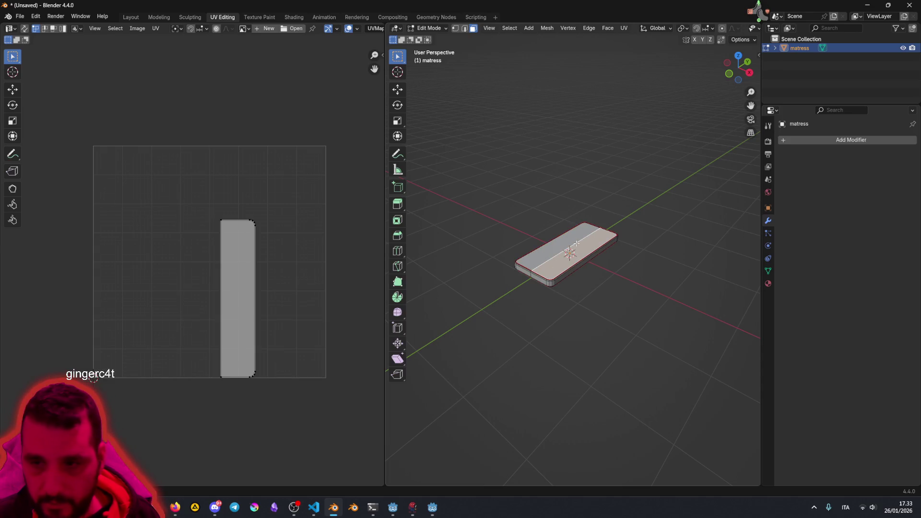
click(528, 218)
click(131, 18)
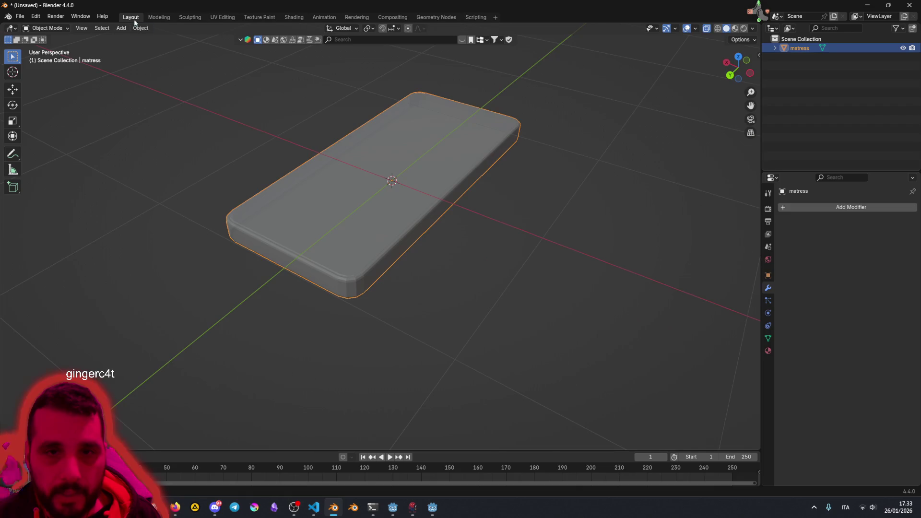
Step: Deselect the mattress and bring up the Save Blender File dialog with Ctrl+S
click(554, 206)
key(ctrl+s)
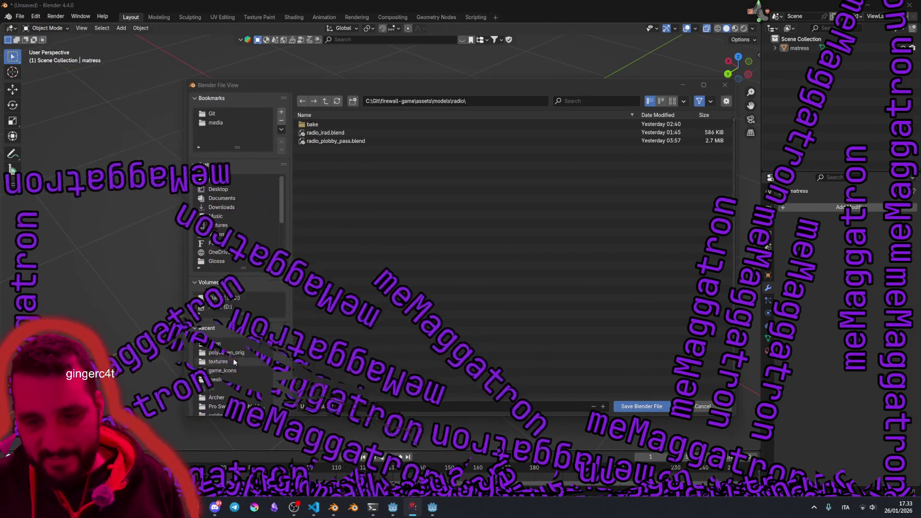
right_click(153, 355)
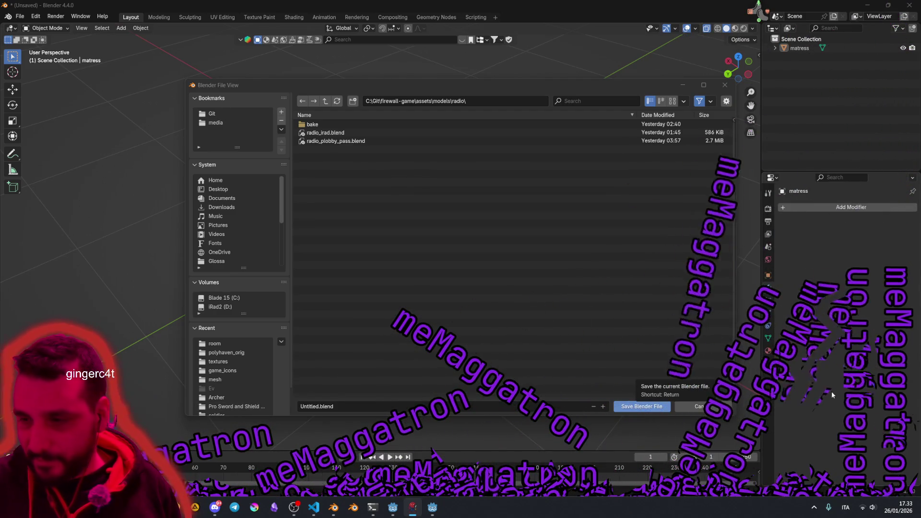
Step: Click into the Save Blender File dialog to give it focus
click(600, 304)
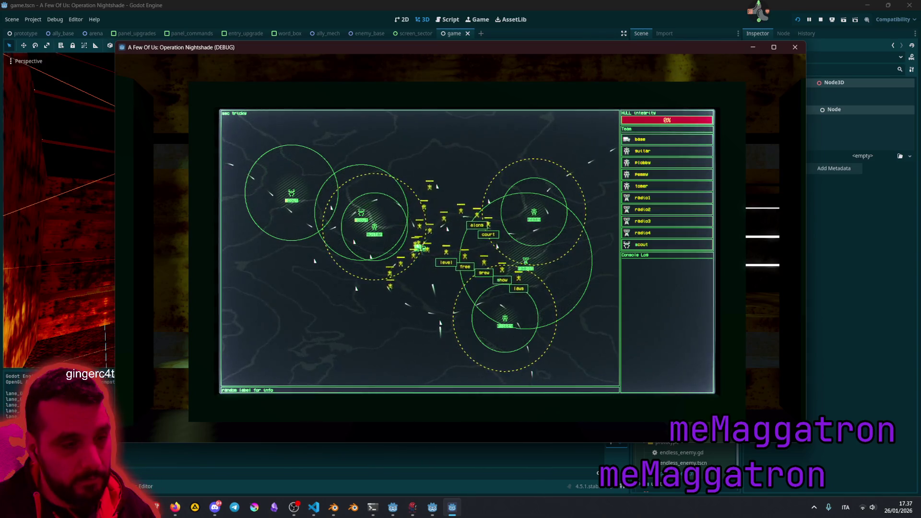
Step: Zoom onto the tactical-map monitor, select unit Pemmy and start a move order narrowed to smaller zones
key(Escape)
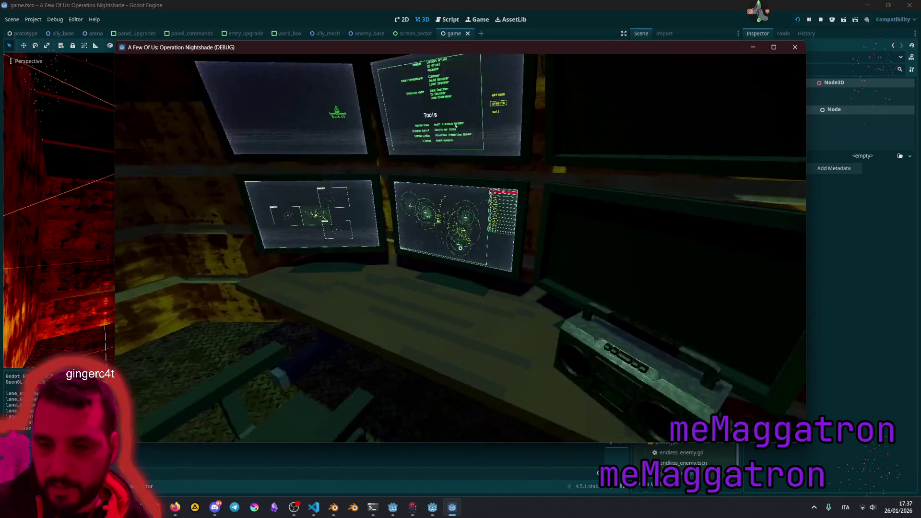
click(460, 248)
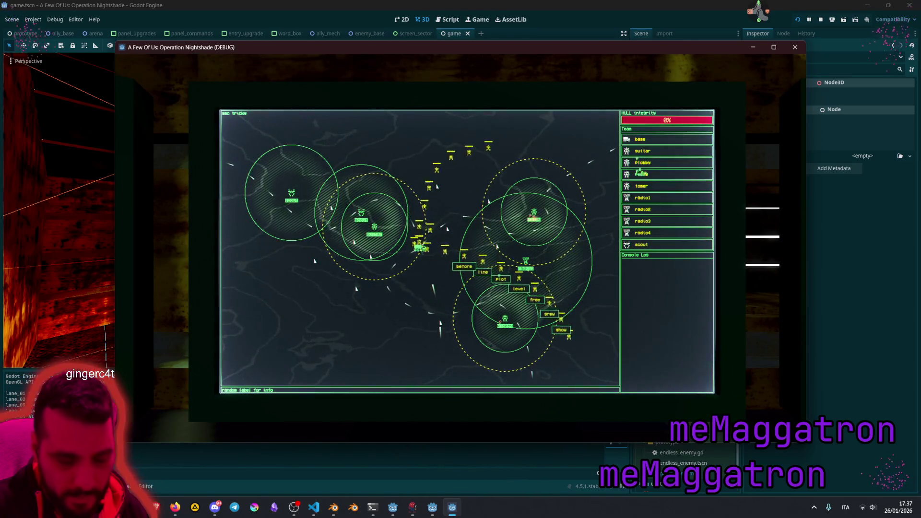
click(643, 174)
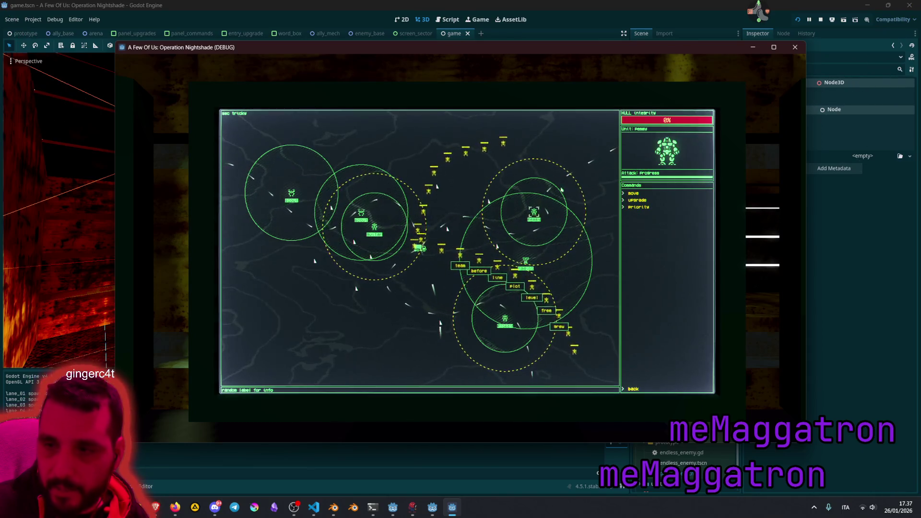
click(633, 193)
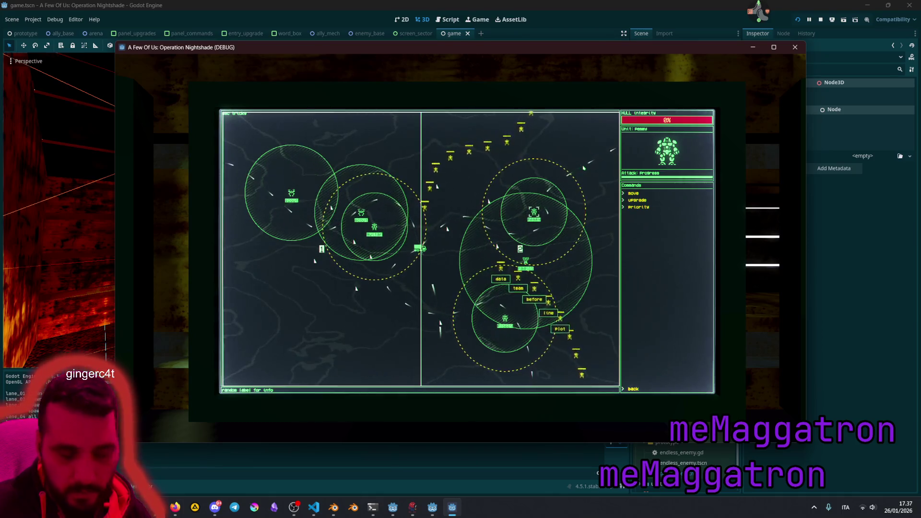
key(2)
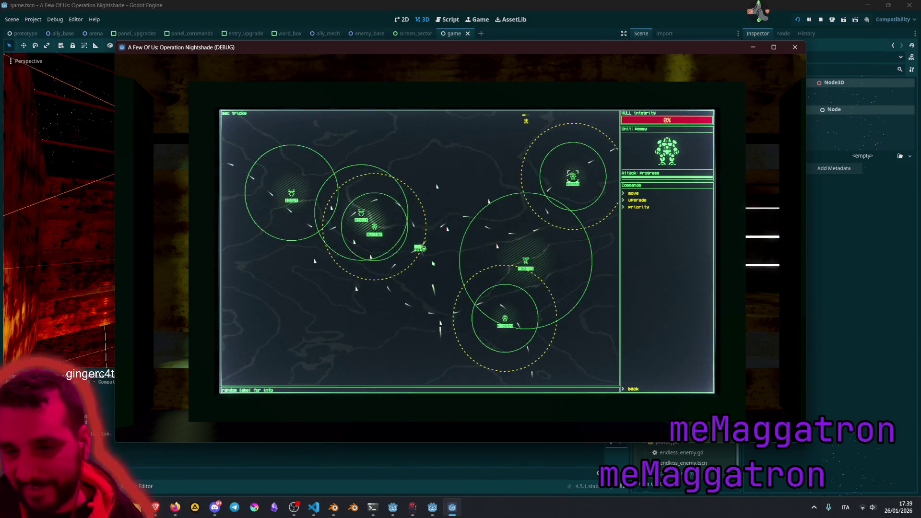
Step: Turn to the sector map monitor, zoom into the sec cheese sector and back out
key(Escape)
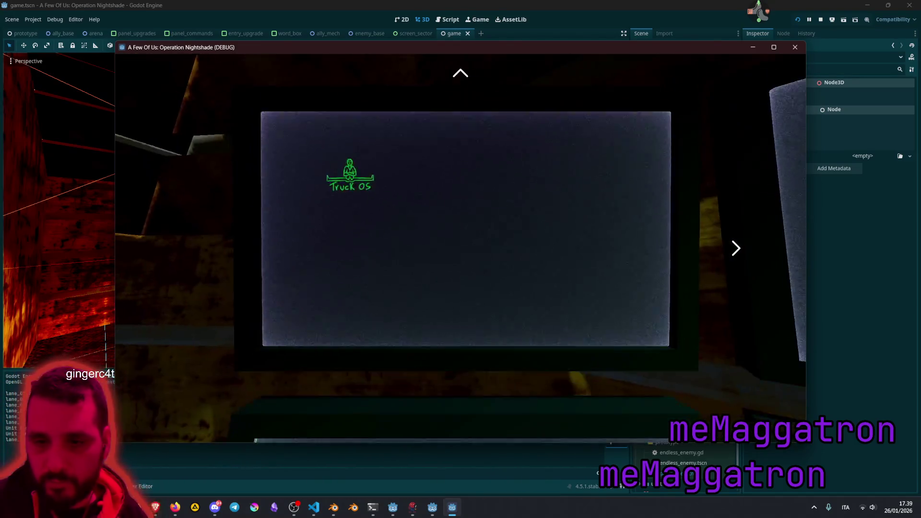
key(Right)
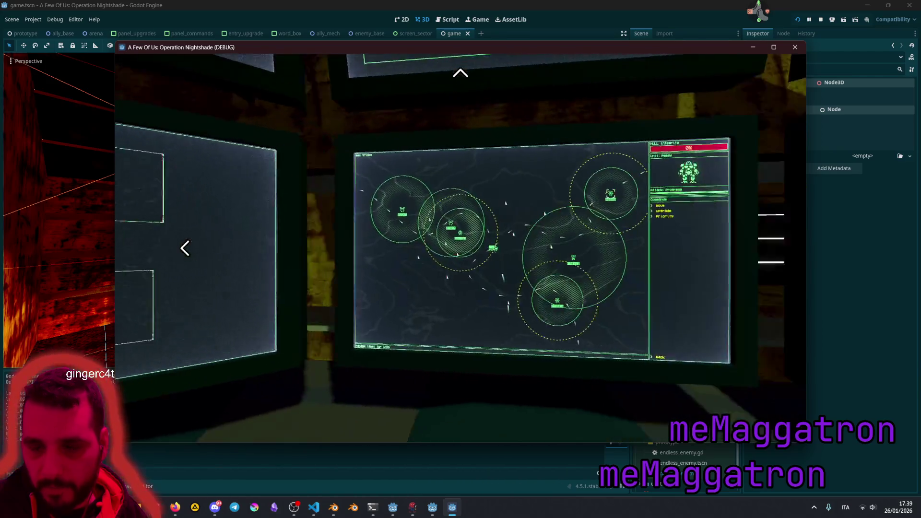
key(Left)
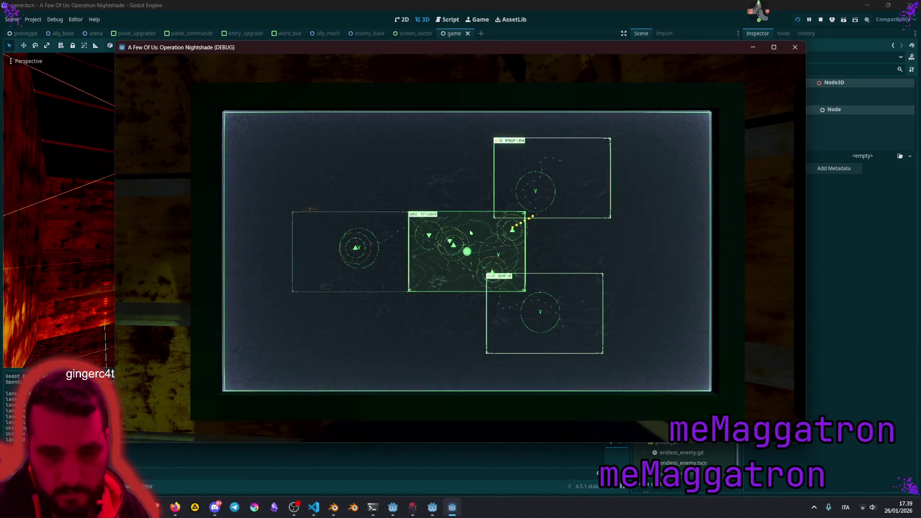
key(Left)
key(Return)
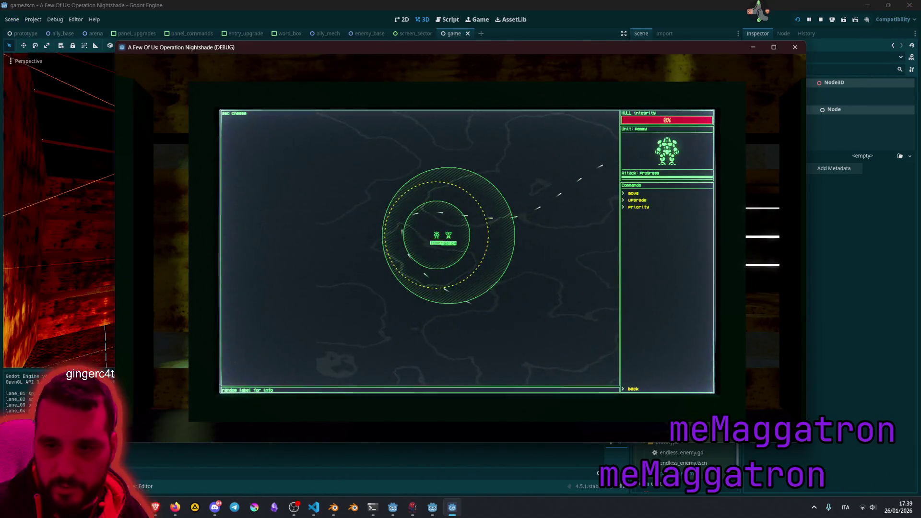
key(Escape)
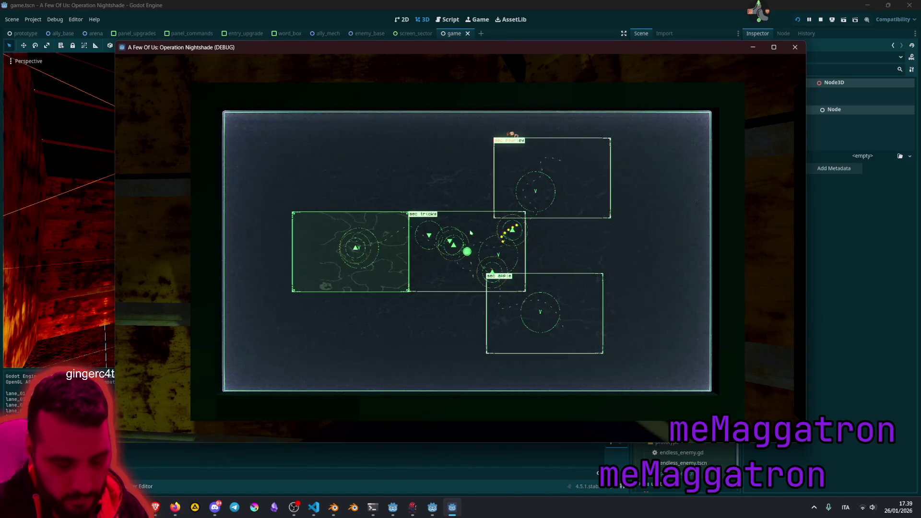
Step: Zoom into the top-right sector, then stop the game with F8 and switch to the bed-dimensions image
key(Right)
key(Up)
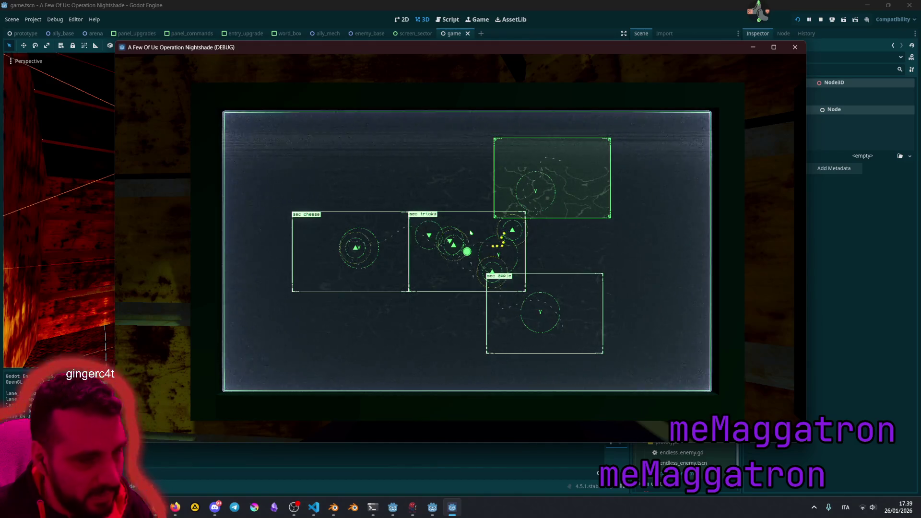
key(Return)
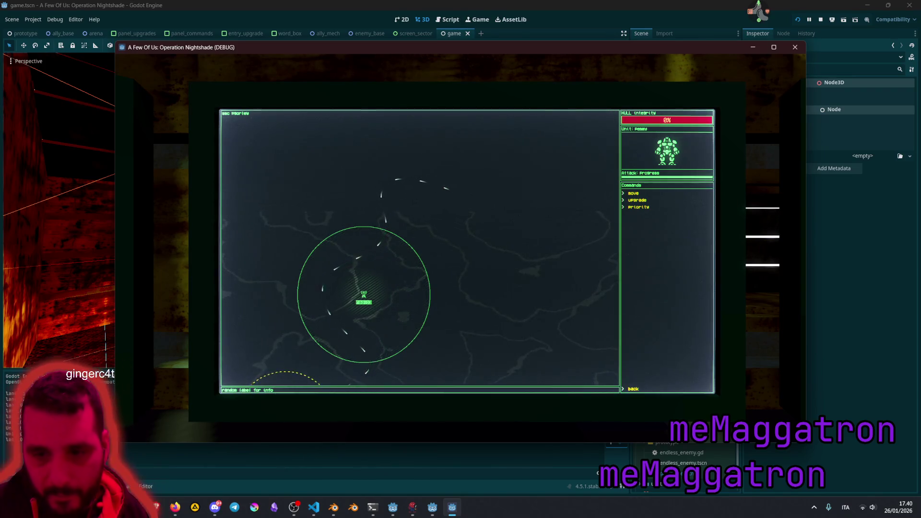
key(Escape)
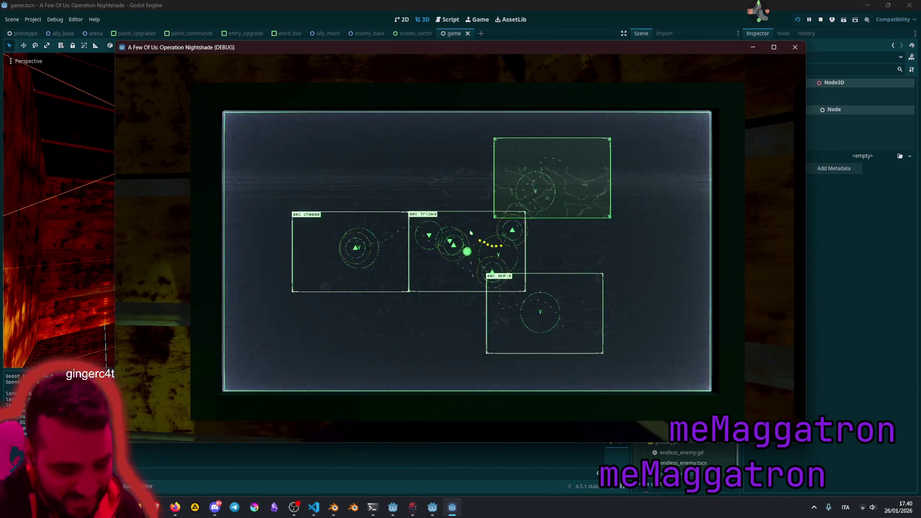
key(F8)
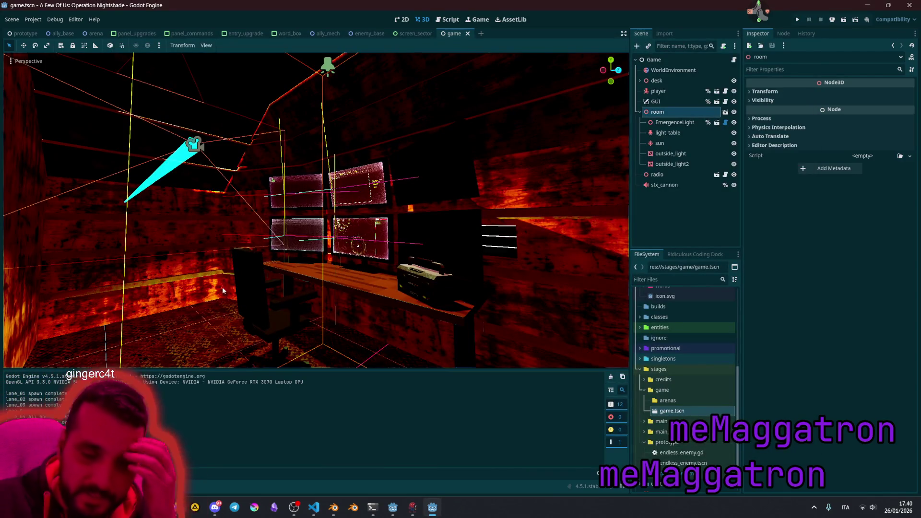
key(alt+Tab)
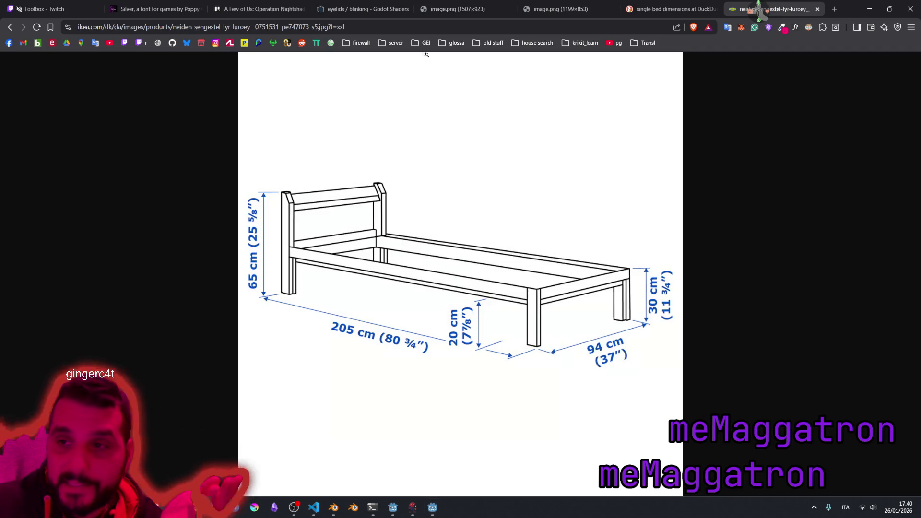
Step: Look over the Operation Nightshade Trello board, then fly Godot's 3D view close to a monitor
click(259, 9)
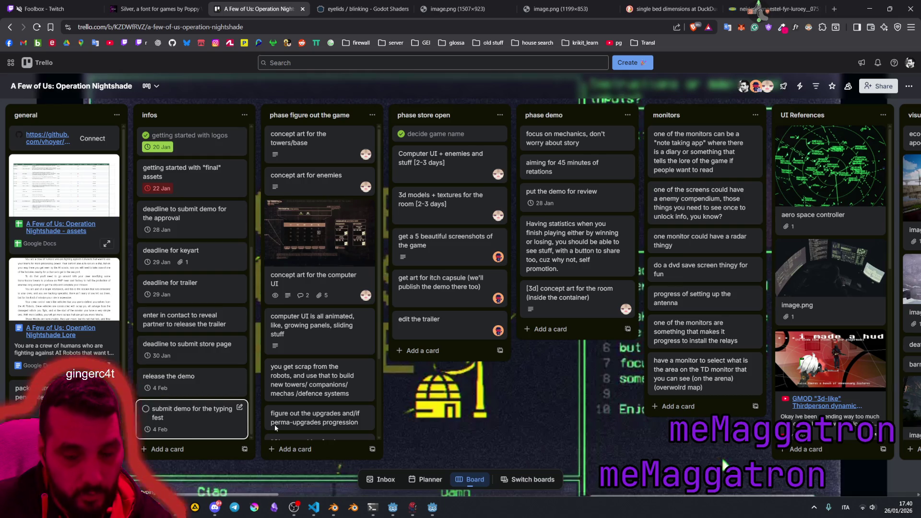
click(429, 506)
mouse_move(352, 202)
mouse_down()
mouse_move(371, 222)
mouse_move(242, 130)
mouse_move(281, 140)
mouse_up()
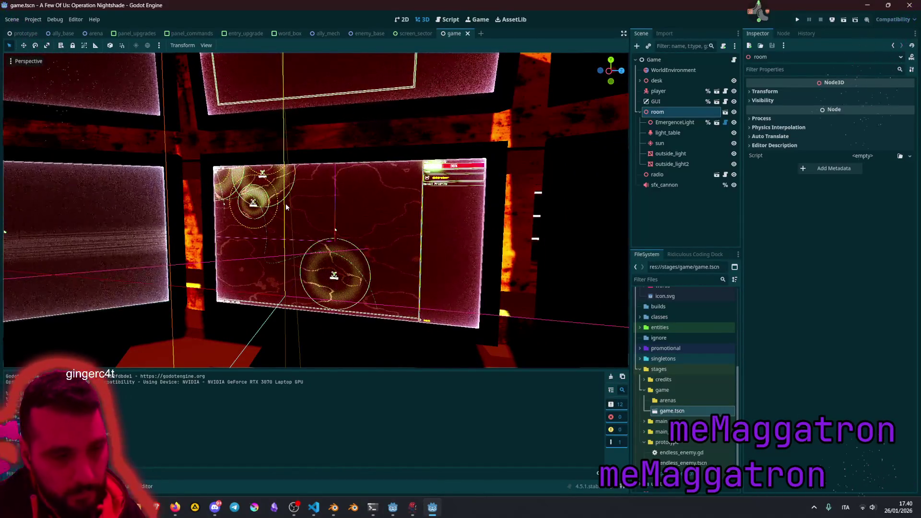
Step: Swing the Godot 3D view toward the red wall, then bring back the Trello board in Brave
mouse_move(286, 203)
mouse_down()
mouse_move(384, 256)
mouse_move(281, 208)
mouse_up()
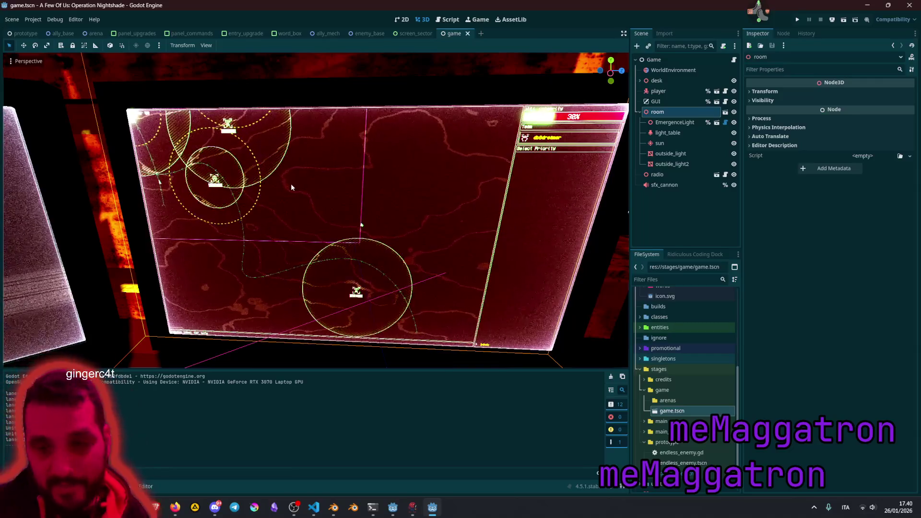
click(156, 508)
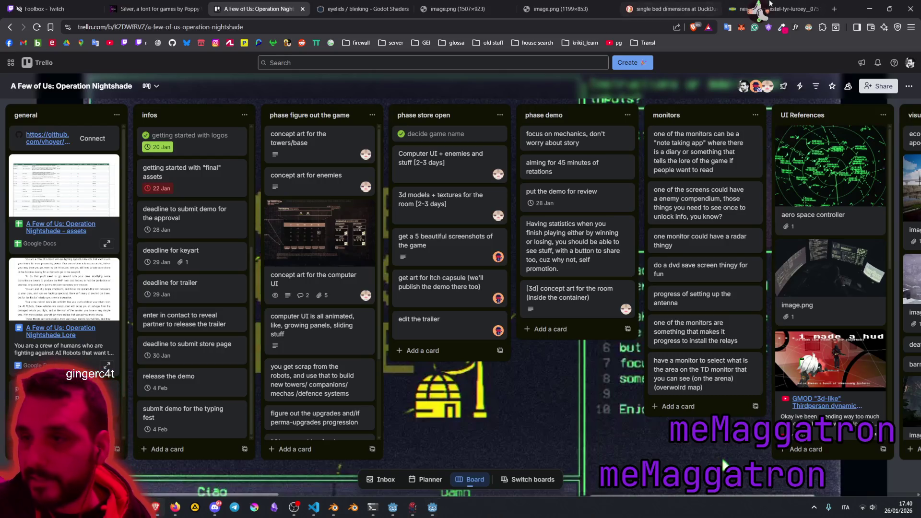
Step: Open the bookmarked Glyphica Steam store page and browse it, highlighting its 9 Oct, 2024 release date
click(784, 8)
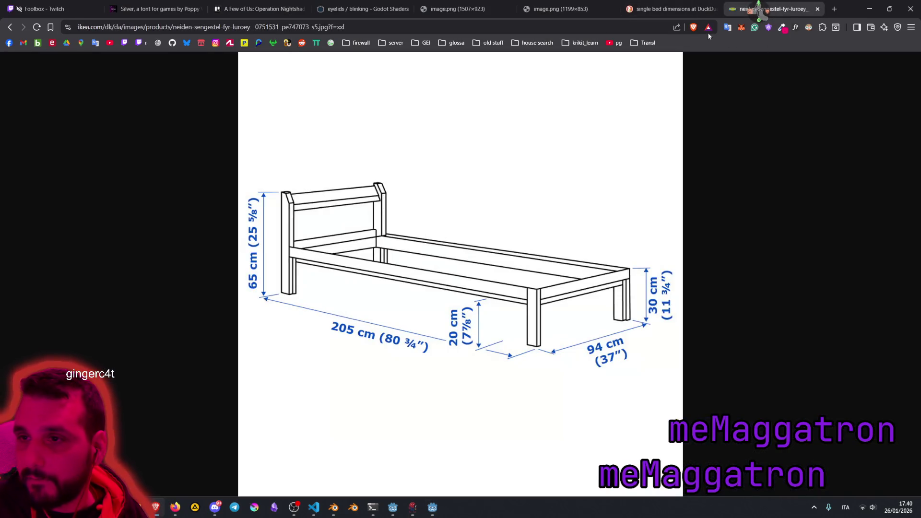
click(347, 45)
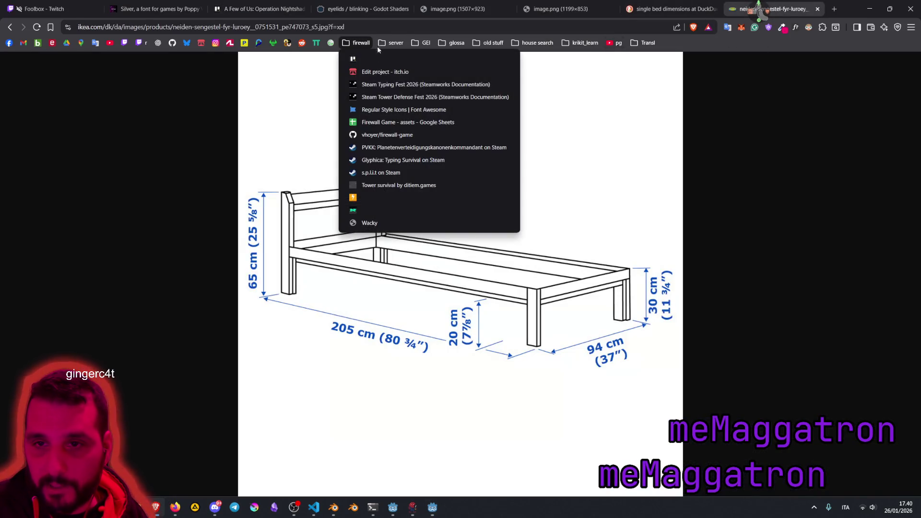
click(393, 162)
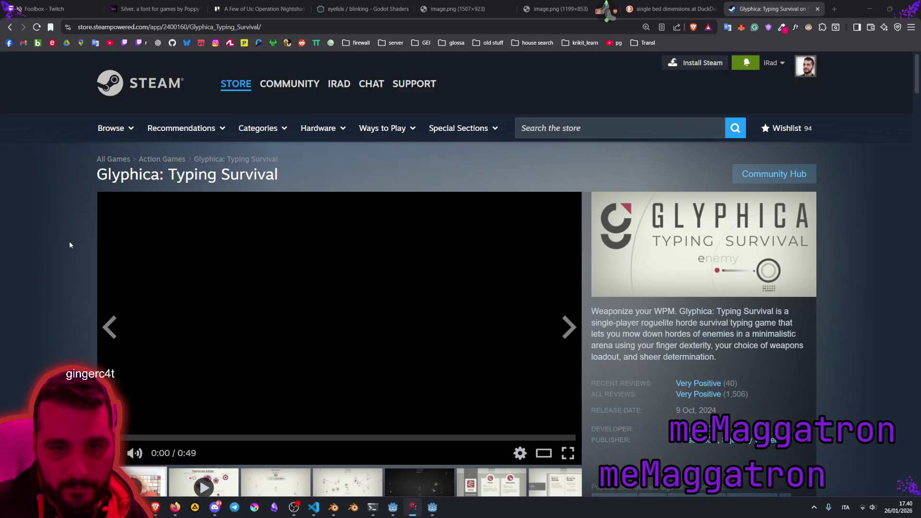
scroll(68, 240, down, 3)
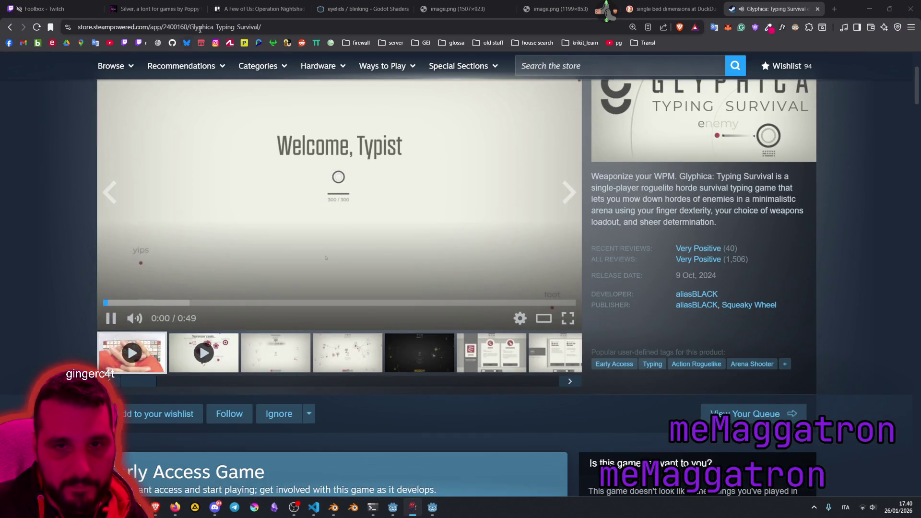
scroll(144, 77, up, 3)
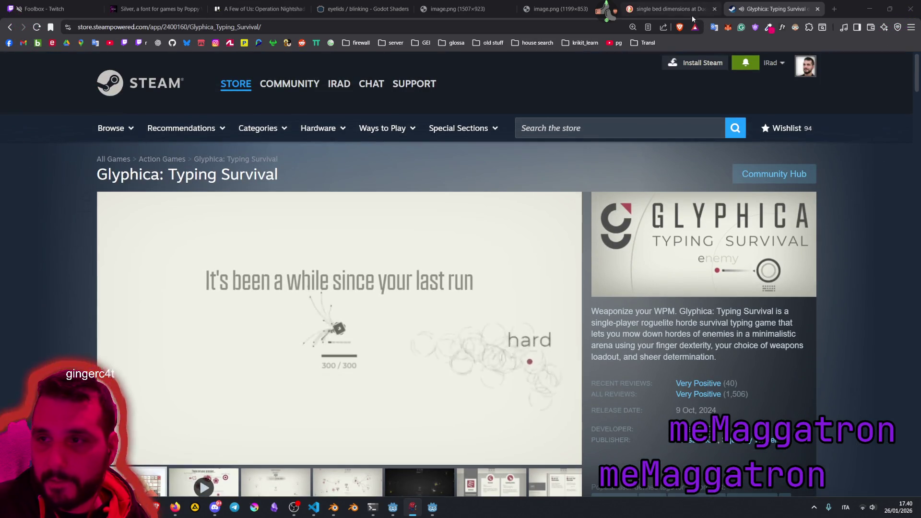
mouse_move(152, 290)
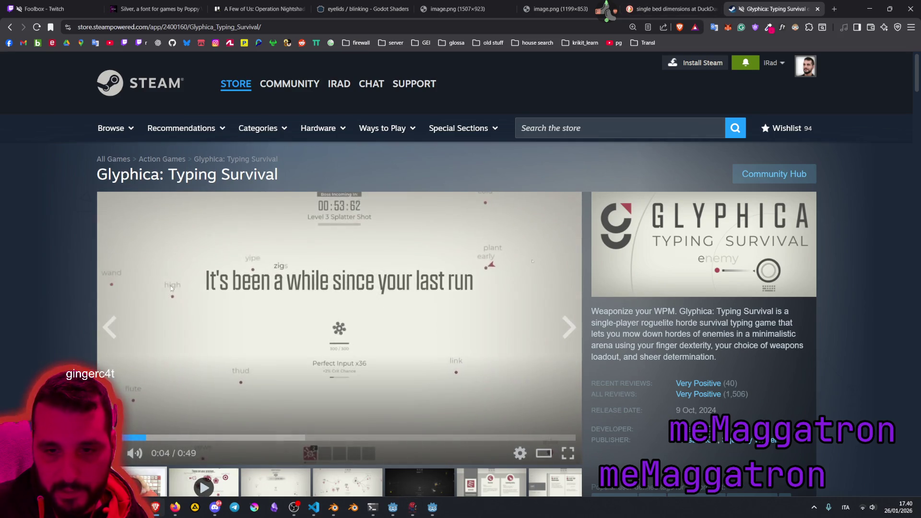
scroll(384, 268, down, 1)
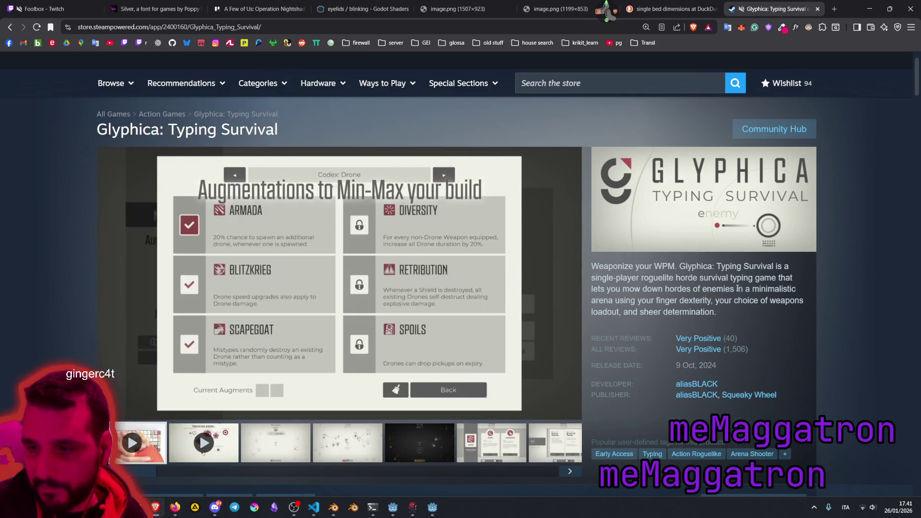
scroll(730, 302, down, 2)
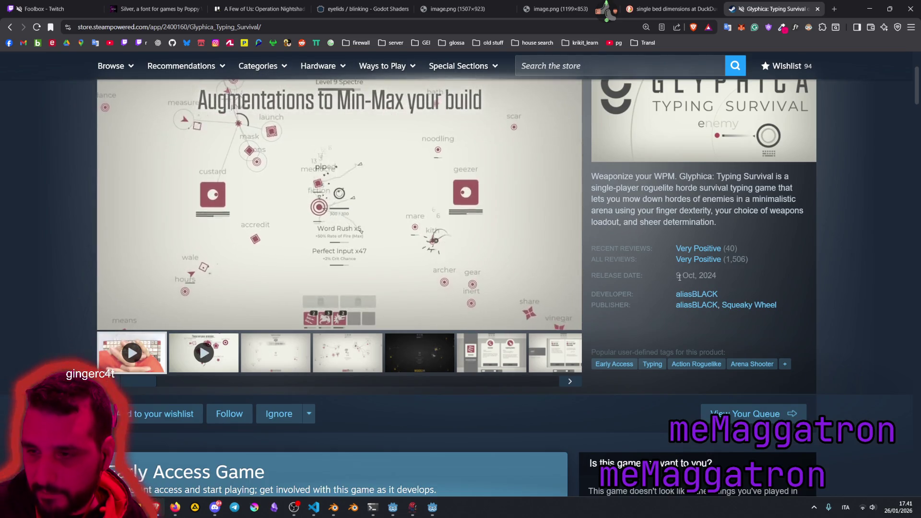
triple_click(700, 275)
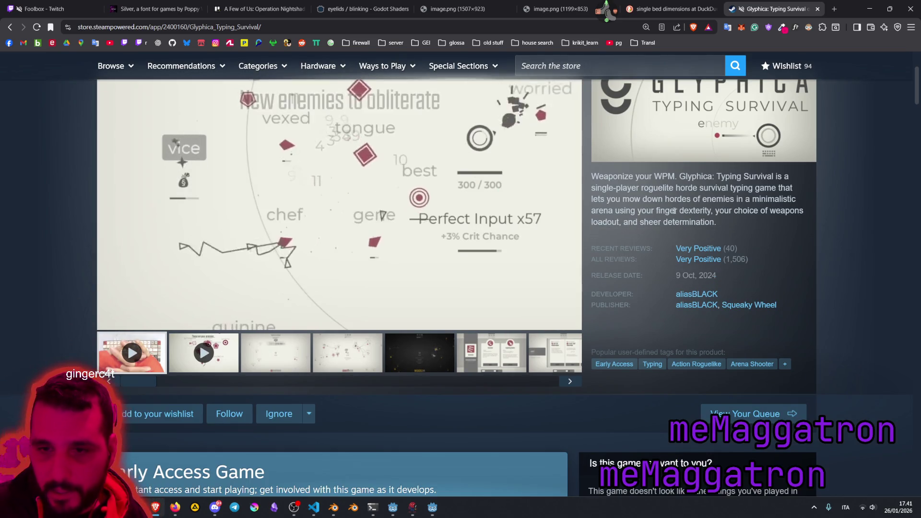
click(584, 114)
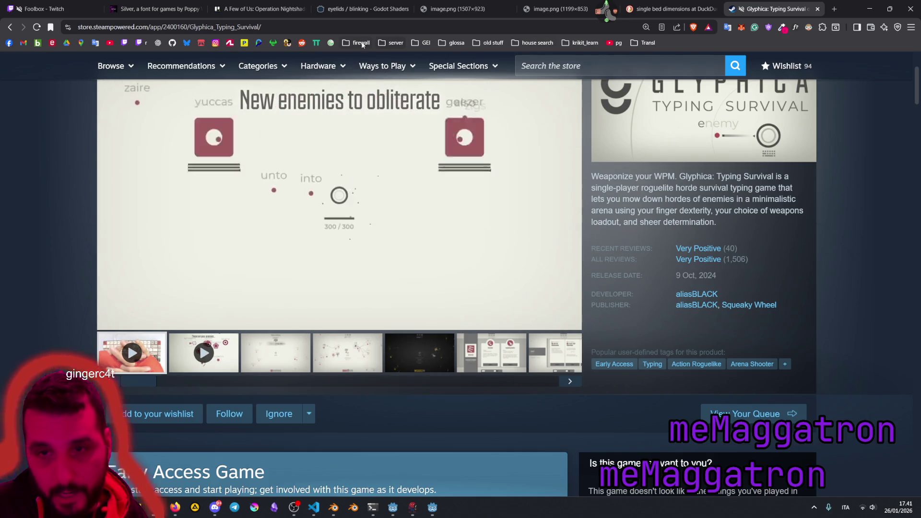
Step: Open 'Tower survival by ditiem.games' on itch.io from the firewall bookmarks folder
click(361, 42)
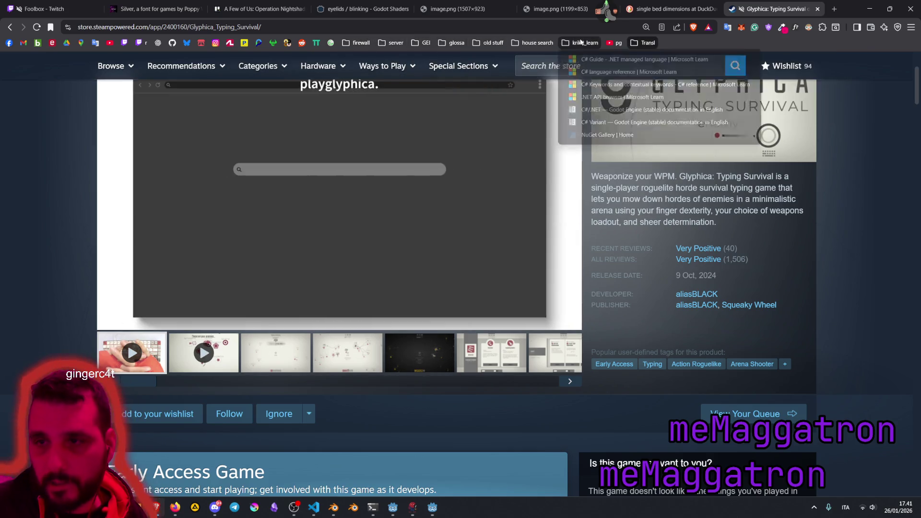
click(581, 42)
click(581, 42)
click(361, 43)
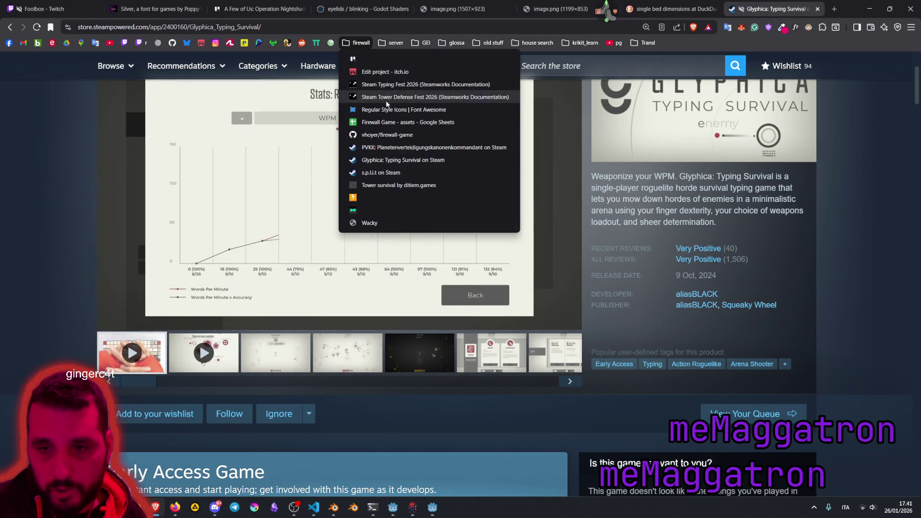
click(434, 186)
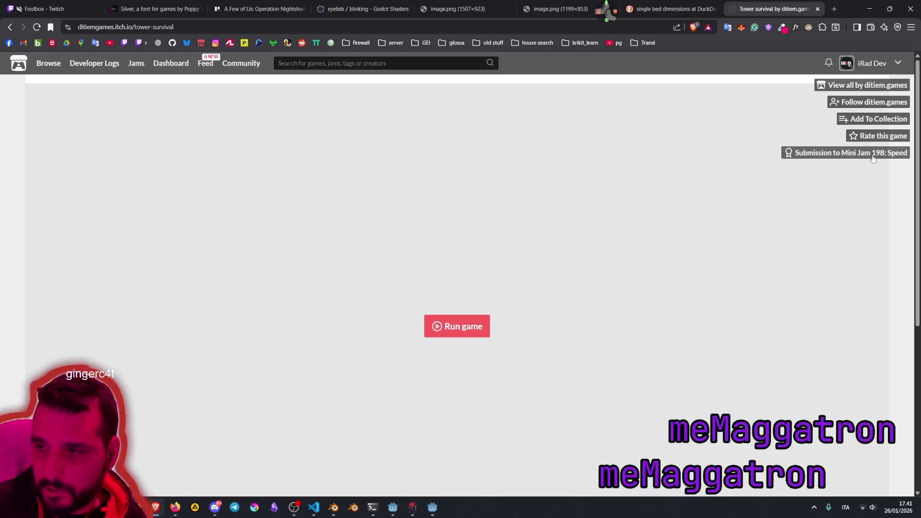
Step: Run Tower survival, type the prompted words to build and upgrade a 20% slowing tower, then exit full screen
scroll(489, 302, down, 4)
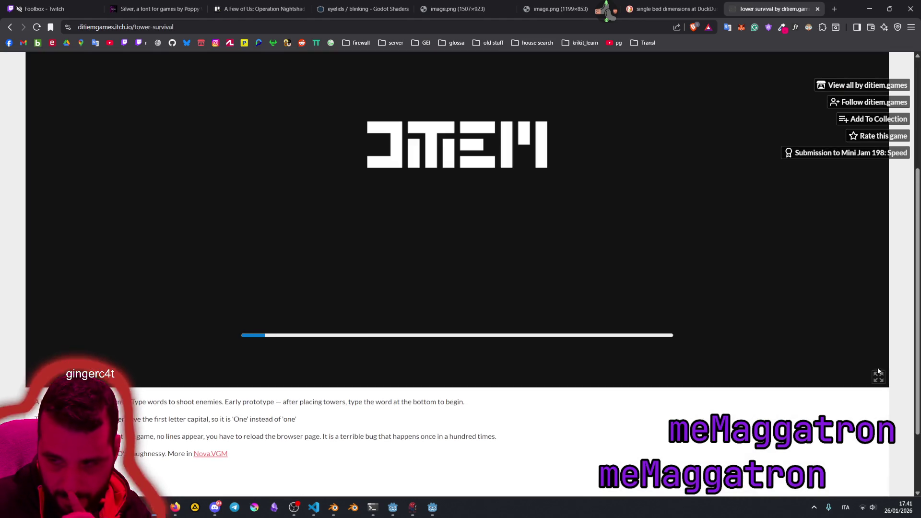
click(878, 377)
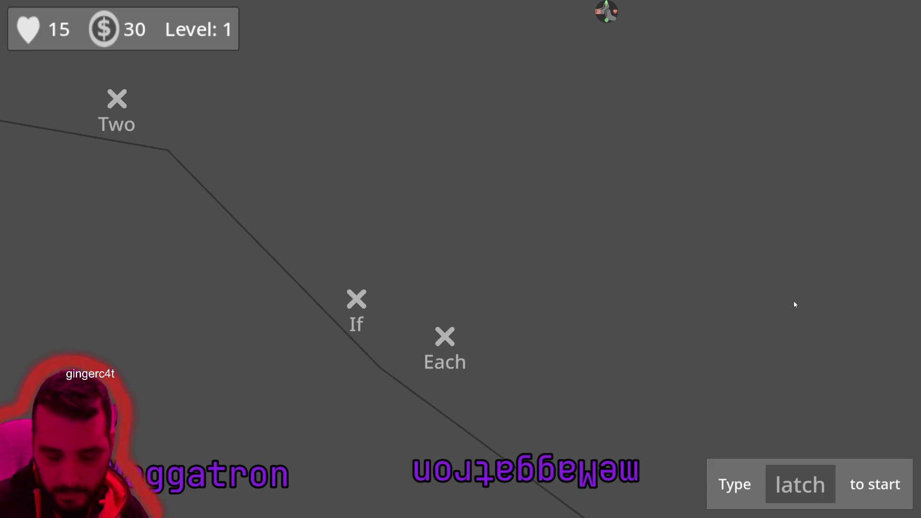
text(h)
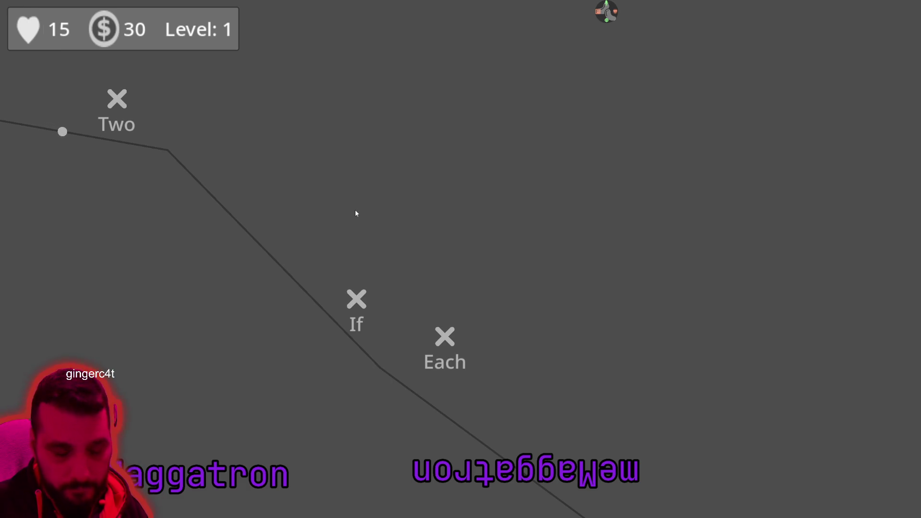
text(two)
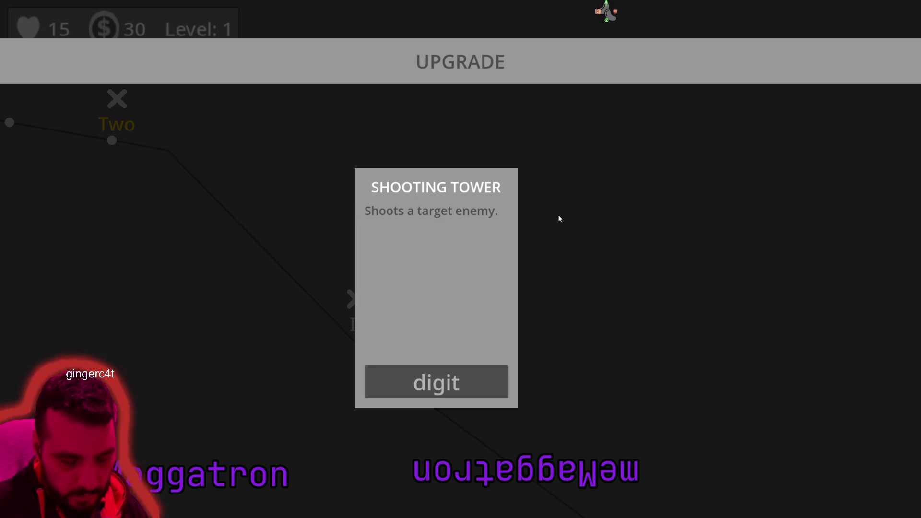
text(t)
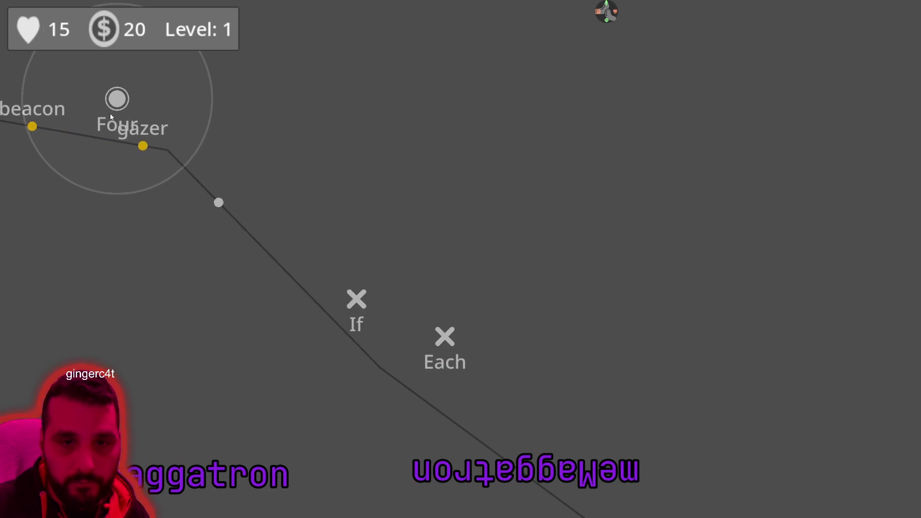
text(for)
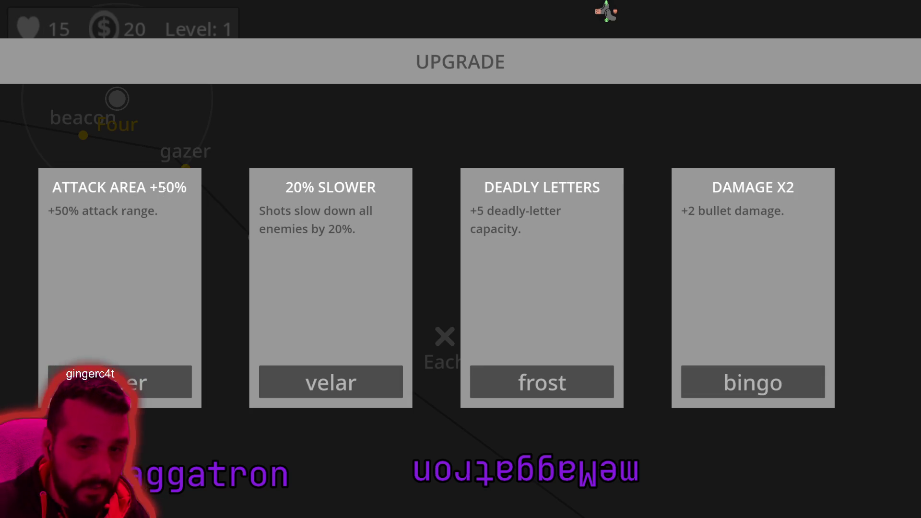
text(velar)
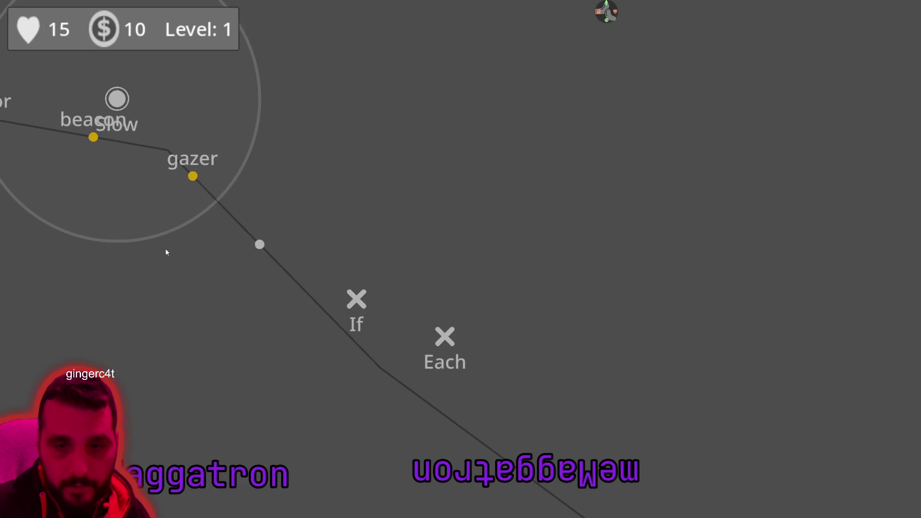
text(jurorpanic)
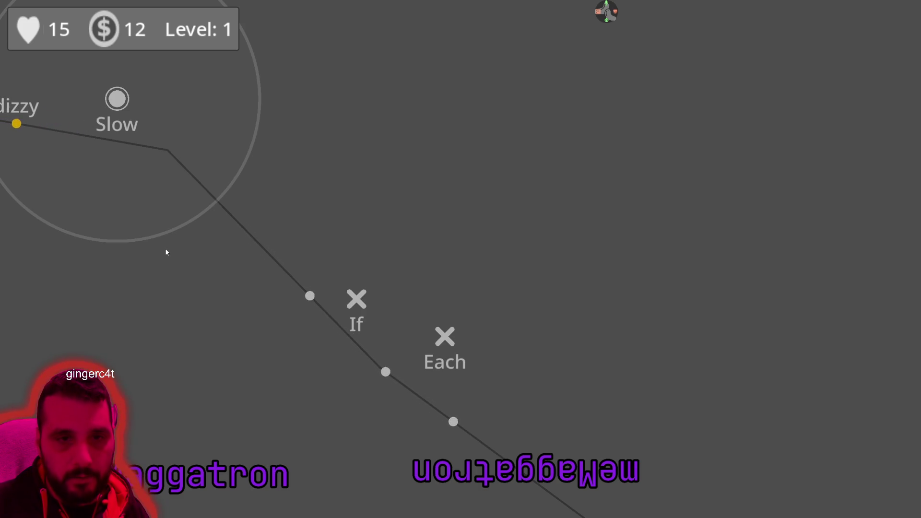
text(dizzy)
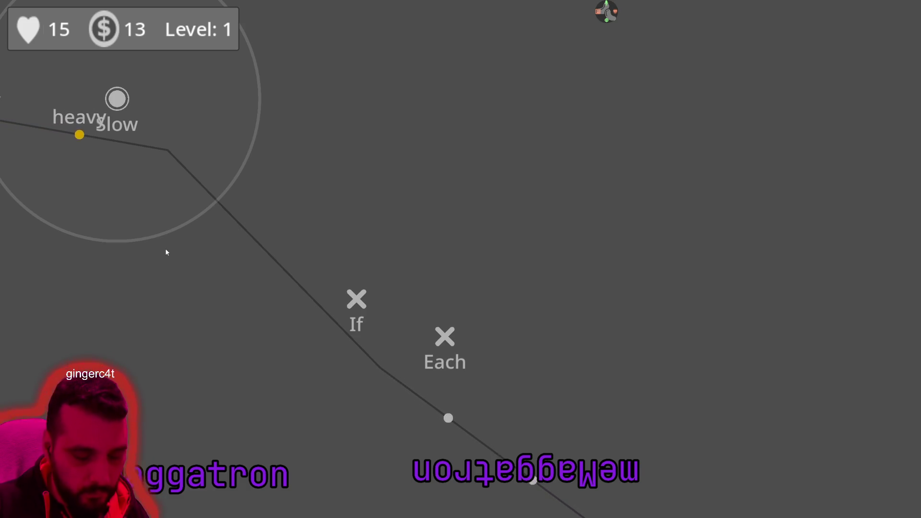
text(vy)
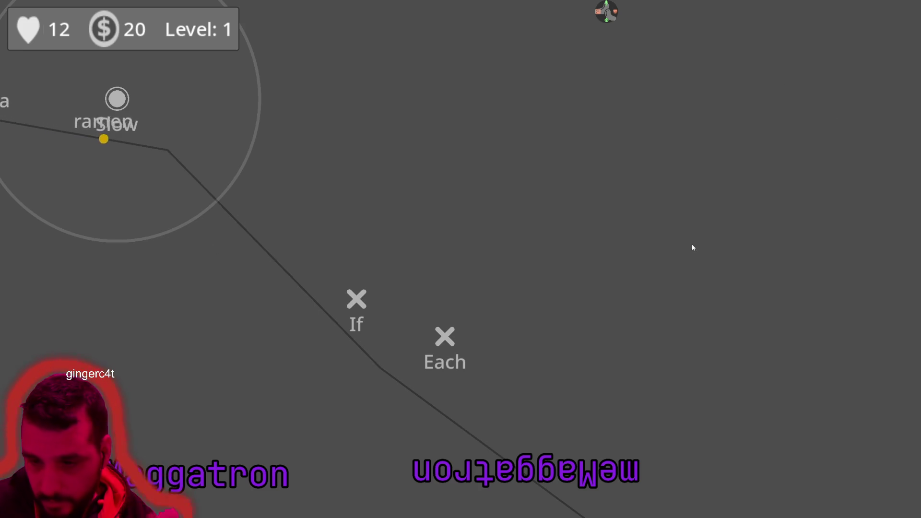
key(Escape)
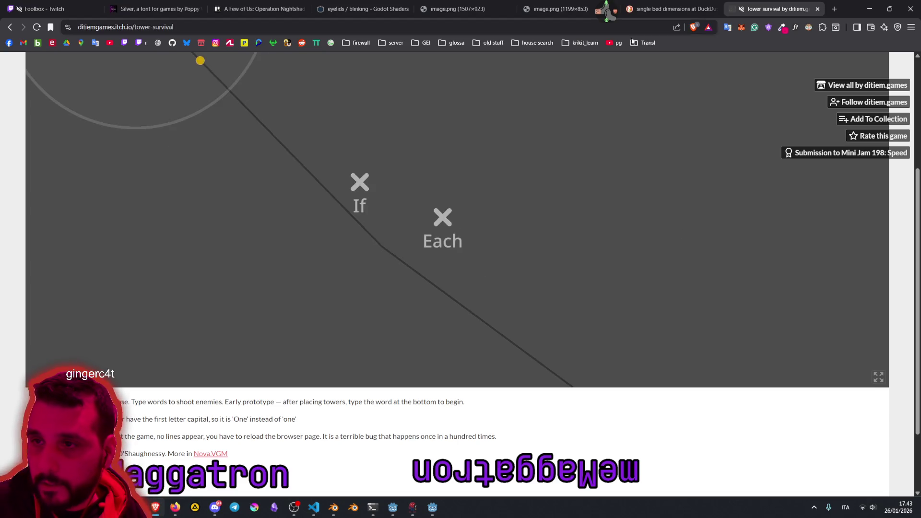
click(651, 43)
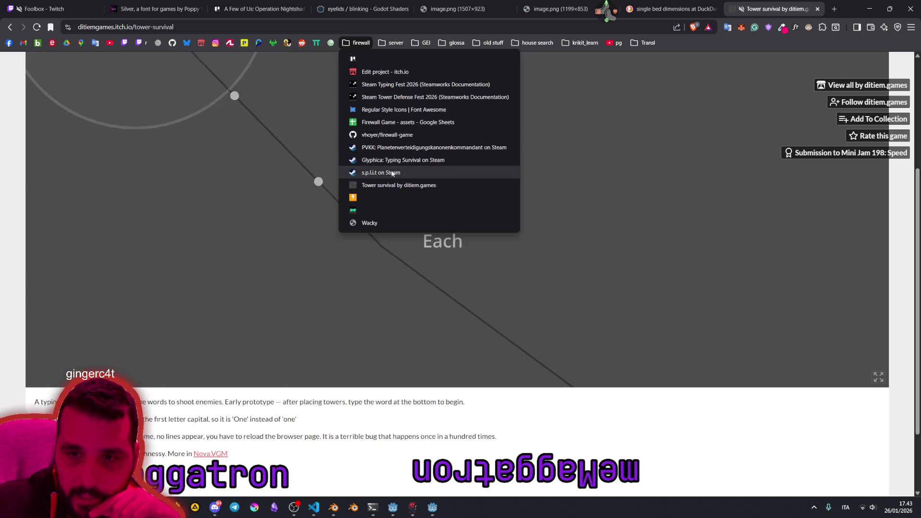
Step: Open the s.p.l.i.t store page and play its trailer full screen
click(386, 172)
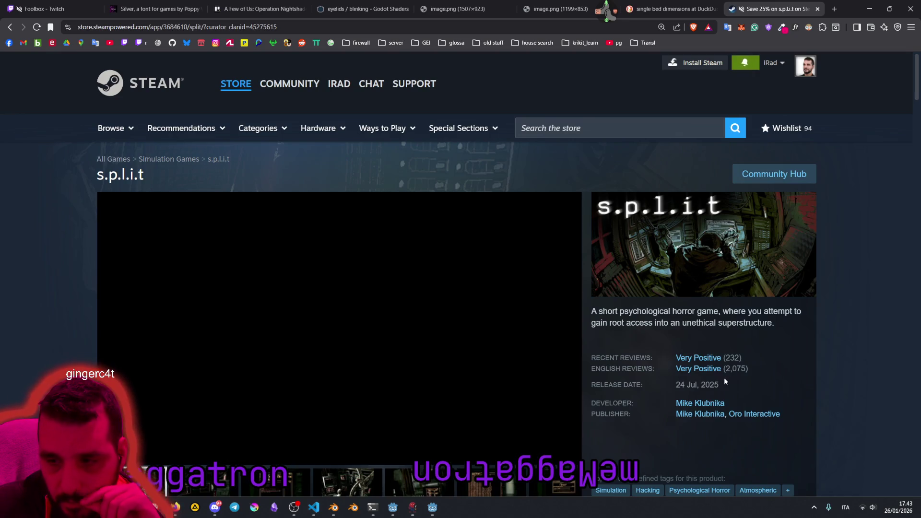
scroll(706, 410, down, 2)
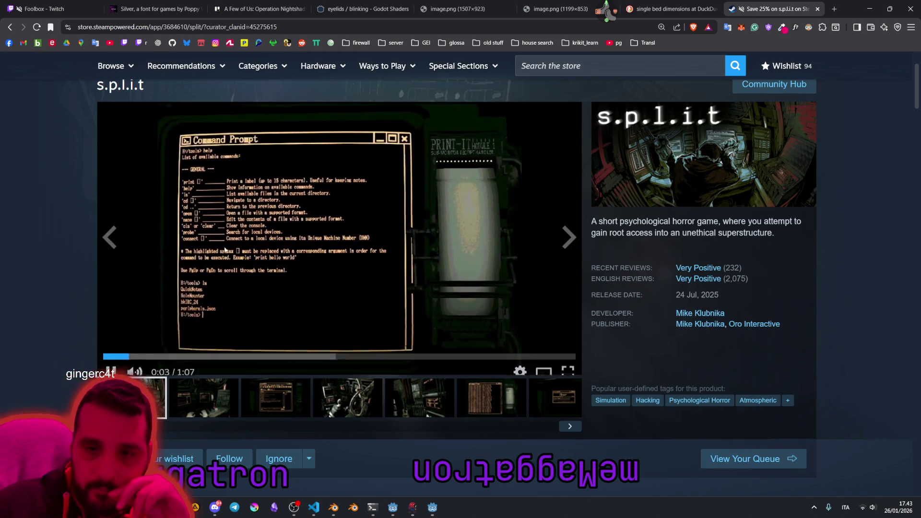
click(567, 363)
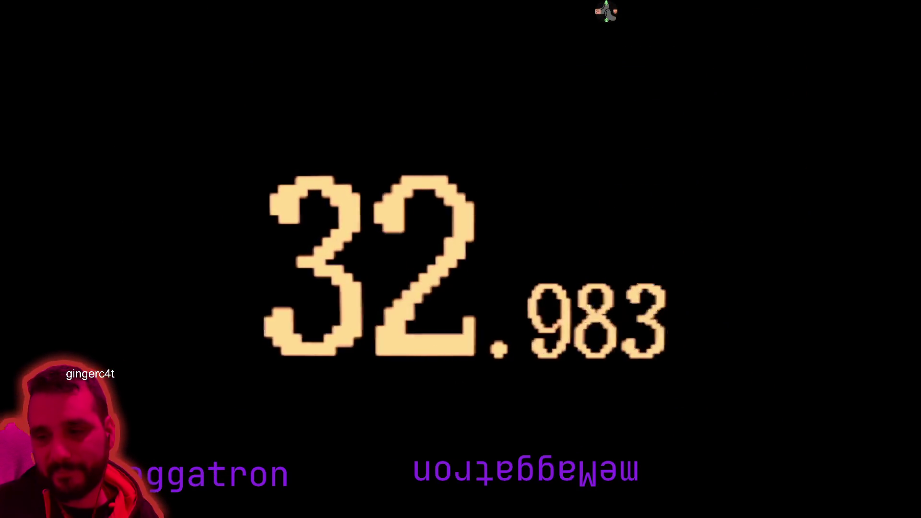
Step: Advance through the next two s.p.l.i.t screenshots, then leave full-screen view
mouse_move(406, 261)
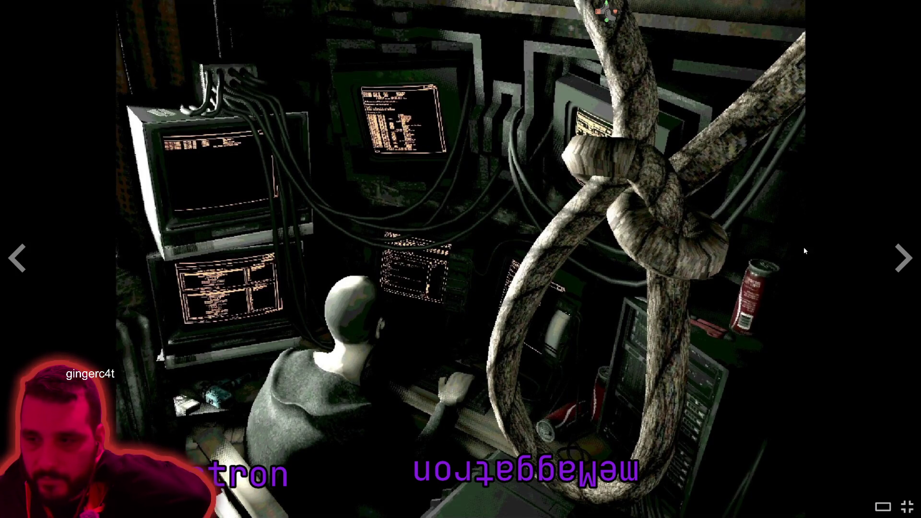
click(895, 263)
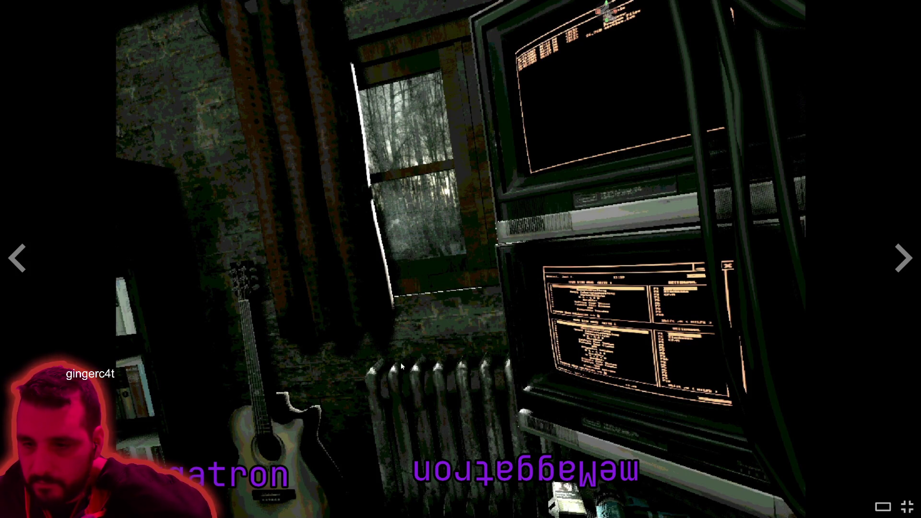
click(898, 272)
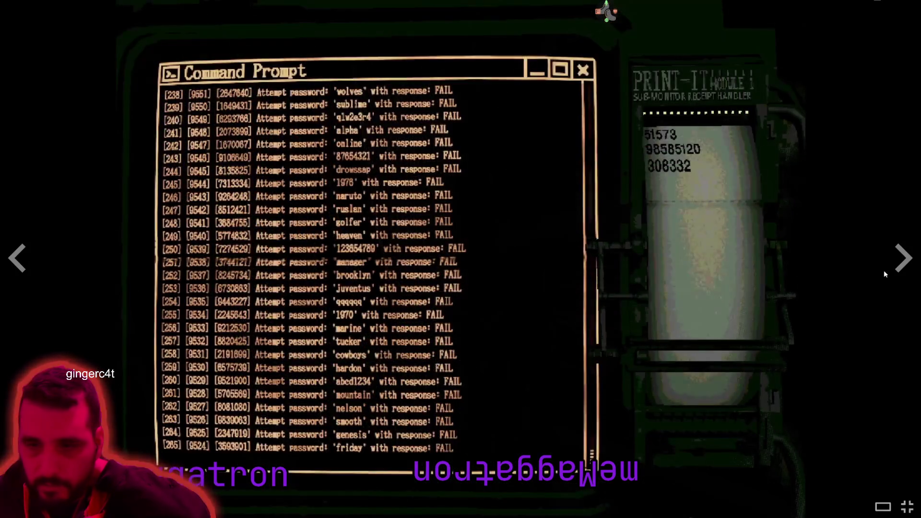
key(Escape)
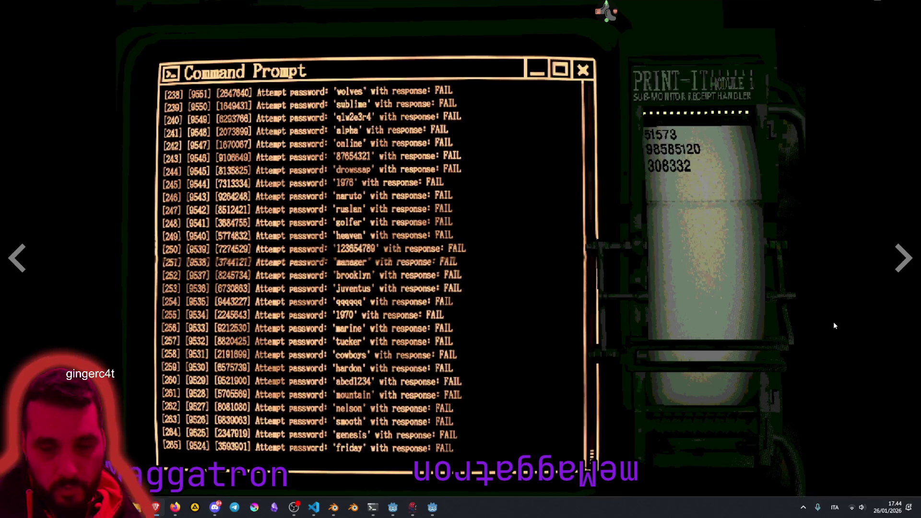
Step: Go to the PVKK: Planetenverteidigungskanonenkommandant store page from the bookmarks list
scroll(407, 261, down, 5)
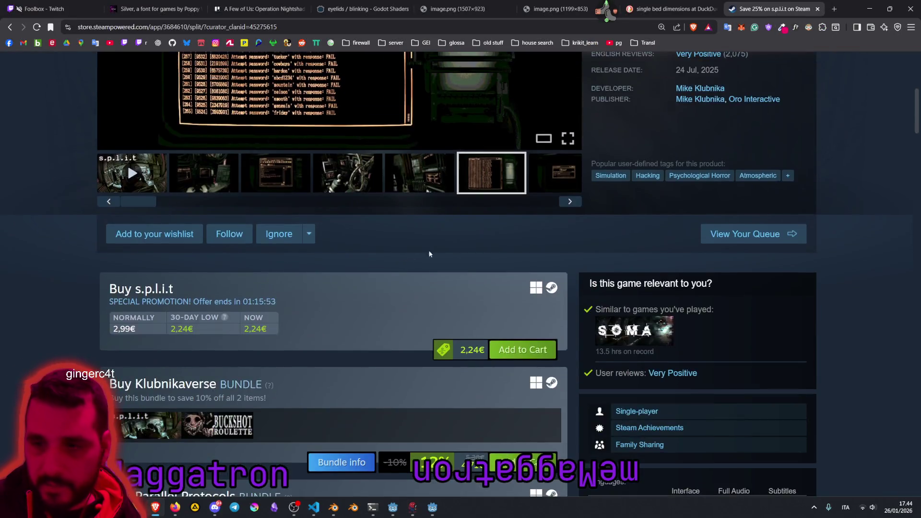
scroll(421, 251, up, 8)
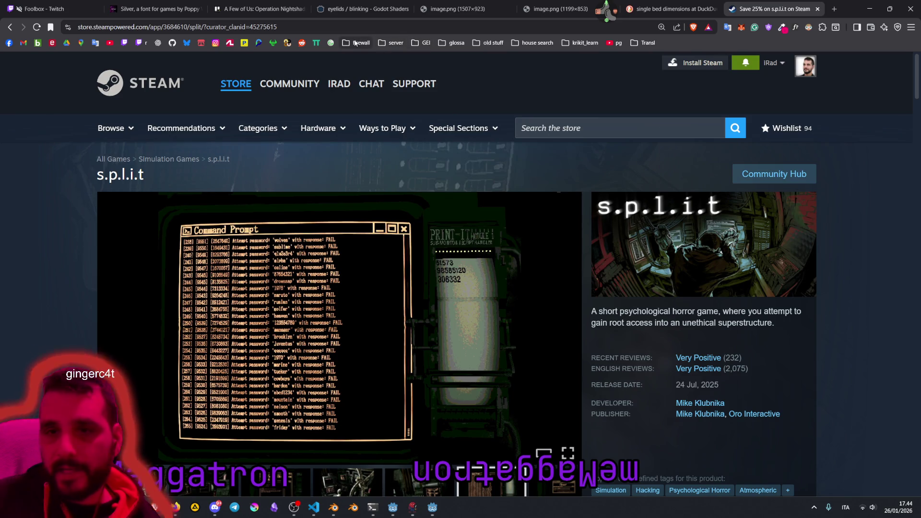
click(358, 42)
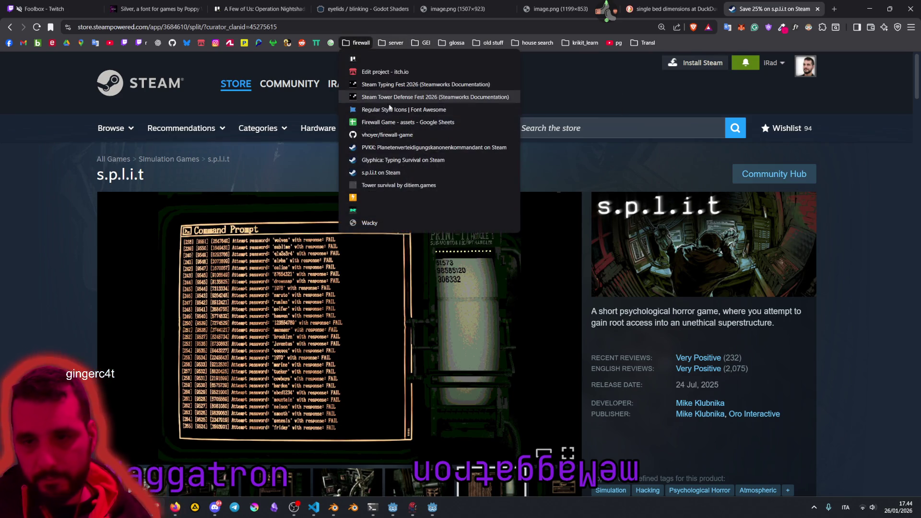
click(384, 147)
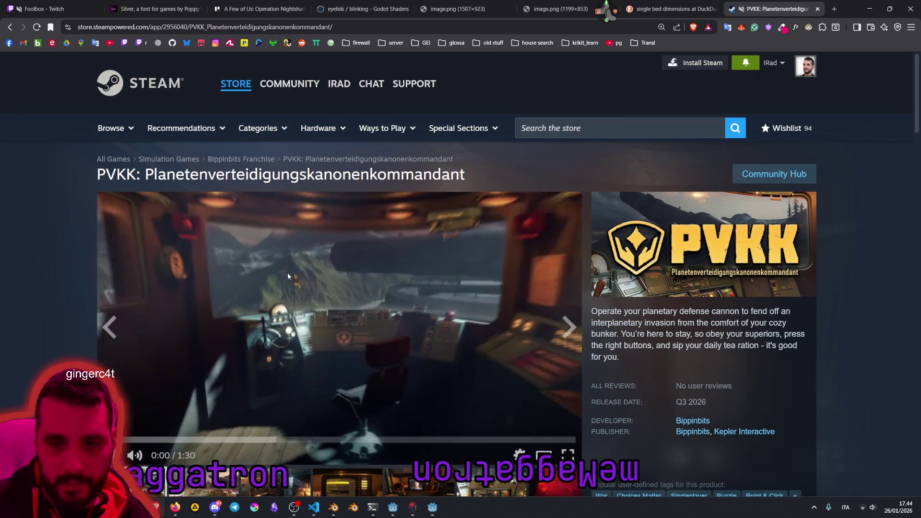
Step: Play the PVKK trailer in full screen from the store page's video player
scroll(235, 334, down, 2)
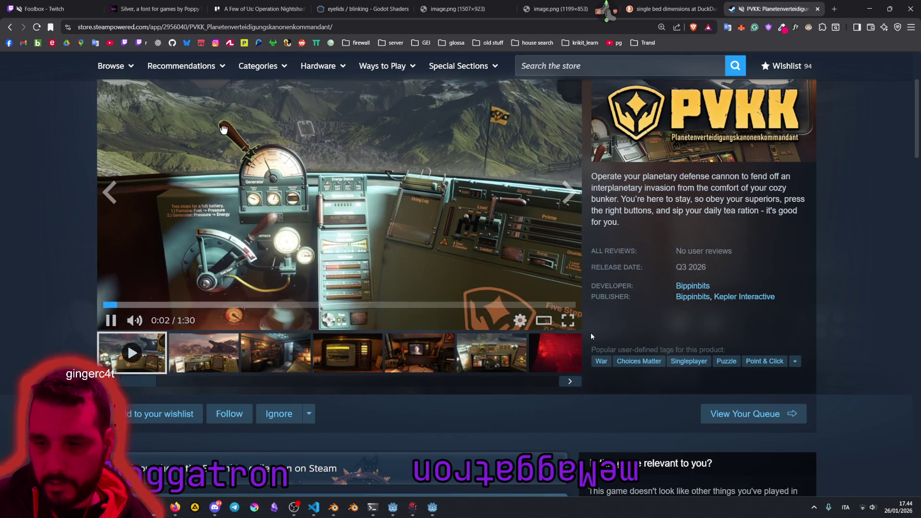
click(567, 317)
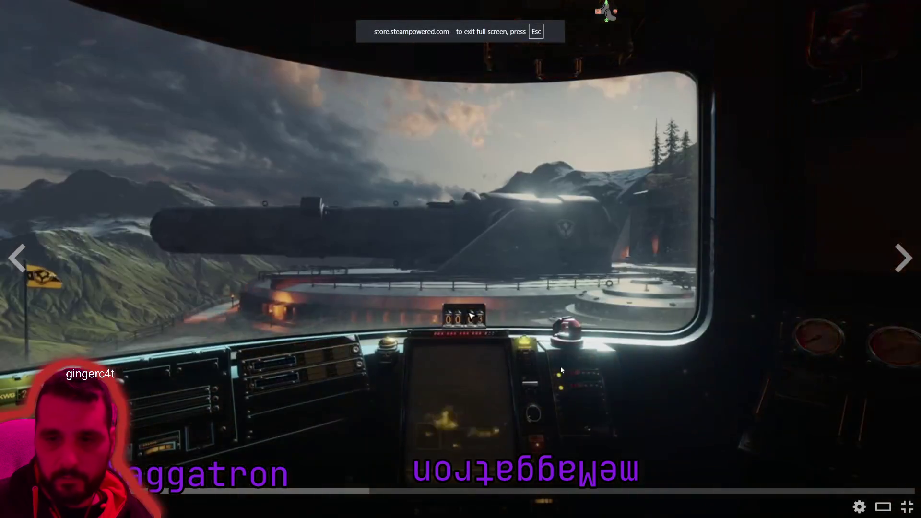
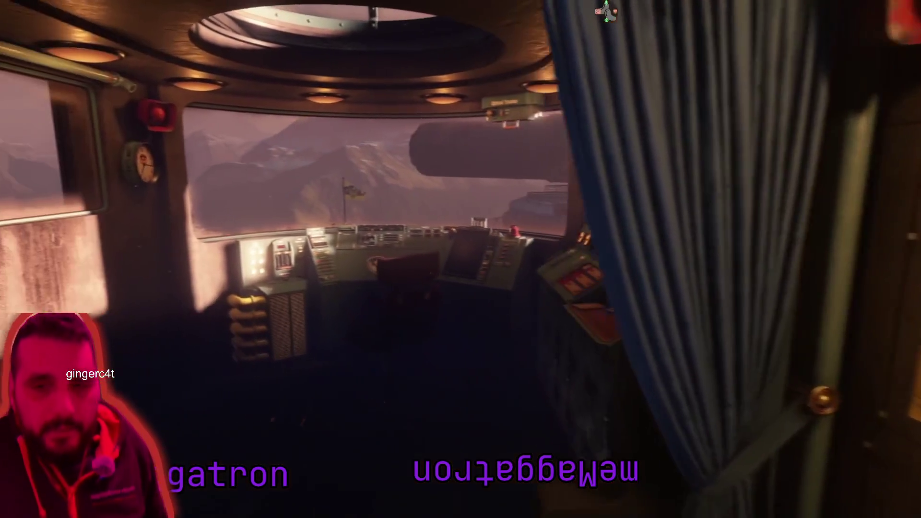
Step: Leave the trailer fullscreen, close the PVKK store tab, and return to Blender's save dialog
mouse_move(351, 344)
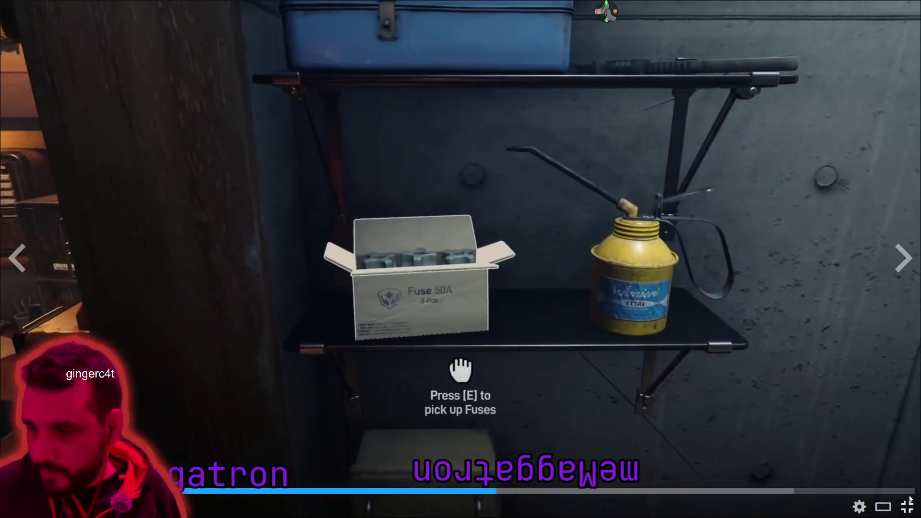
click(907, 505)
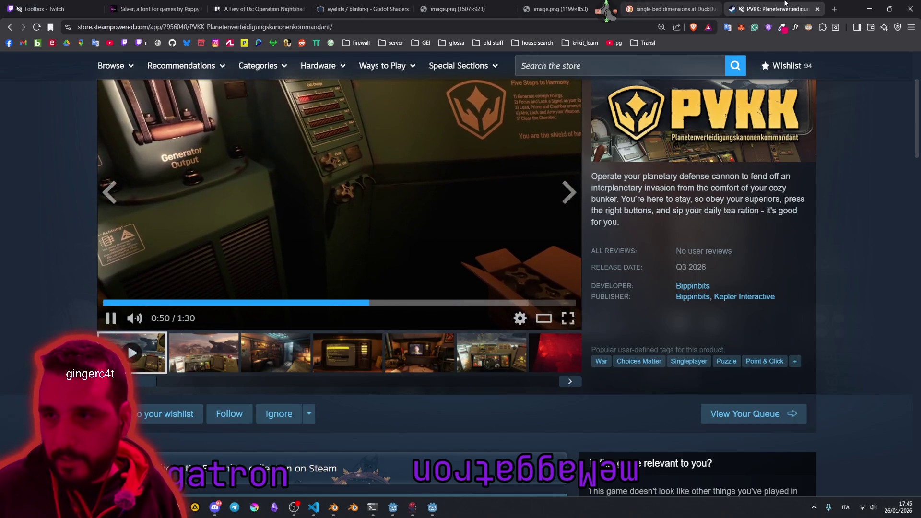
middle_click(784, 4)
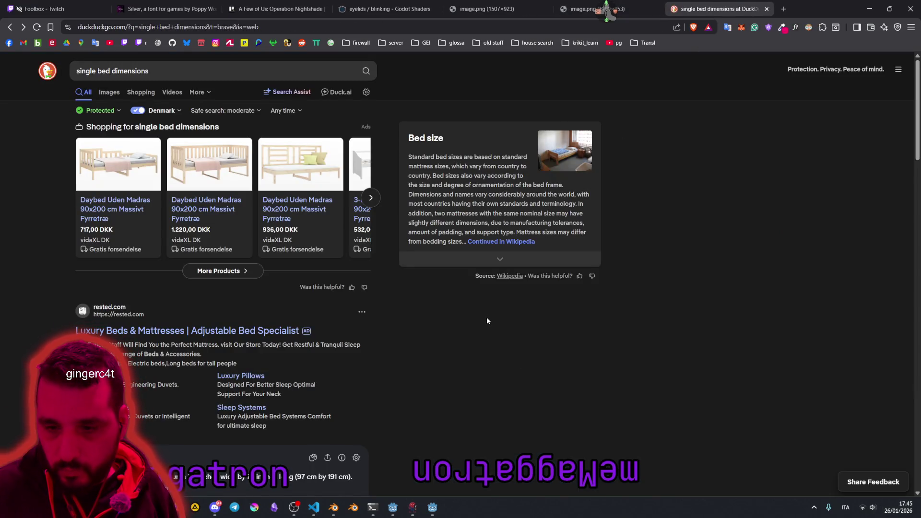
mouse_move(334, 507)
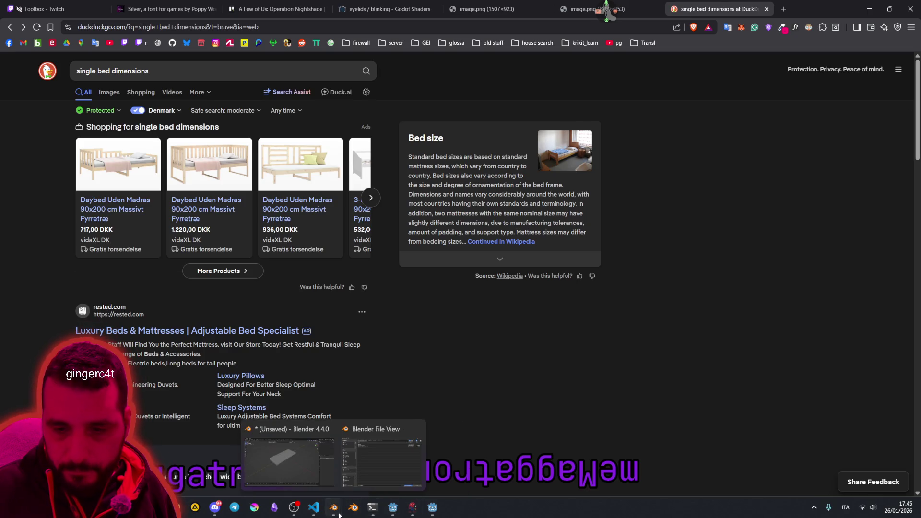
click(282, 462)
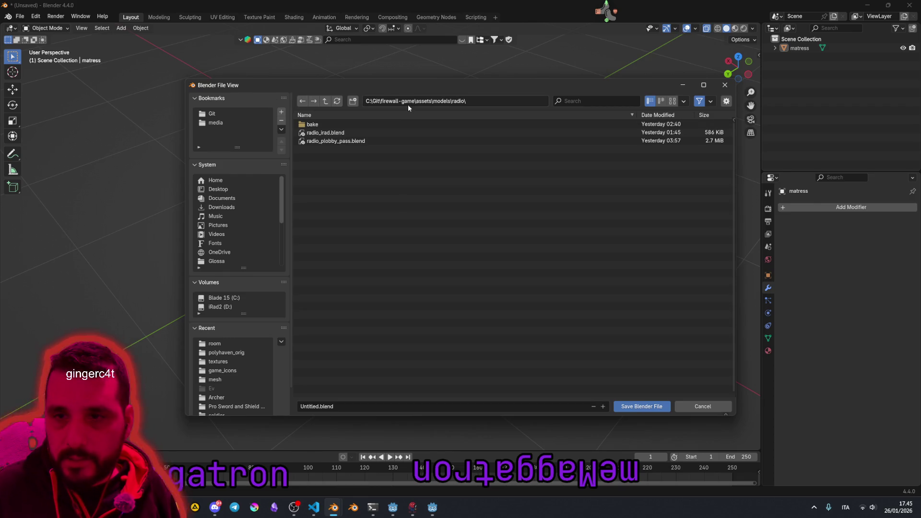
Step: Save the scene as bed.blend in firewall-game assets\models, then select the mattress
click(324, 101)
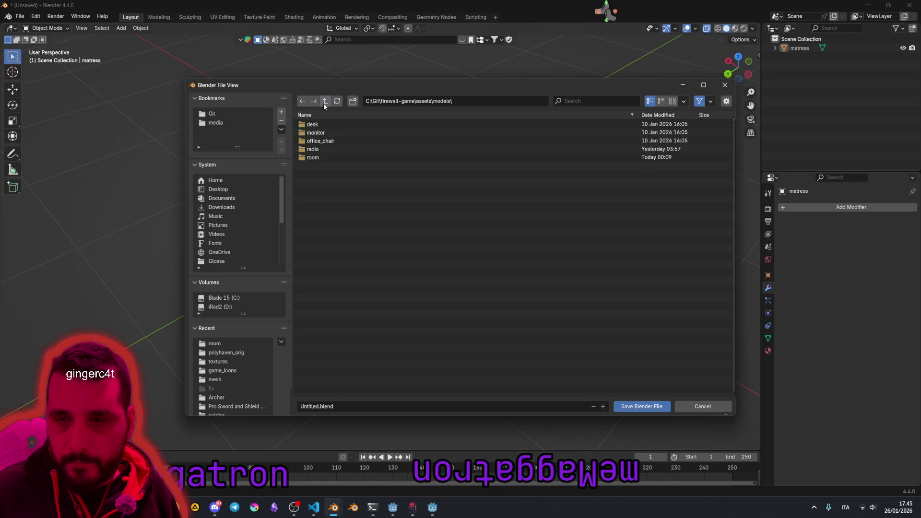
click(324, 102)
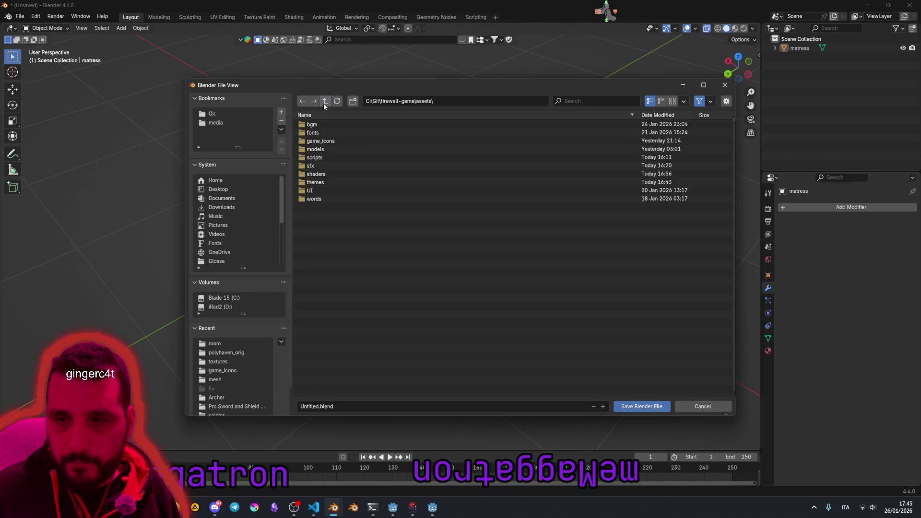
click(323, 152)
click(317, 406)
click(317, 406)
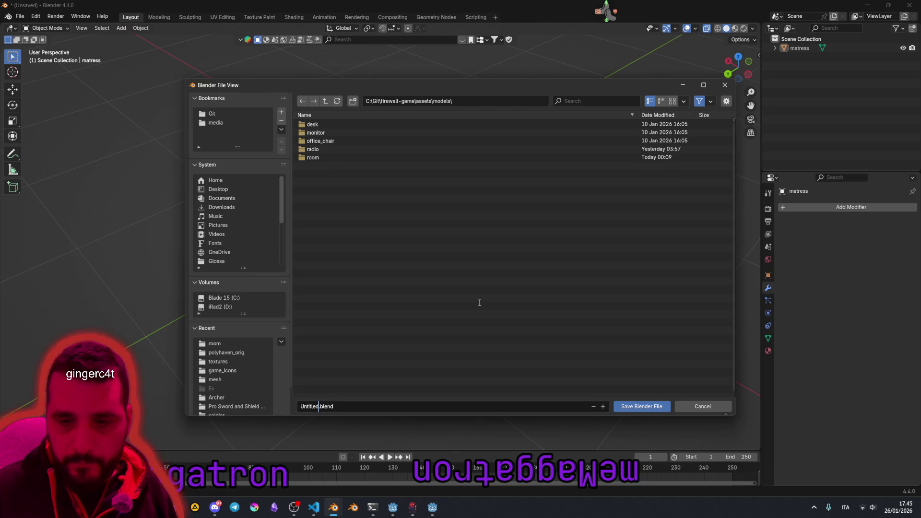
key(ctrl+BackSpace)
text(bed)
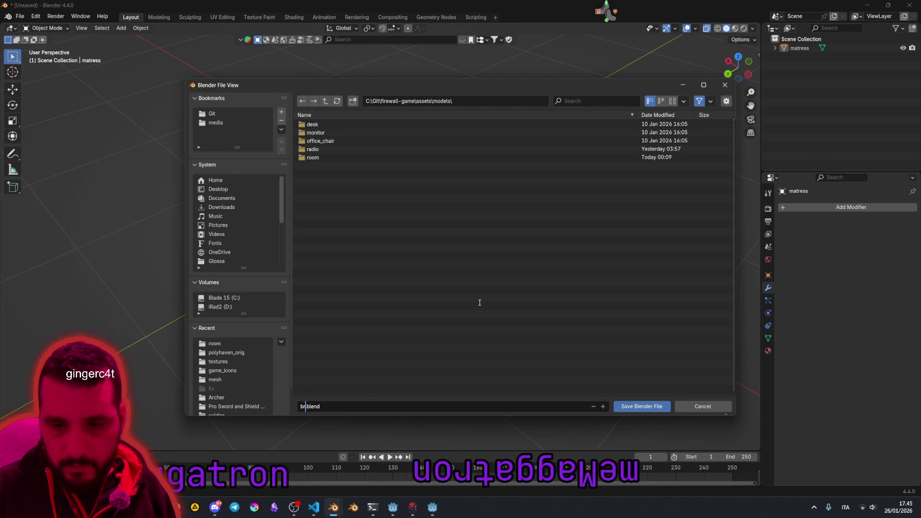
click(632, 408)
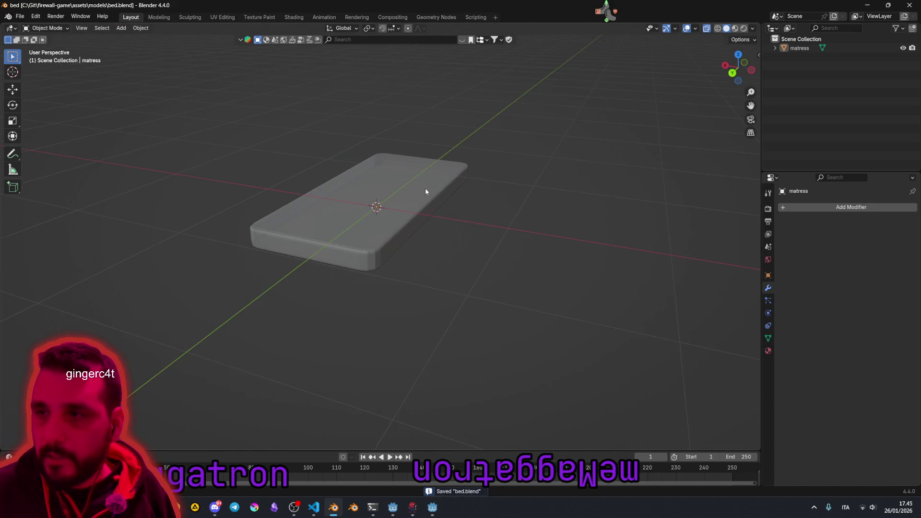
click(411, 199)
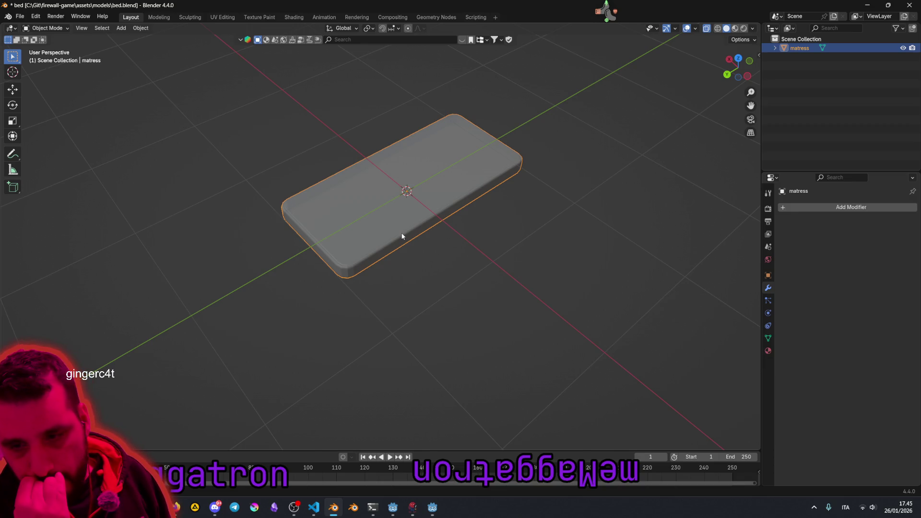
Step: Orbit around the mattress for low side, lengthwise and diagonal views
mouse_move(397, 225)
mouse_down()
mouse_move(336, 190)
mouse_move(348, 132)
mouse_move(346, 187)
mouse_move(304, 253)
mouse_move(265, 152)
mouse_move(244, 182)
mouse_move(338, 237)
mouse_move(368, 208)
mouse_move(407, 204)
mouse_up()
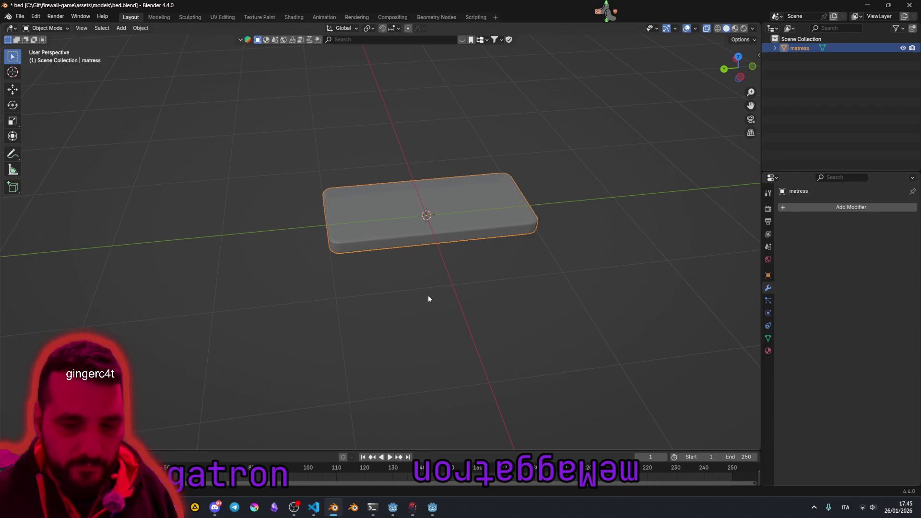
mouse_move(450, 217)
mouse_down()
mouse_move(422, 243)
mouse_move(349, 214)
mouse_move(320, 188)
mouse_up()
mouse_move(340, 294)
mouse_down()
mouse_move(364, 269)
mouse_move(386, 295)
mouse_up()
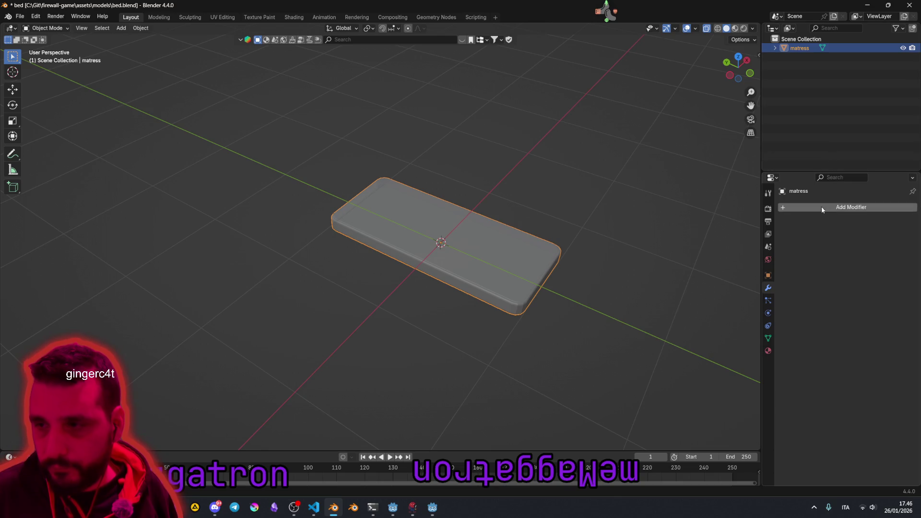
Step: Create a new material named matress with a dusky pinkish-brown base colour
click(768, 351)
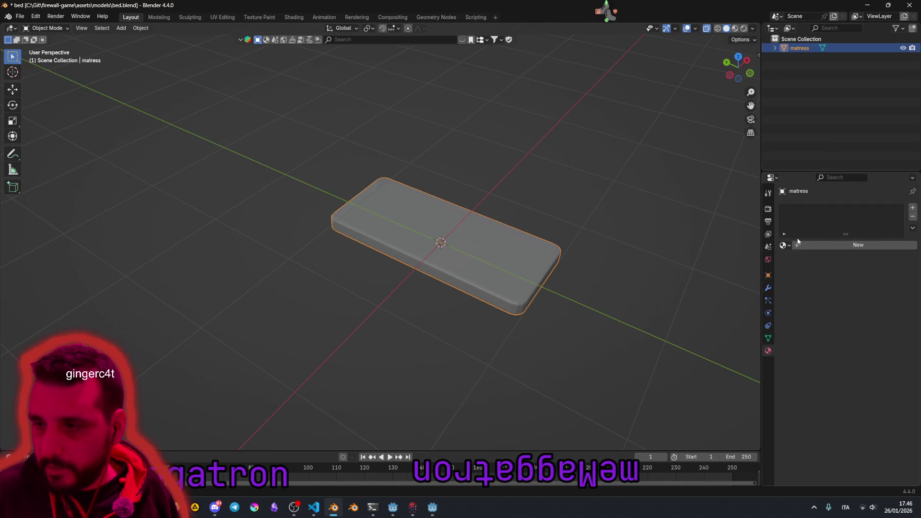
click(822, 246)
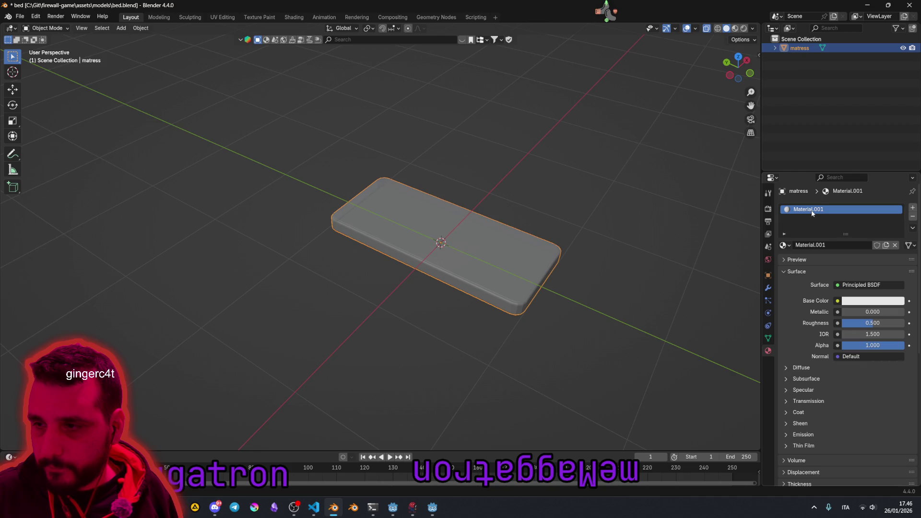
double_click(810, 211)
text(matere)
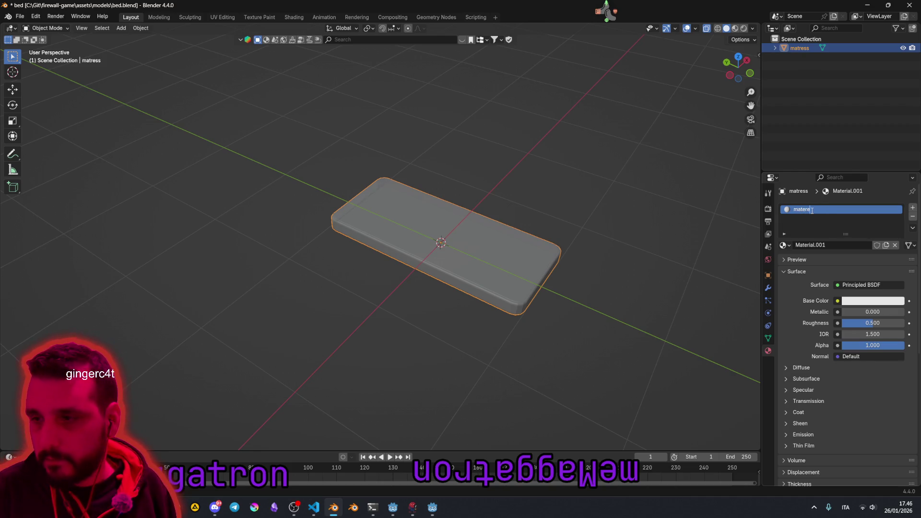
key(BackSpace)
key(BackSpace)
key(BackSpace)
text(res)
key(Return)
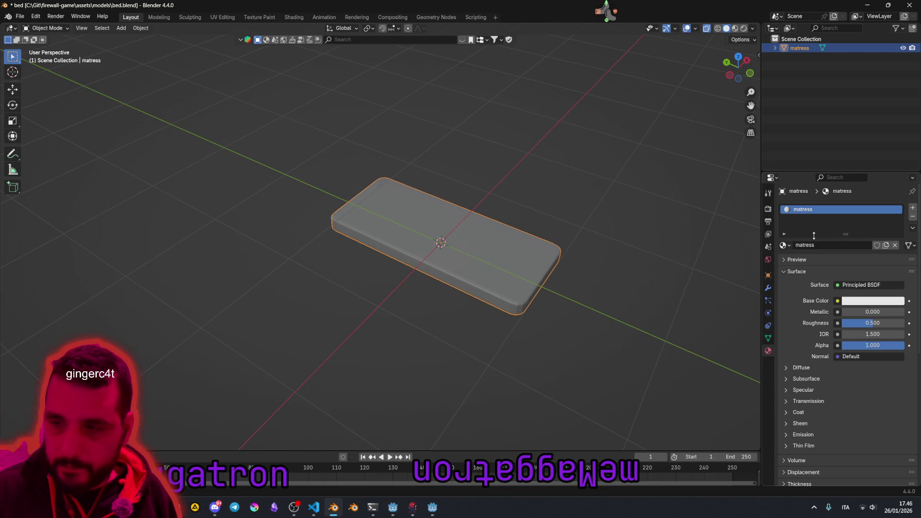
click(856, 300)
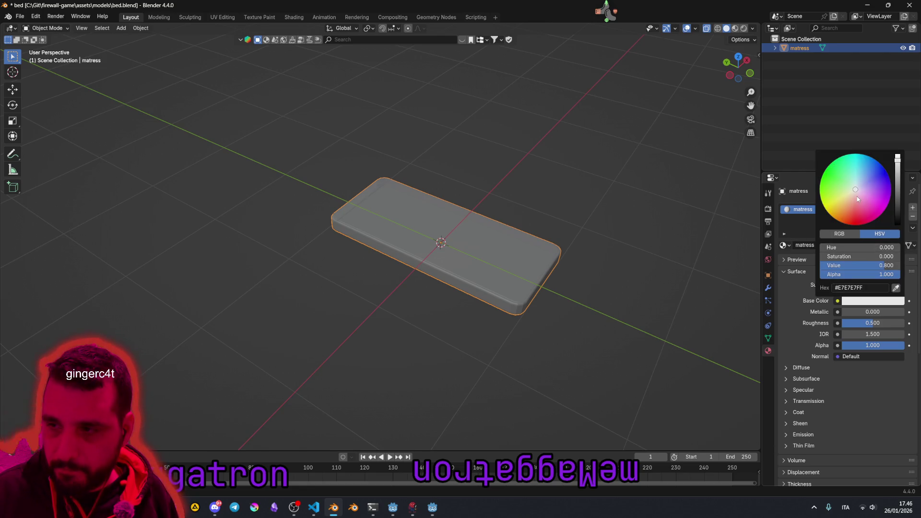
click(855, 197)
click(898, 200)
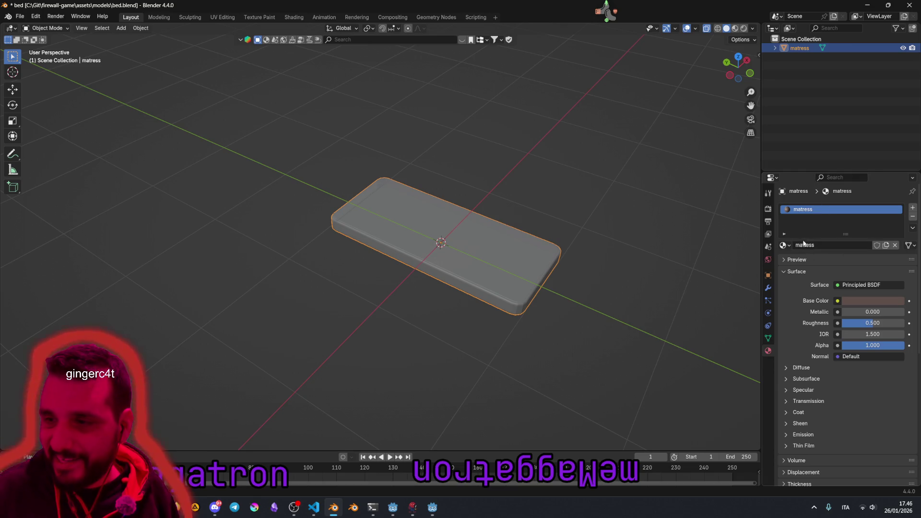
Step: Switch to Material Preview shading and set the material's Roughness to 1.000
click(554, 145)
click(735, 28)
mouse_move(482, 220)
mouse_down()
mouse_move(522, 168)
mouse_move(534, 232)
mouse_up()
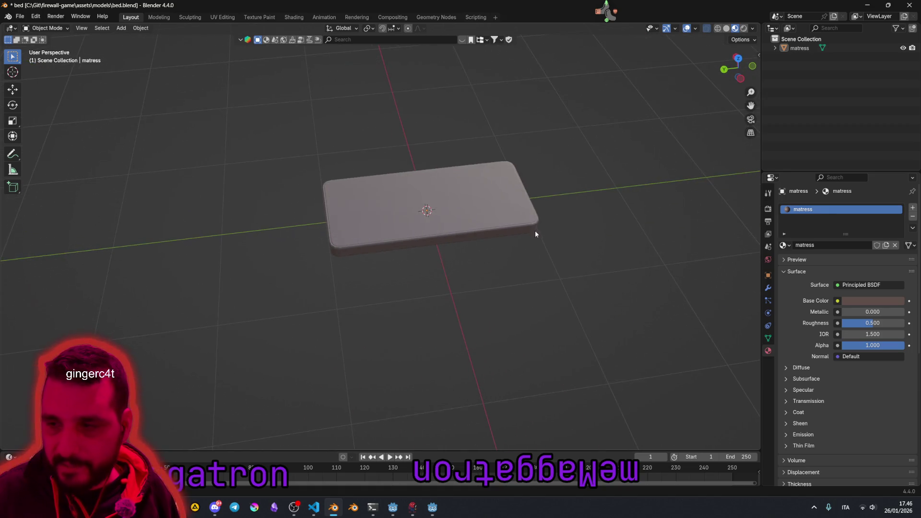
drag(867, 324, 899, 324)
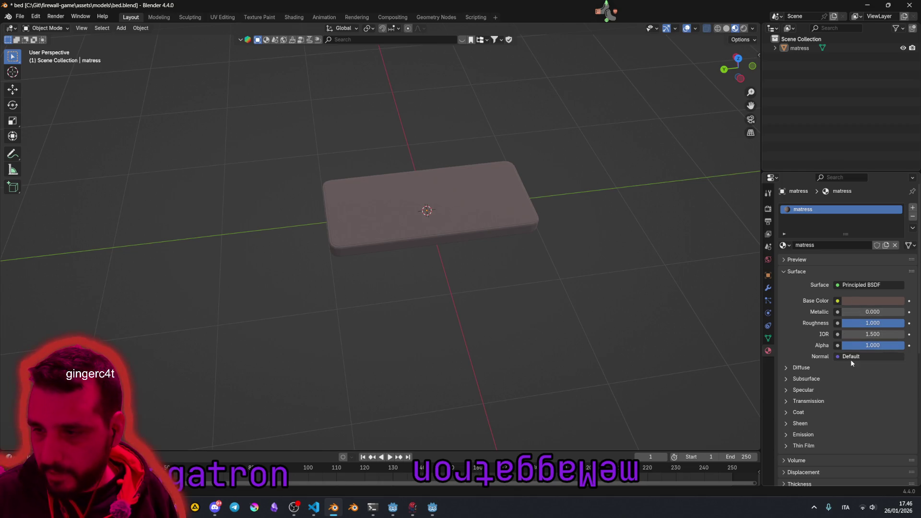
Step: Orbit and zoom around the matte pink mattress to inspect it from several angles
mouse_move(475, 288)
mouse_down()
mouse_move(505, 226)
mouse_move(508, 187)
mouse_move(489, 282)
mouse_move(420, 222)
mouse_up()
scroll(420, 222, up, 5)
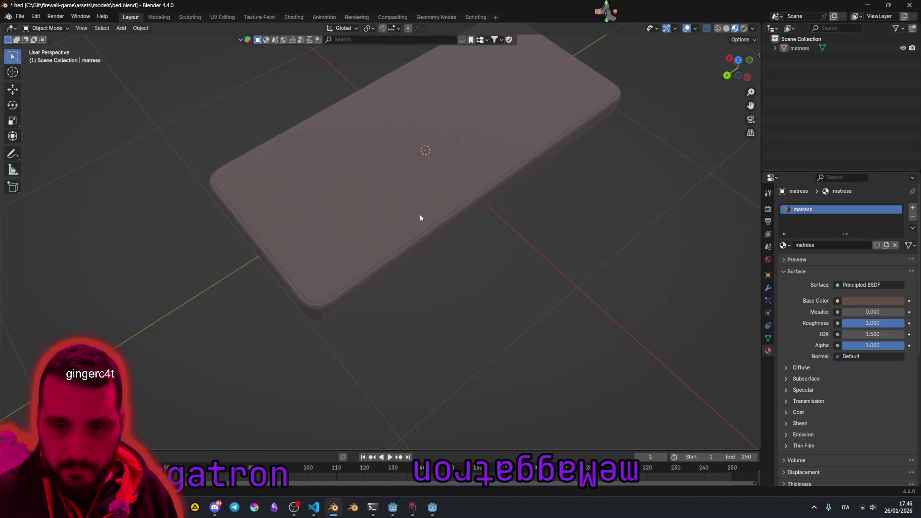
mouse_move(378, 271)
mouse_down()
mouse_move(298, 259)
mouse_move(360, 206)
mouse_up()
scroll(362, 208, up, 4)
drag(396, 247, 456, 250)
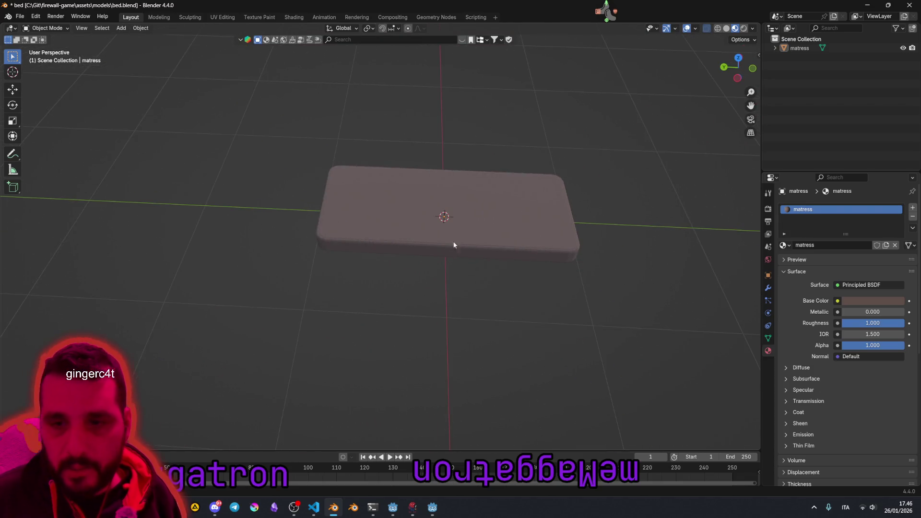
drag(391, 217, 439, 218)
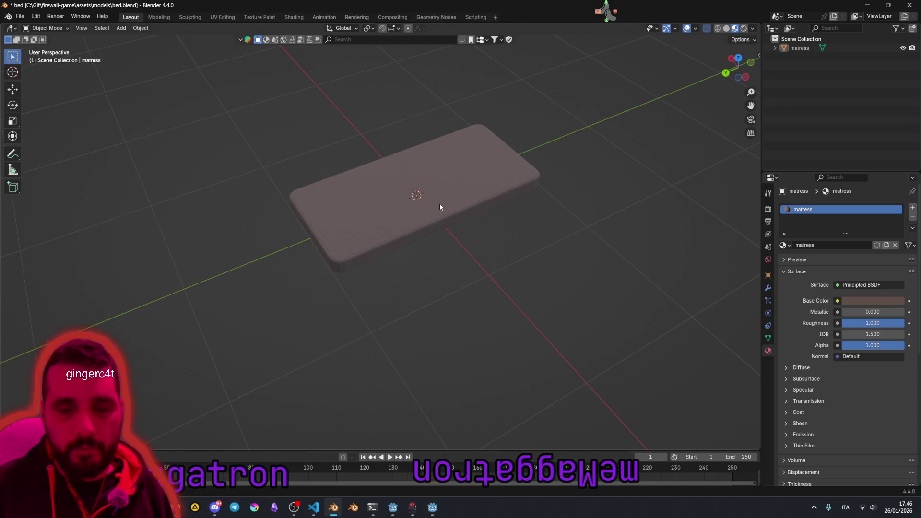
mouse_move(480, 191)
mouse_down()
mouse_move(509, 173)
mouse_move(511, 139)
mouse_move(474, 172)
mouse_move(462, 211)
mouse_move(497, 192)
mouse_up()
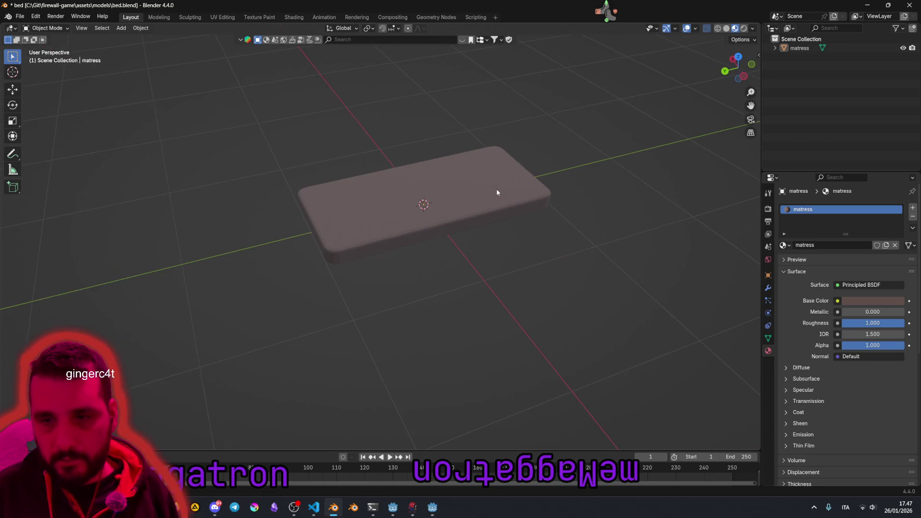
drag(431, 271, 433, 179)
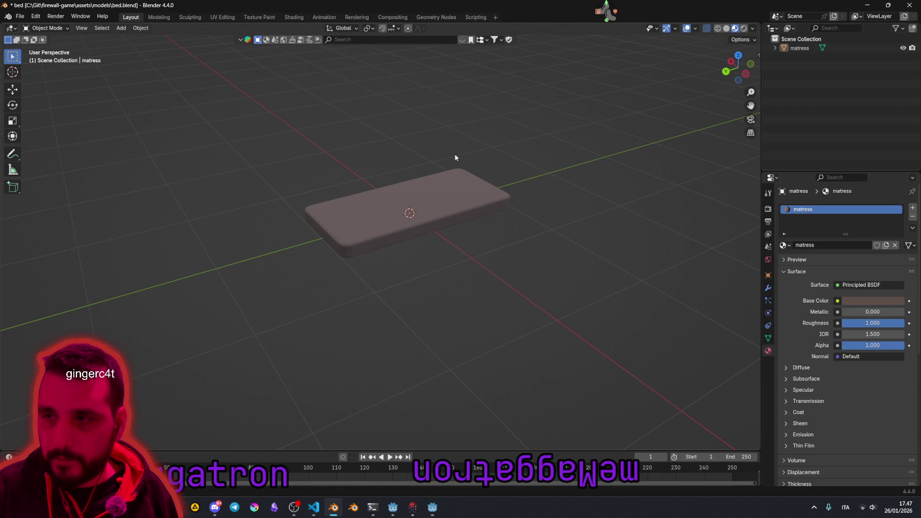
drag(417, 203, 416, 205)
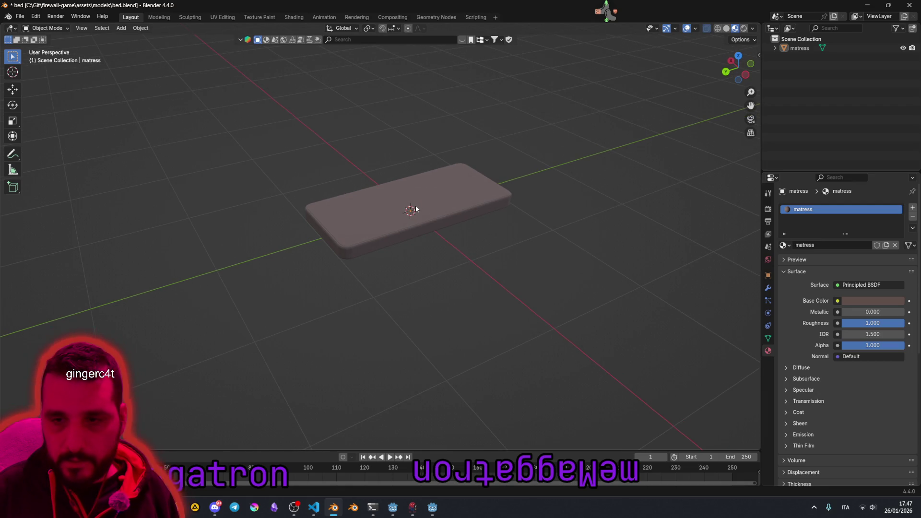
key(shift+a)
Step: Add a cube around the mattress and view it near-horizontally
mouse_move(415, 205)
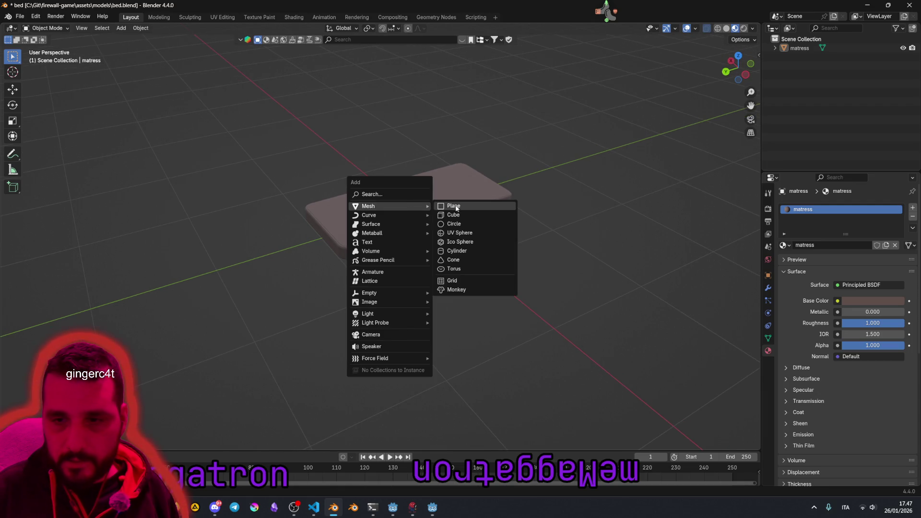
click(459, 216)
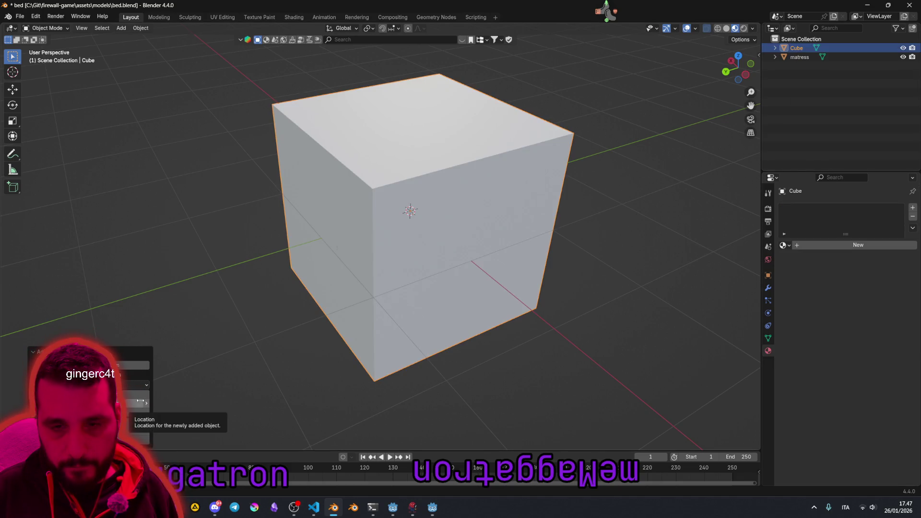
drag(346, 332, 348, 312)
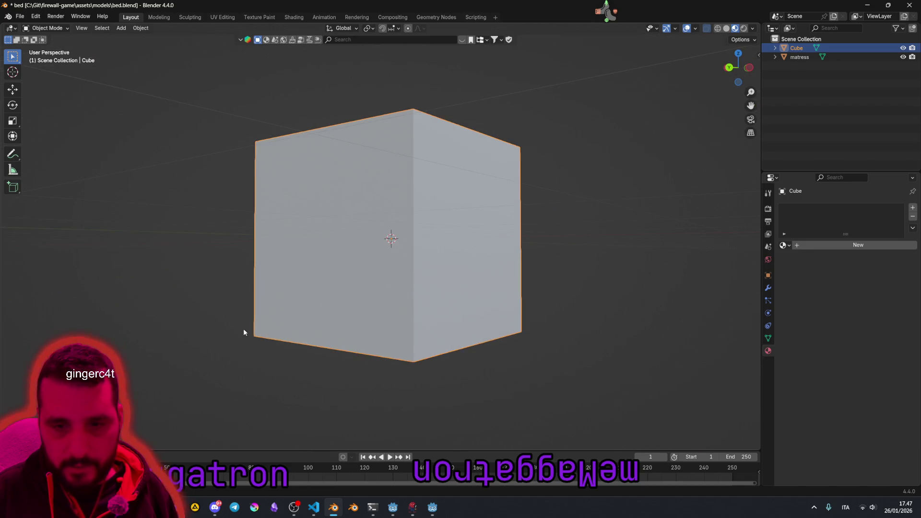
Step: In Edit Mode with see-through view, raise the cube's bottom face along Z to the mattress
key(Tab)
key(alt+a)
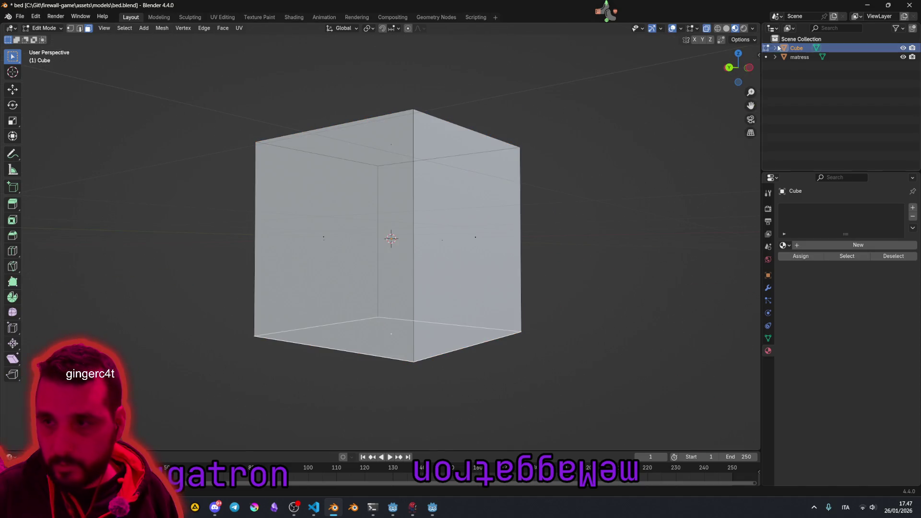
key(shift+z)
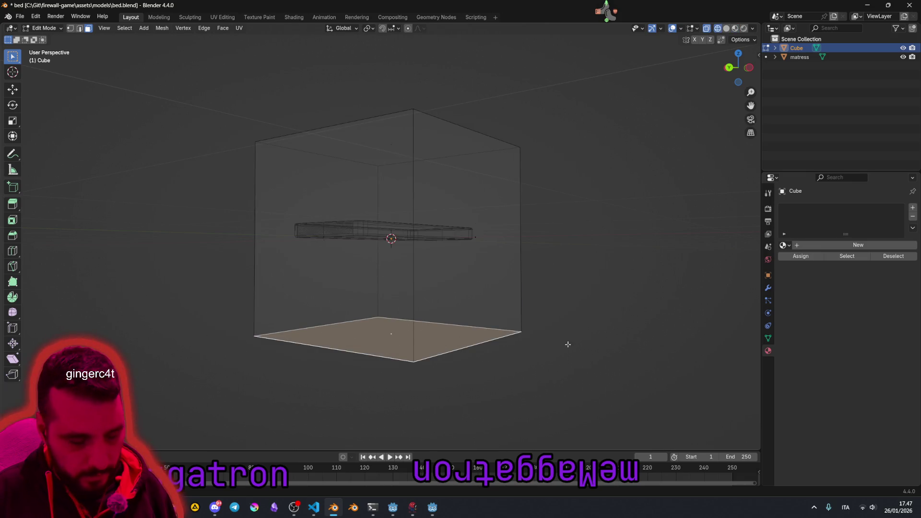
key(g)
key(z)
click(573, 273)
Step: Select the box's right side face and turn on snapping
mouse_move(563, 279)
mouse_down()
mouse_move(506, 285)
mouse_move(465, 205)
mouse_up()
mouse_move(543, 141)
mouse_down()
mouse_move(534, 181)
mouse_move(485, 249)
mouse_up()
mouse_move(559, 228)
mouse_down()
mouse_move(456, 218)
mouse_move(471, 144)
mouse_move(458, 188)
mouse_up()
scroll(459, 188, up, 3)
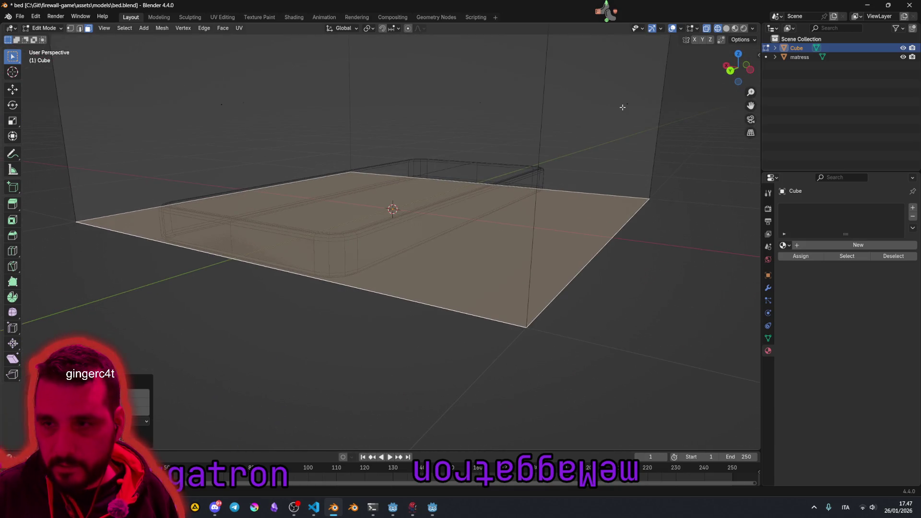
drag(356, 251, 437, 249)
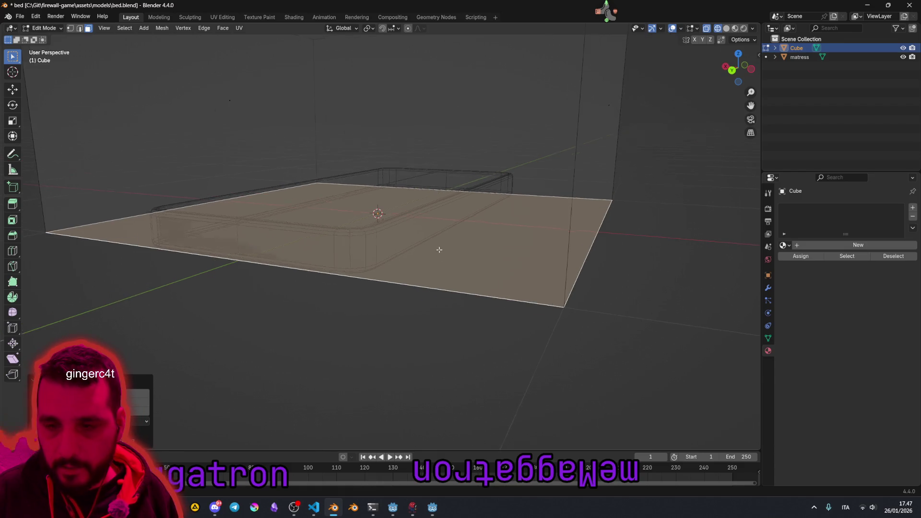
click(591, 123)
click(382, 28)
Step: Snap to vertices and move both side faces along X onto the mattress edges
click(397, 28)
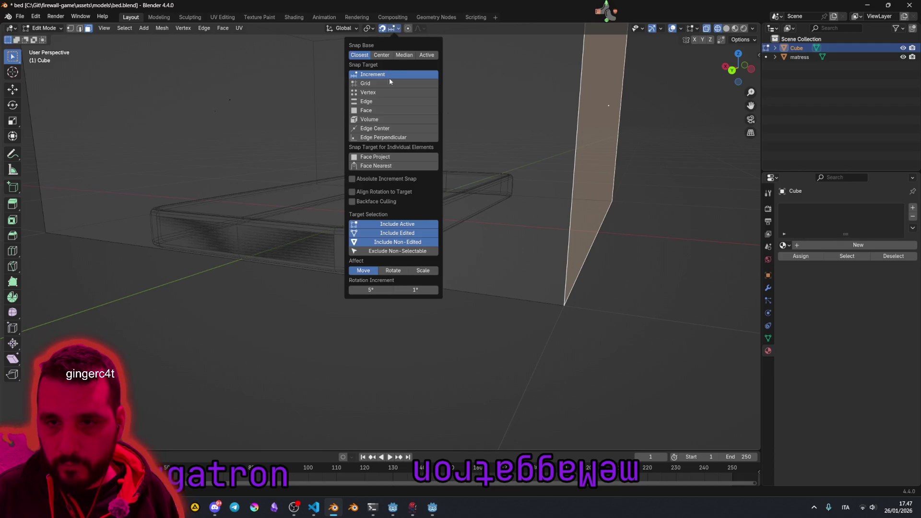
click(373, 95)
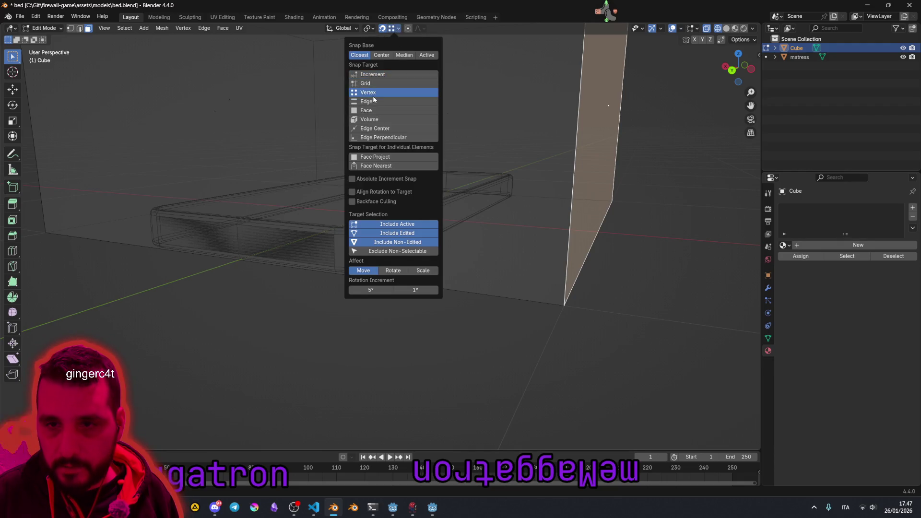
key(g)
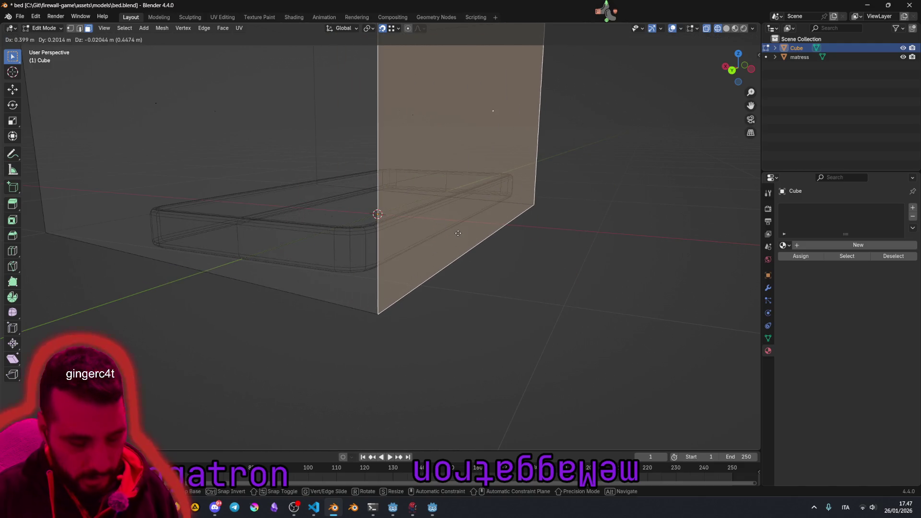
key(x)
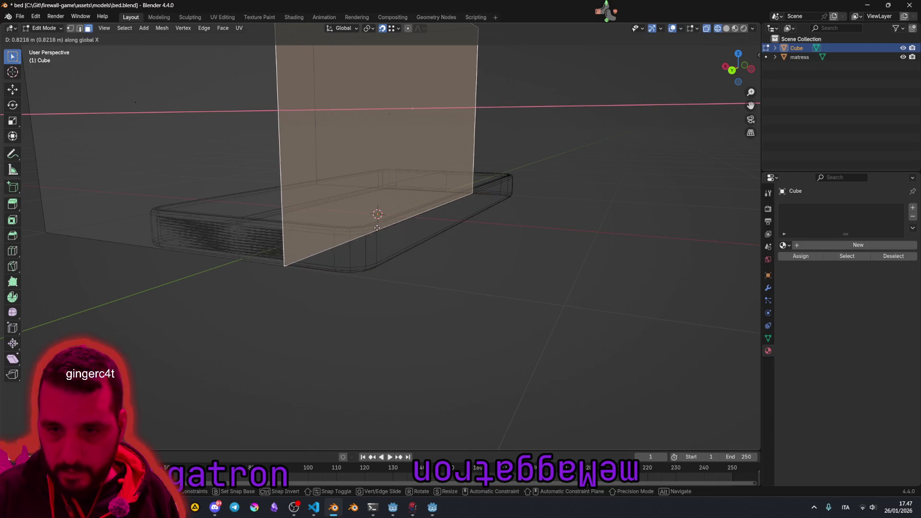
click(426, 249)
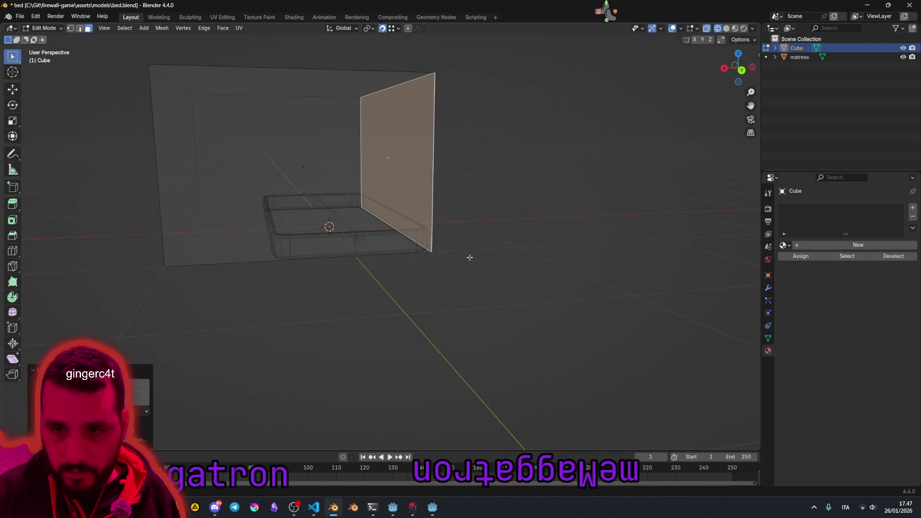
drag(379, 255, 127, 184)
key(g)
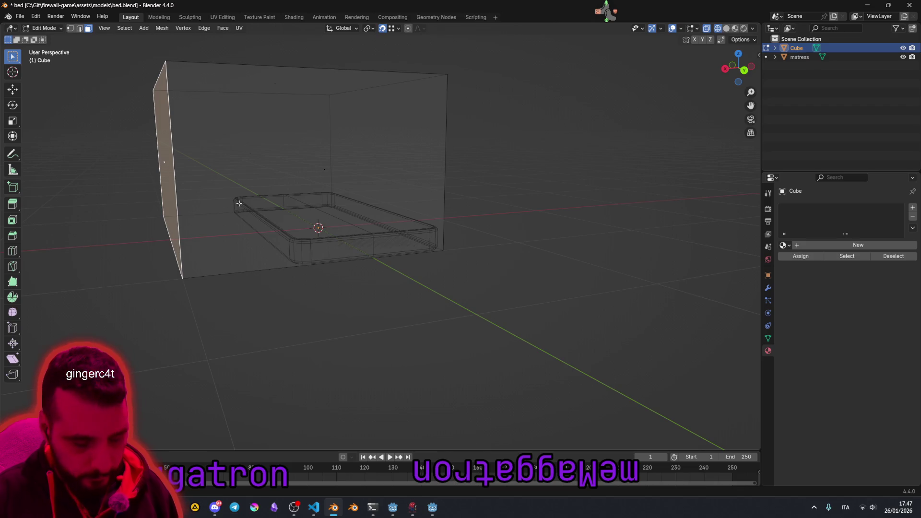
key(x)
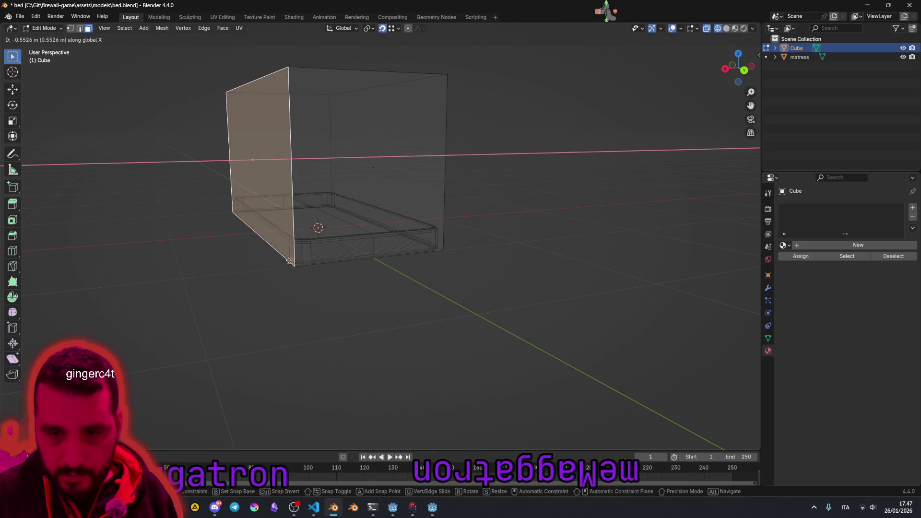
click(286, 220)
Step: Lower the top face along Z to mattress height, then begin renaming the Cube to bed_colo
drag(287, 221, 283, 209)
click(415, 69)
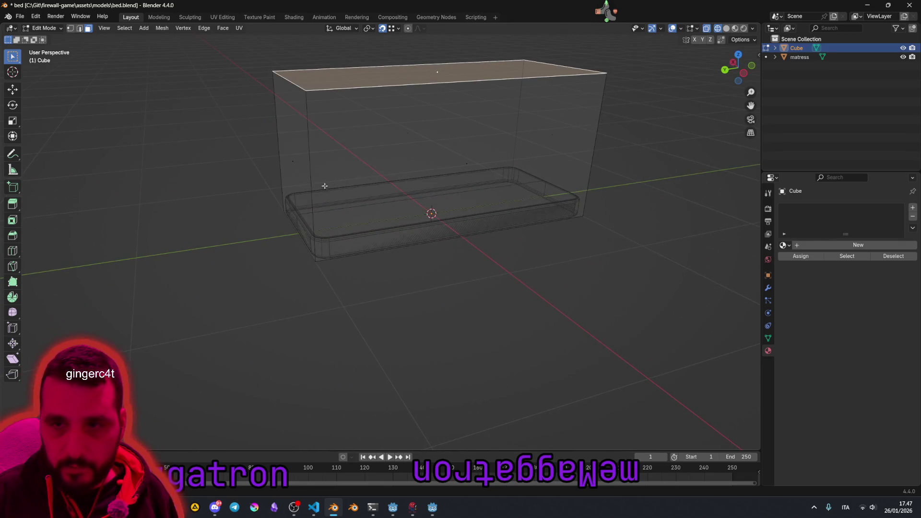
drag(415, 69, 375, 89)
key(g)
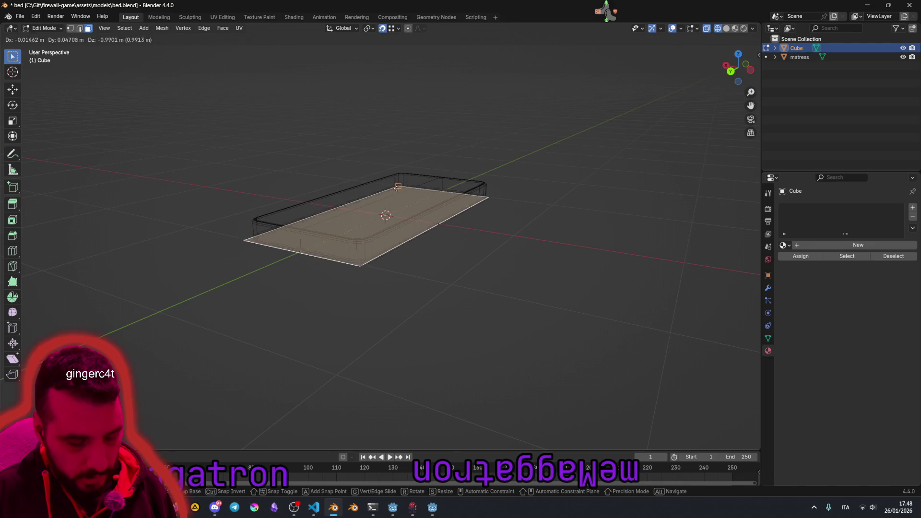
key(z)
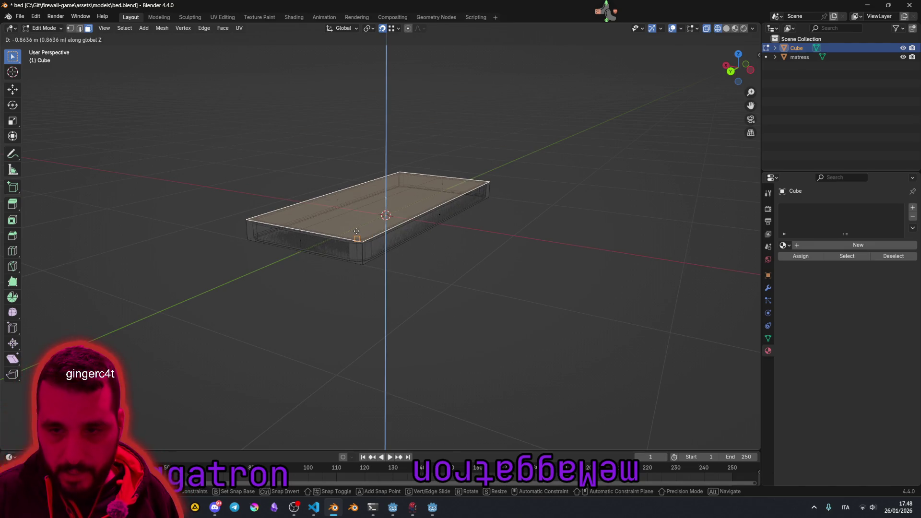
click(360, 234)
mouse_move(360, 234)
mouse_down()
mouse_move(346, 205)
mouse_move(393, 259)
mouse_move(569, 175)
mouse_move(472, 206)
mouse_move(529, 173)
mouse_move(420, 230)
mouse_move(388, 208)
mouse_move(416, 185)
mouse_up()
click(570, 175)
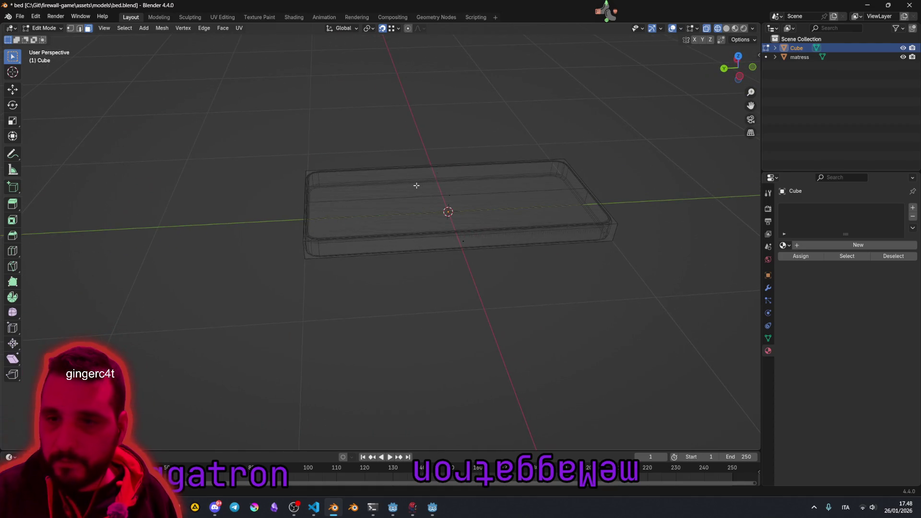
double_click(800, 48)
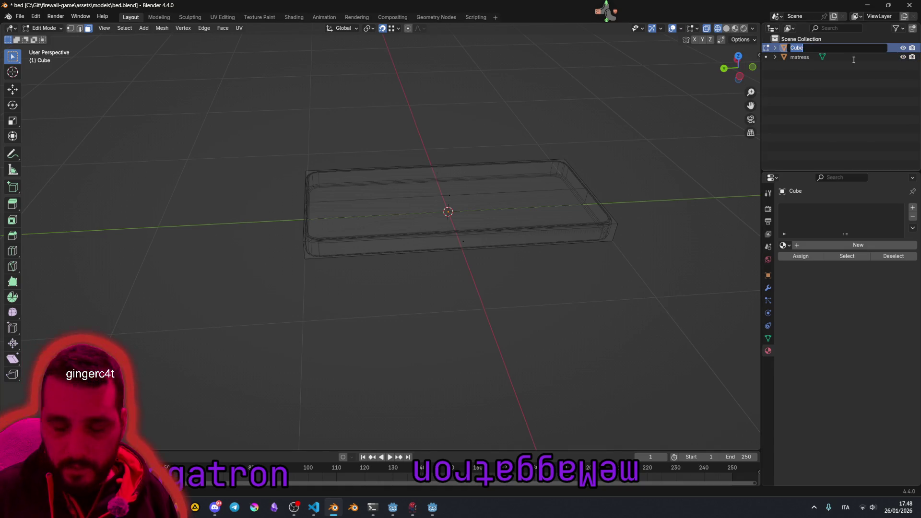
text(bed_colo)
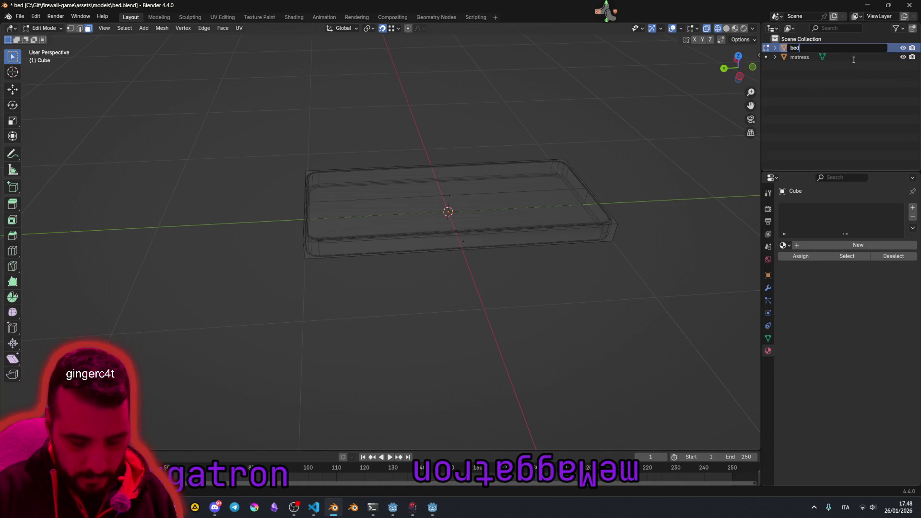
Step: Correct the frame's name to bed-colonly and confirm it, then select the matress object
key(Left)
key(Left)
key(Left)
key(BackSpace)
text(-)
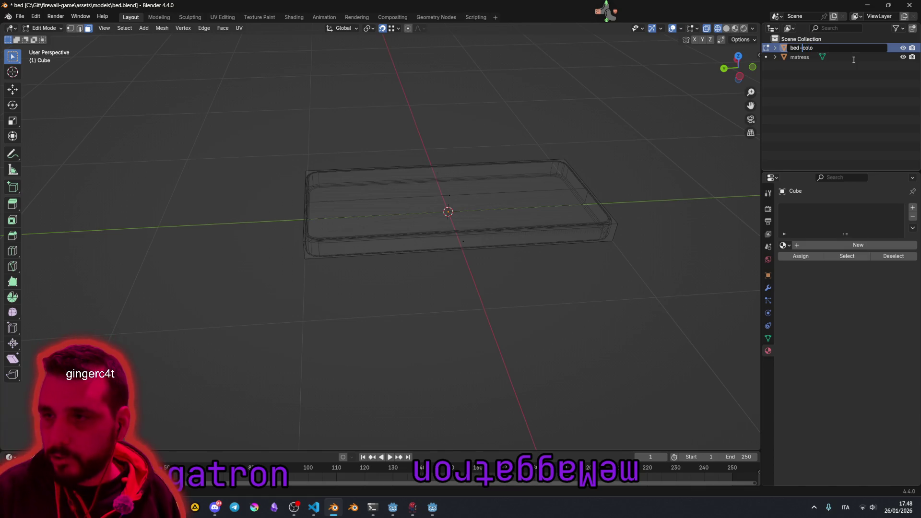
text(ly)
key(Return)
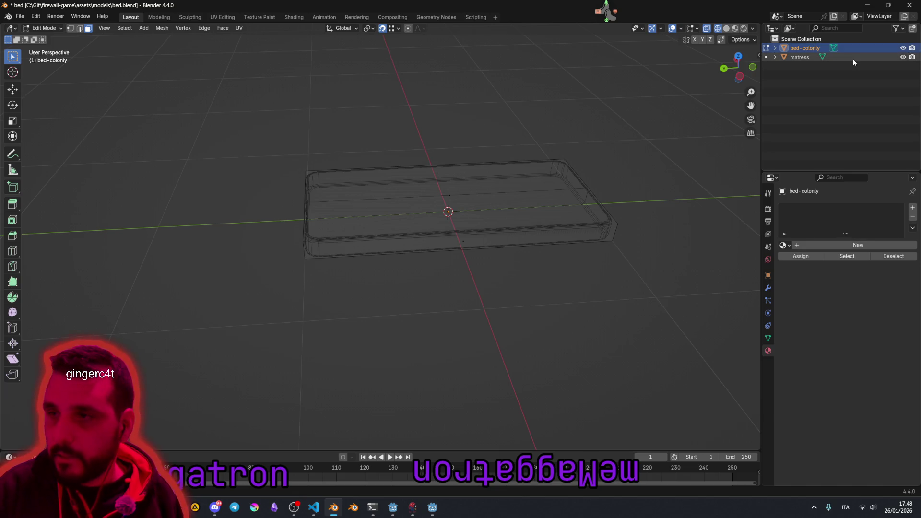
double_click(808, 49)
click(808, 47)
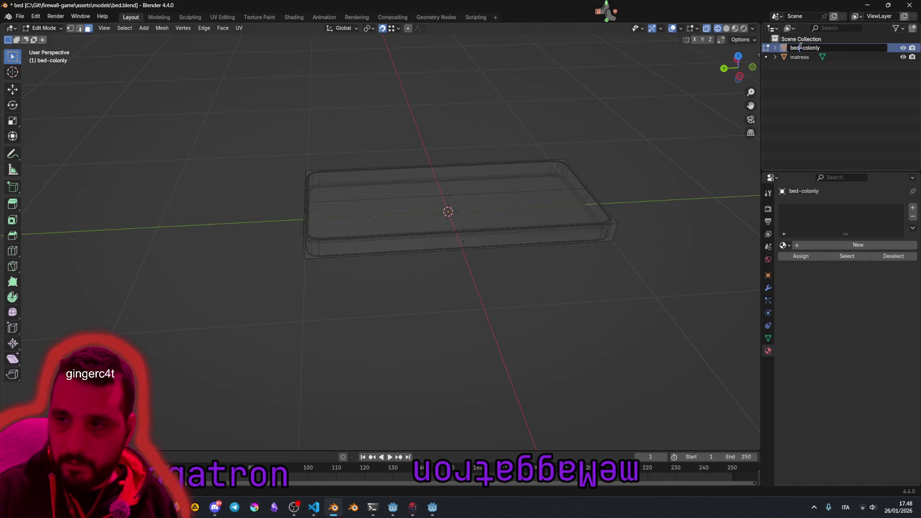
drag(802, 47, 838, 50)
click(810, 74)
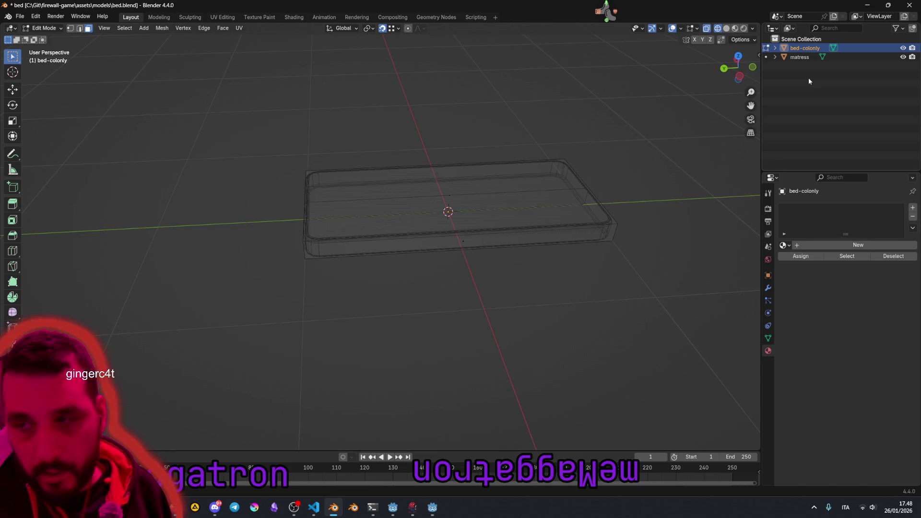
click(797, 57)
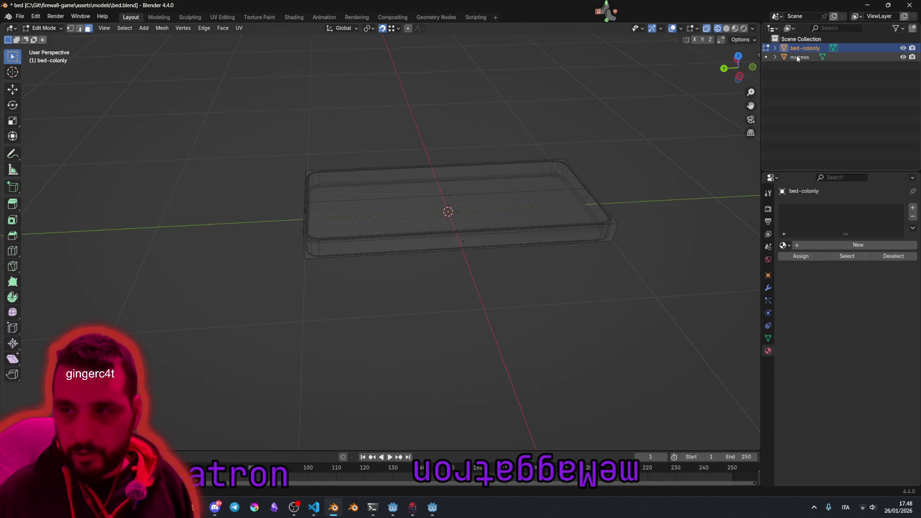
Step: Select bed-colonly and matress and attempt Ctrl+P parenting while still in Edit Mode
drag(485, 224, 534, 238)
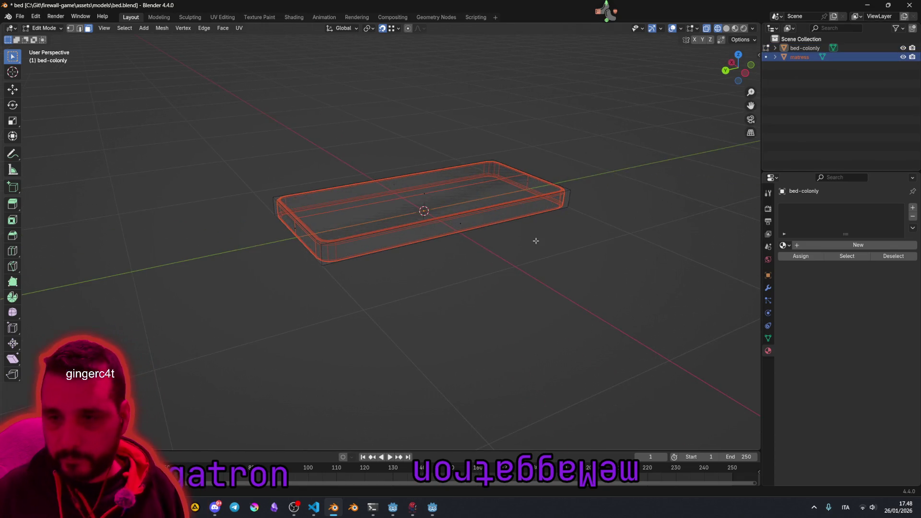
drag(446, 213, 424, 207)
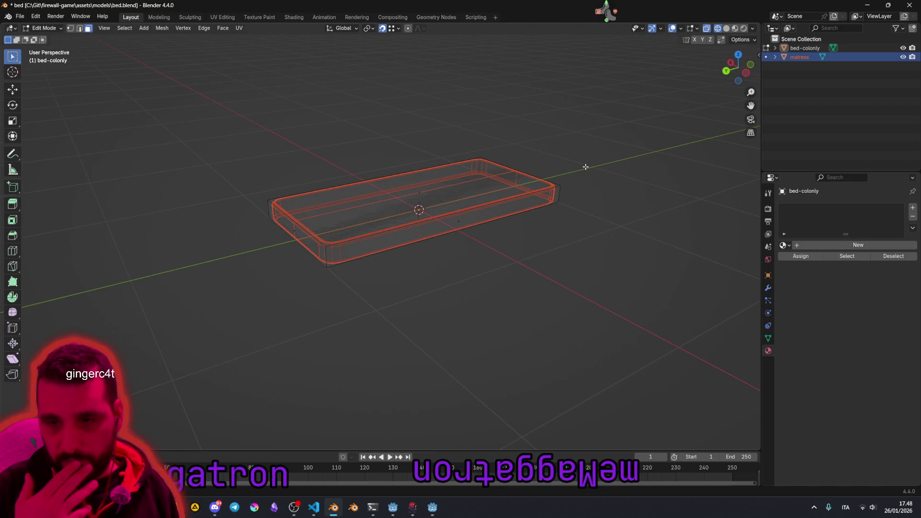
ctrl+click(804, 48)
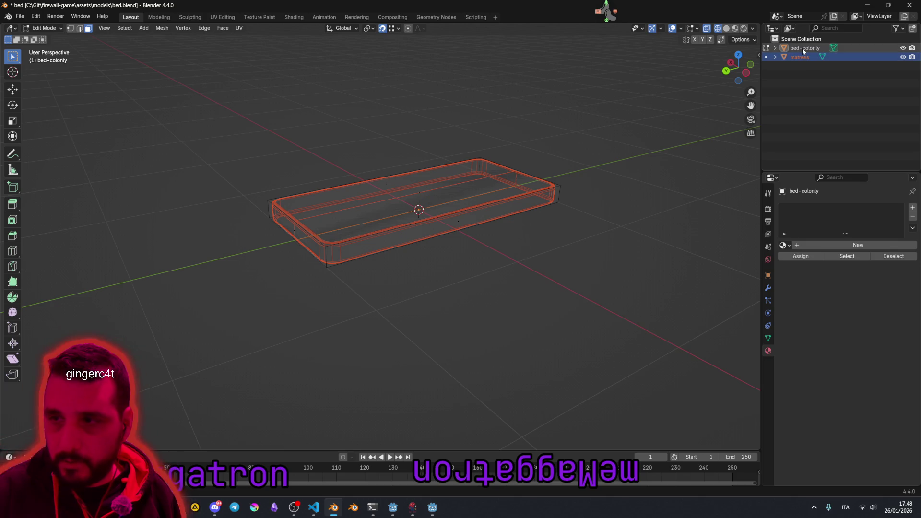
click(805, 48)
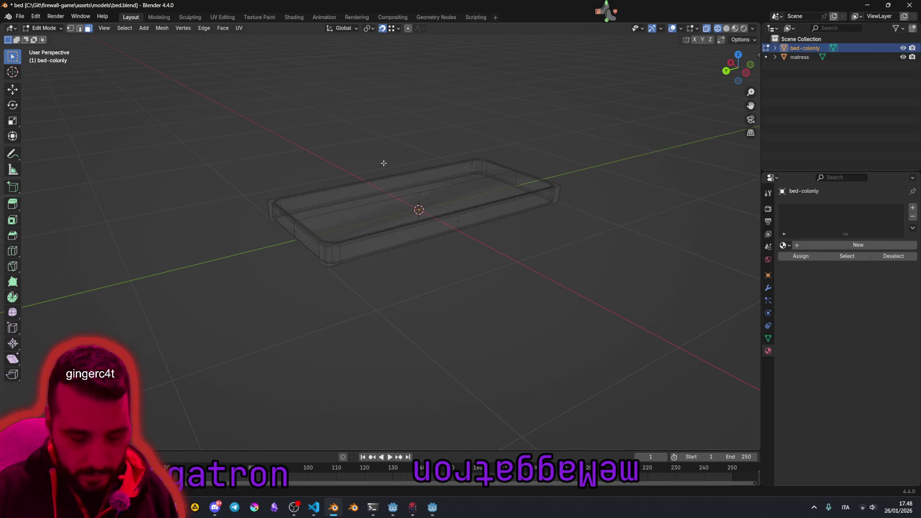
key(ctrl+p)
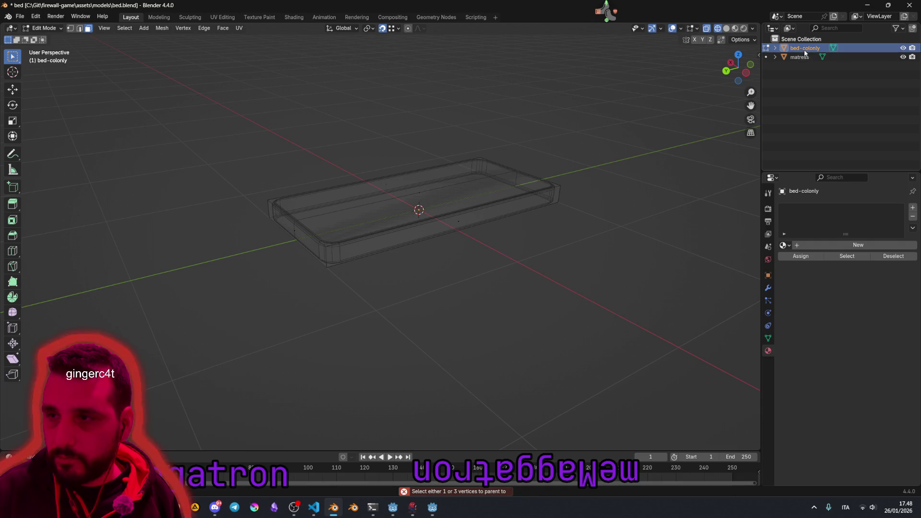
ctrl+click(799, 57)
key(ctrl+p)
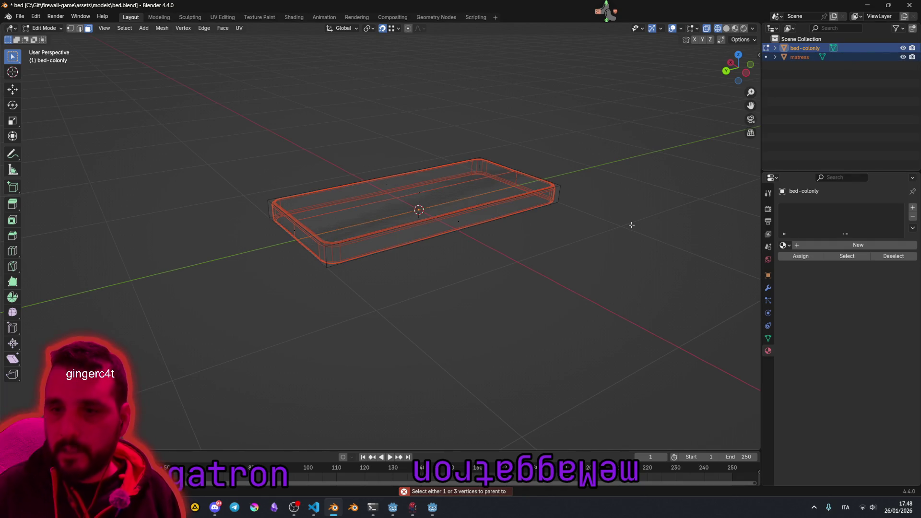
Step: In Object Mode, parent bed-colonly to matress with Ctrl+P > Object
key(Tab)
click(687, 163)
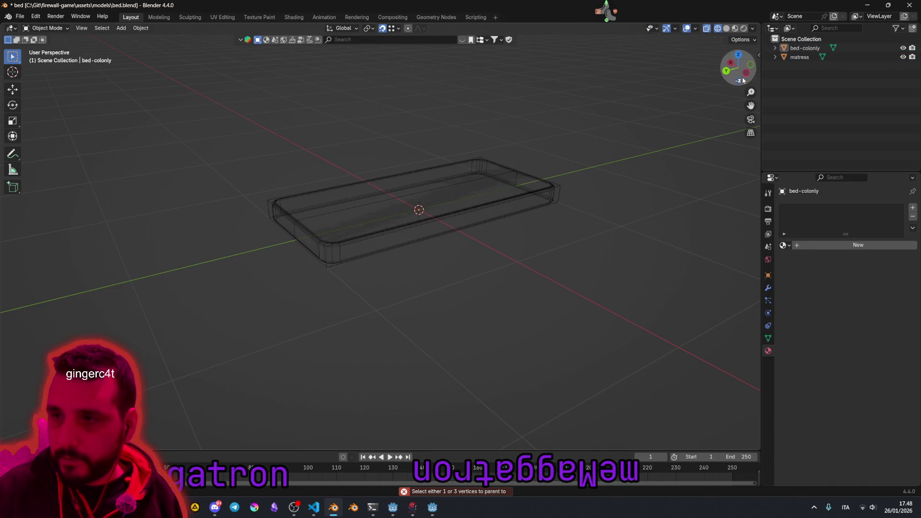
click(805, 48)
ctrl+click(799, 57)
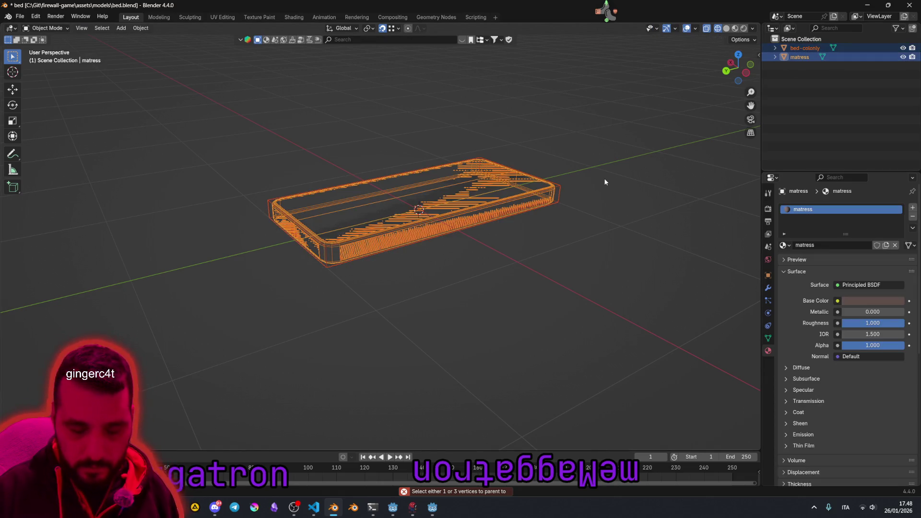
key(ctrl+p)
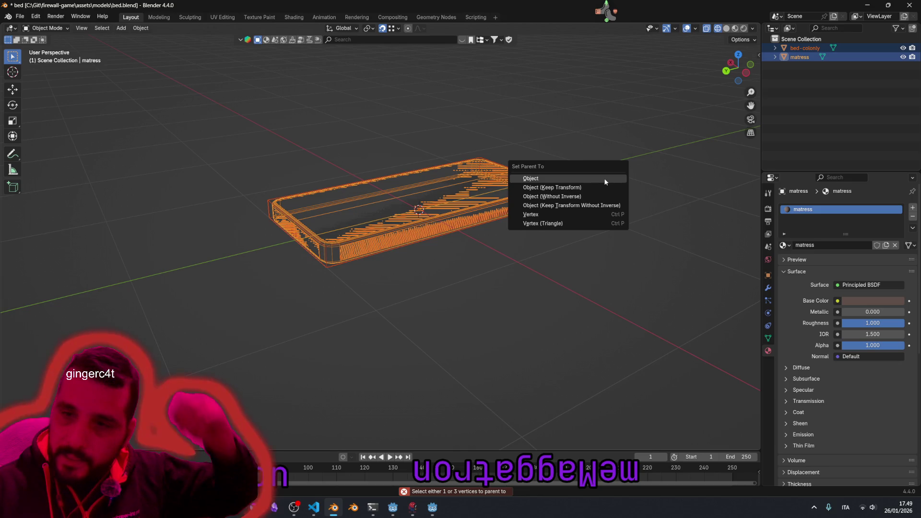
click(603, 177)
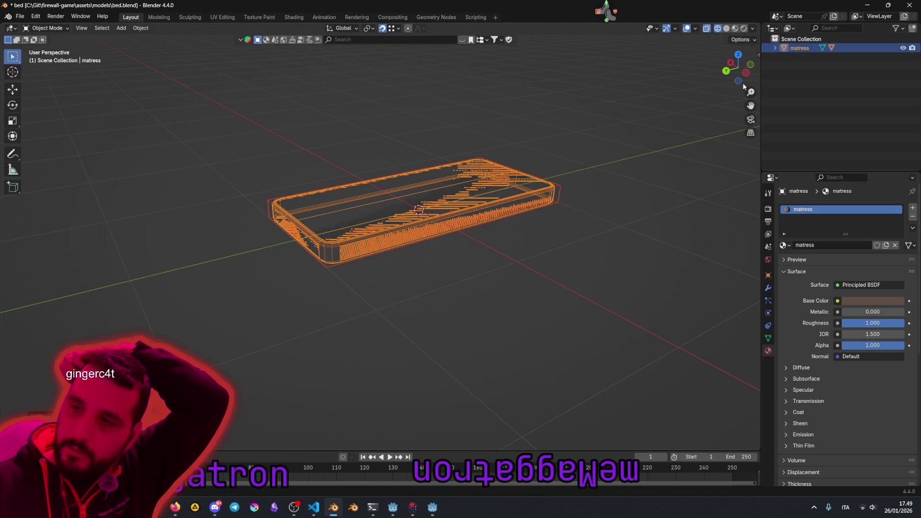
Step: Expand matress in the Outliner to verify the child, then collapse it and deselect all
click(775, 48)
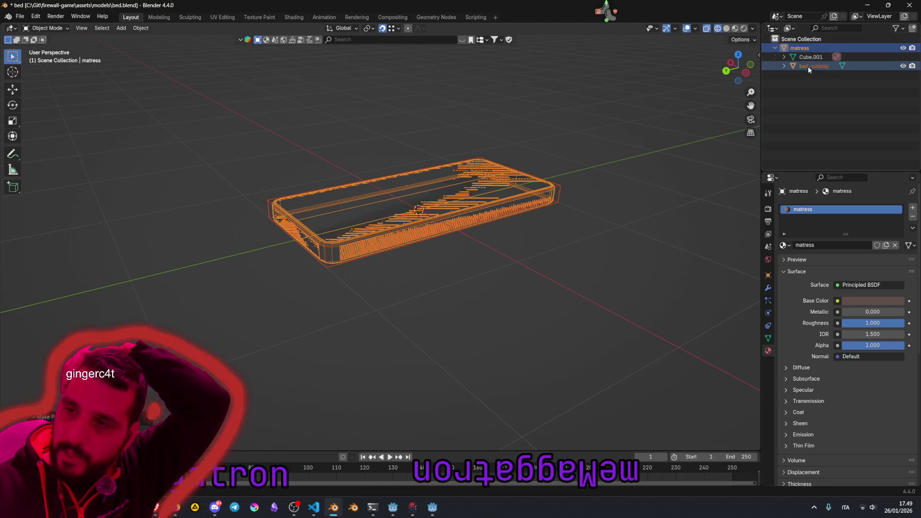
click(807, 68)
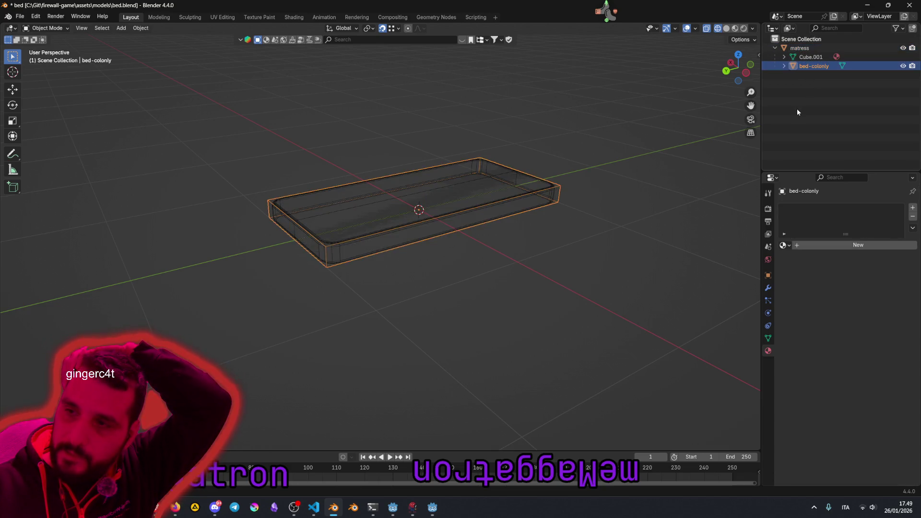
click(796, 109)
click(774, 48)
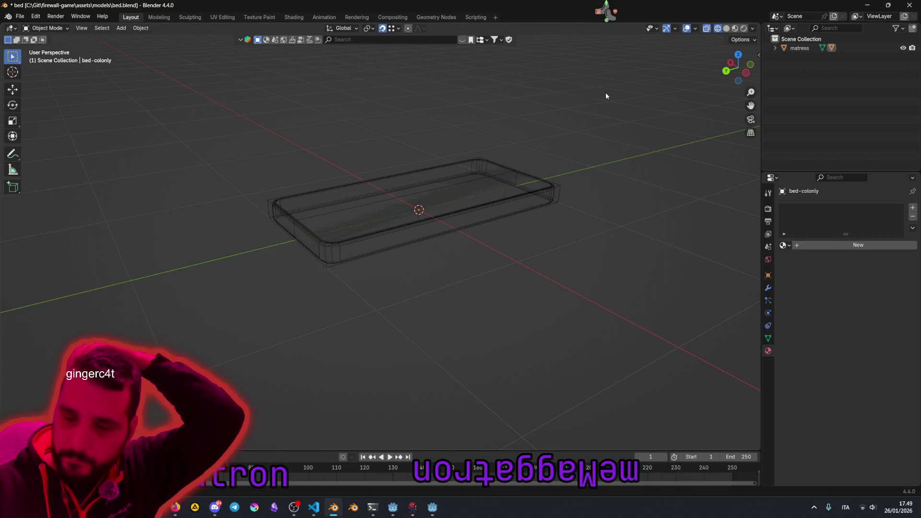
drag(488, 244, 480, 272)
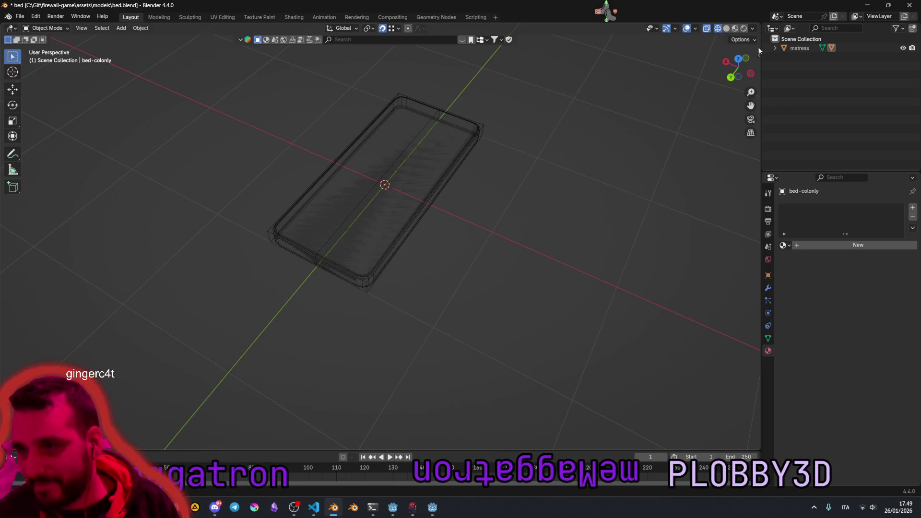
Step: Expand matress to list Cube.001 and bed-colonly, and orbit and zoom around the bed
click(774, 48)
mouse_move(606, 154)
mouse_down()
mouse_move(417, 283)
mouse_move(428, 260)
mouse_up()
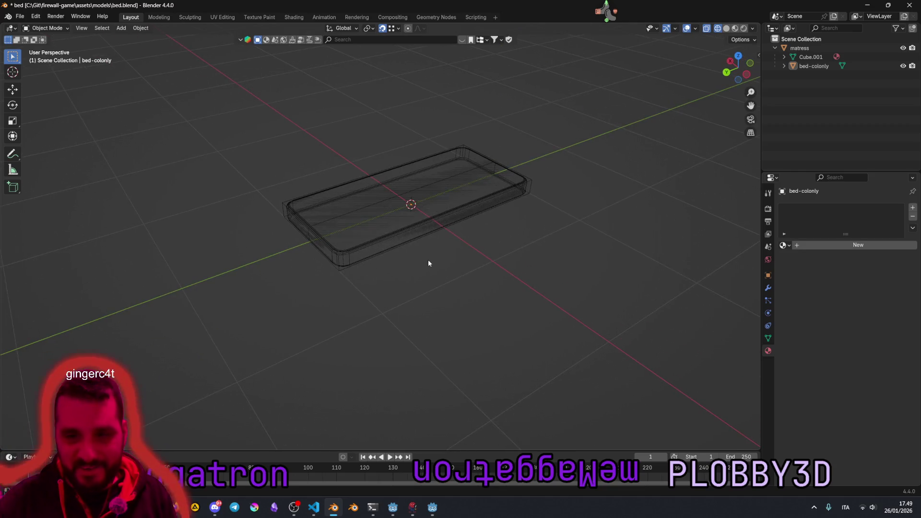
scroll(428, 263, up, 2)
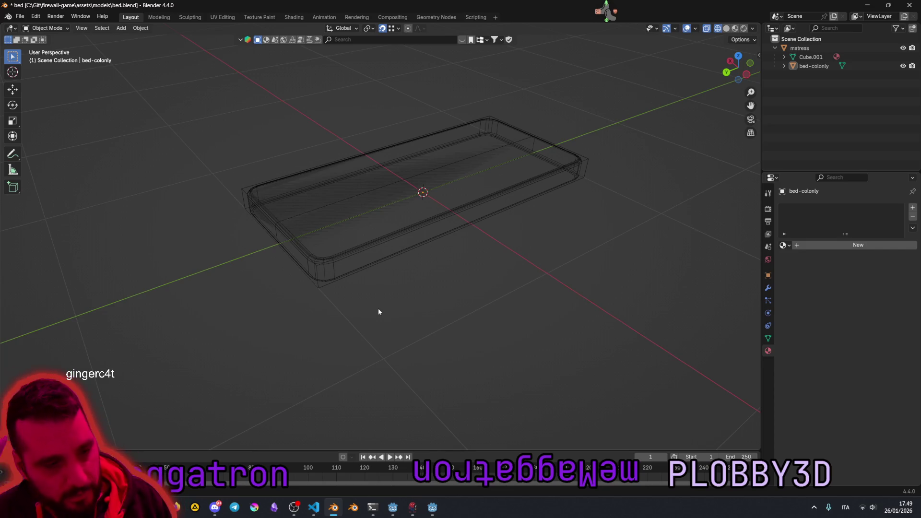
mouse_move(396, 304)
mouse_down()
mouse_move(454, 265)
mouse_move(479, 226)
mouse_move(430, 278)
mouse_up()
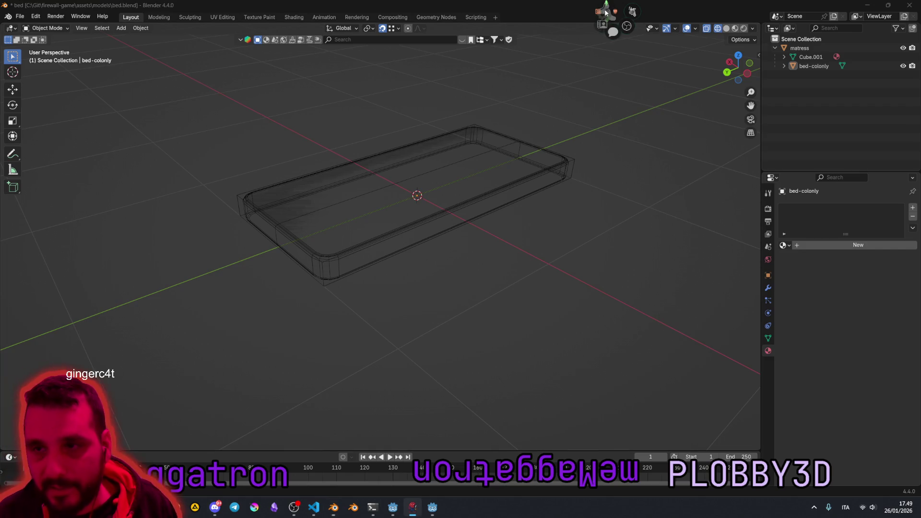
key(alt+Tab)
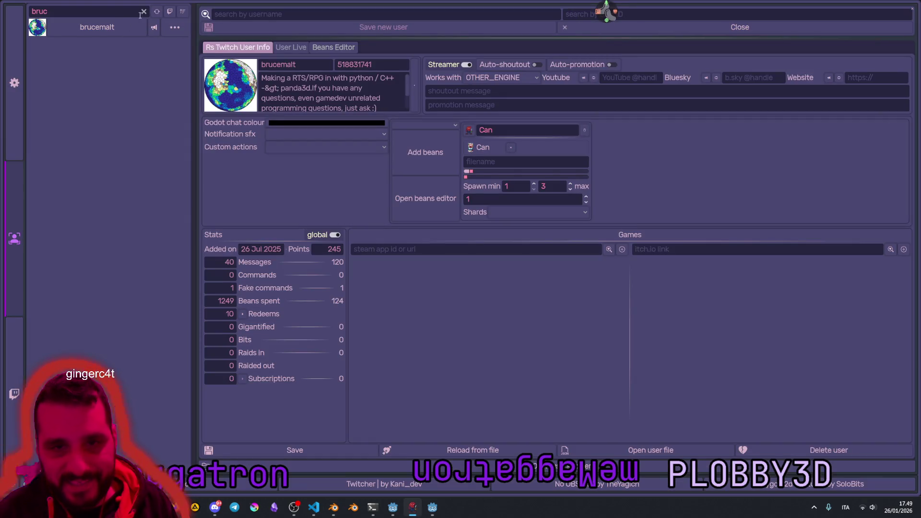
Step: Filter Twitcher's user list by a viewer's username, clear the filter, and close the window
click(143, 11)
text(plobby)
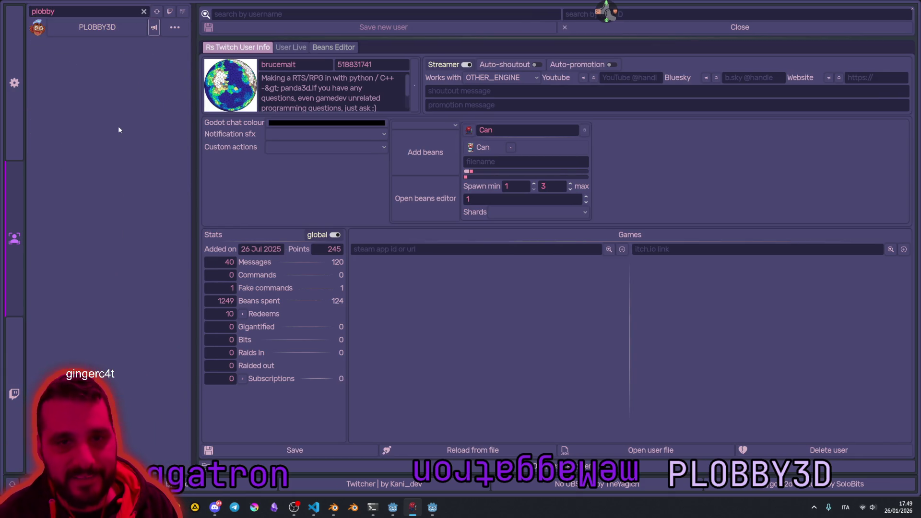
click(143, 11)
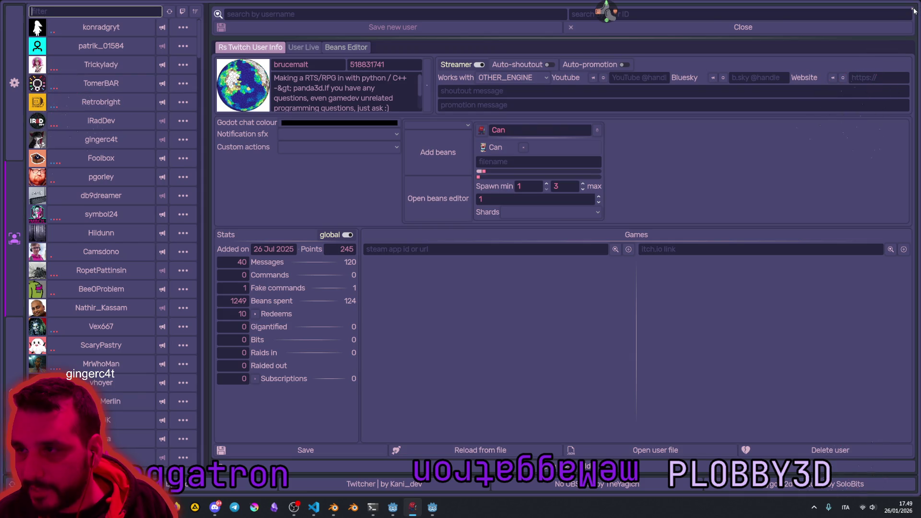
click(913, 11)
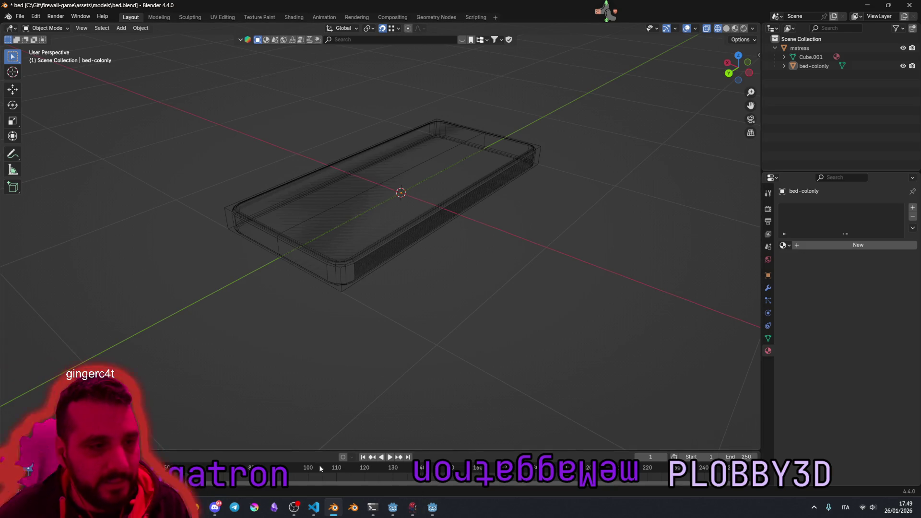
Step: Bring Godot forward, orbit the game.tscn room view onto the desk radio, and collapse the game folder
mouse_move(432, 507)
click(441, 444)
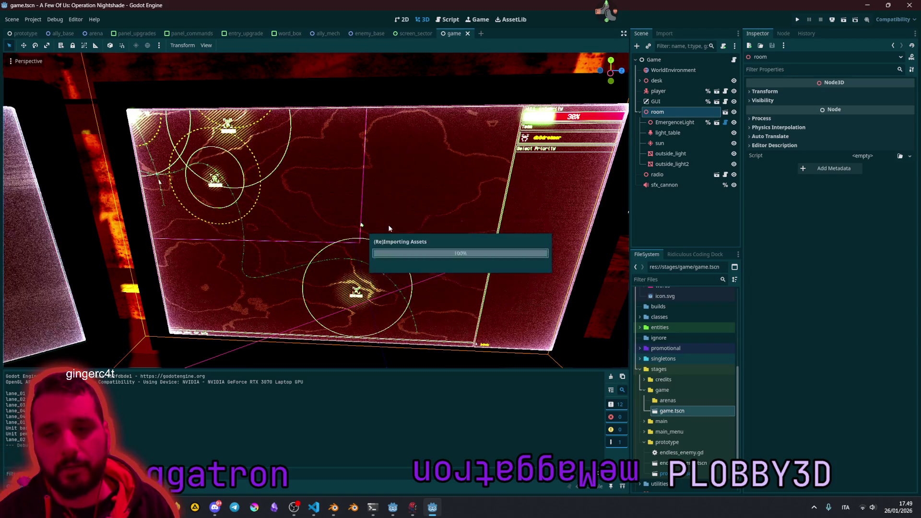
key(f)
mouse_move(309, 279)
mouse_down()
mouse_move(168, 93)
mouse_move(115, 66)
mouse_move(338, 225)
mouse_up()
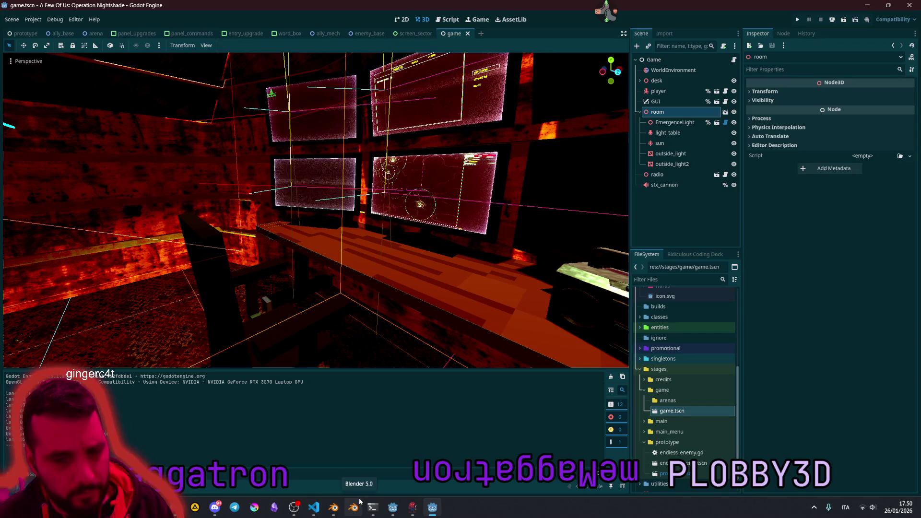
mouse_move(334, 507)
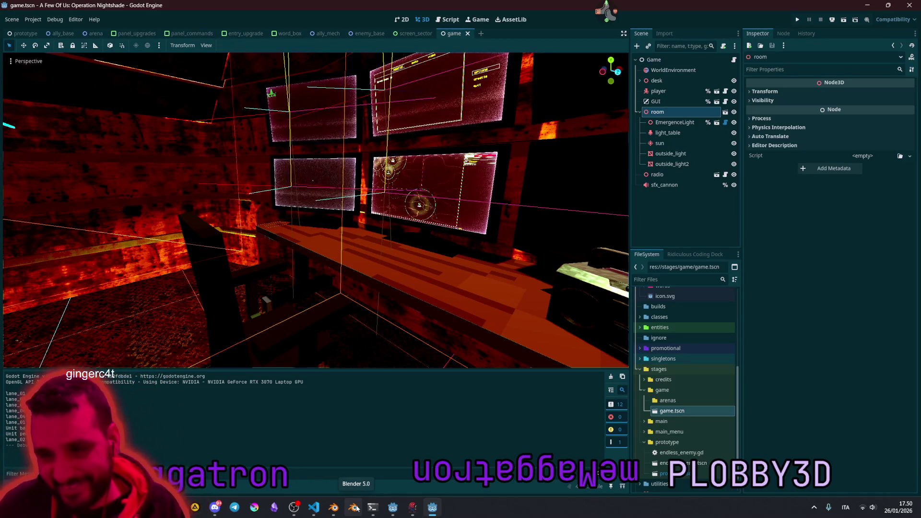
mouse_move(407, 365)
mouse_down()
mouse_move(345, 268)
mouse_move(316, 249)
mouse_move(341, 230)
mouse_move(584, 331)
mouse_up()
click(644, 390)
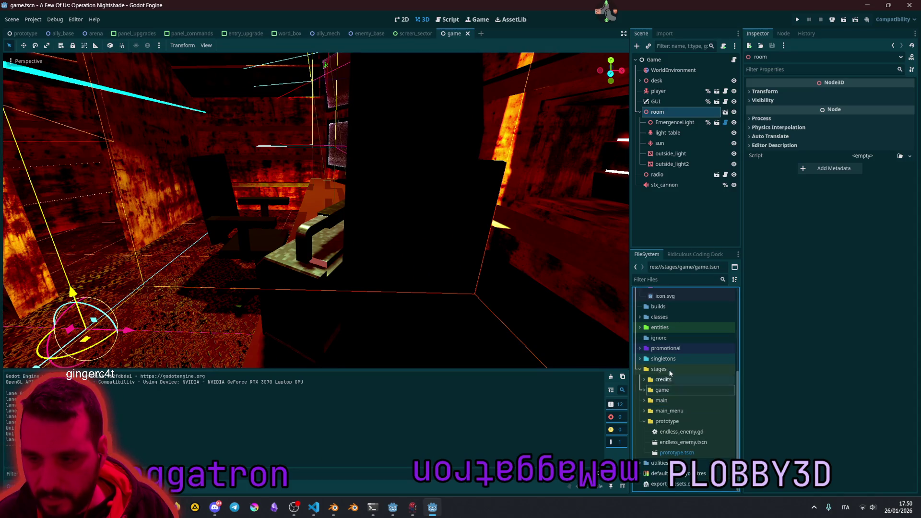
Step: Collapse the stages folder and expand assets > models in the FileSystem dock
click(639, 368)
scroll(659, 331, up, 2)
click(639, 324)
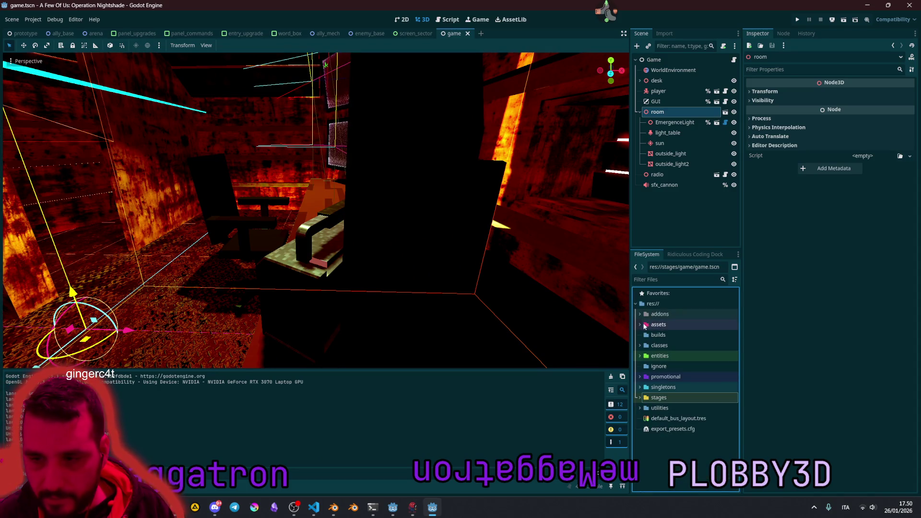
click(644, 326)
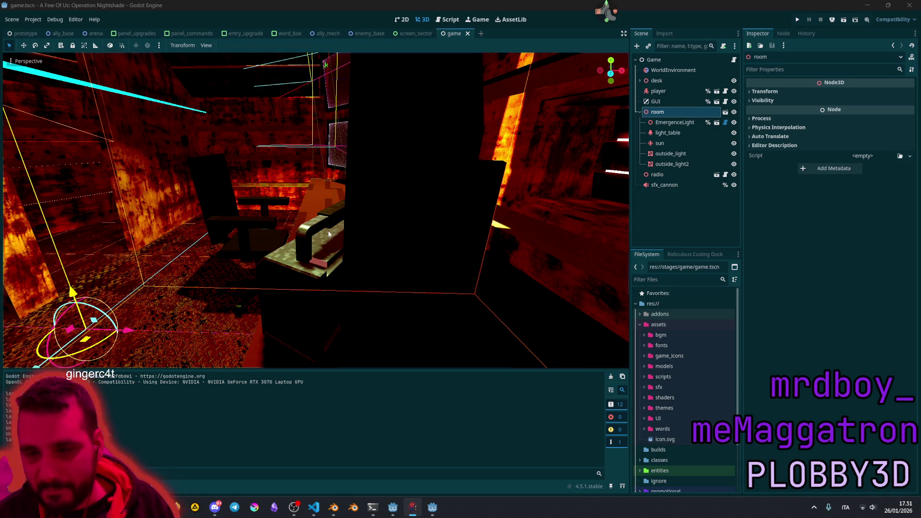
click(645, 367)
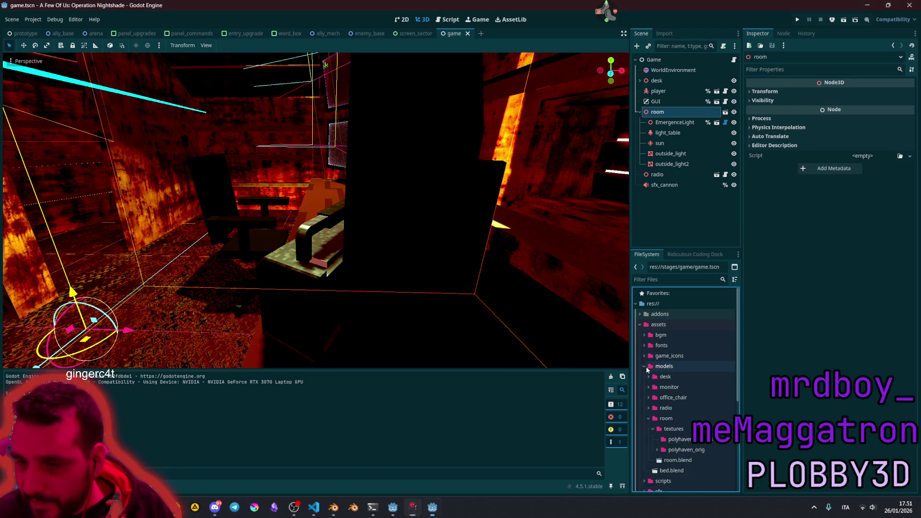
Step: Open the Advanced Import Settings for room.blend
scroll(684, 382, down, 4)
click(673, 334)
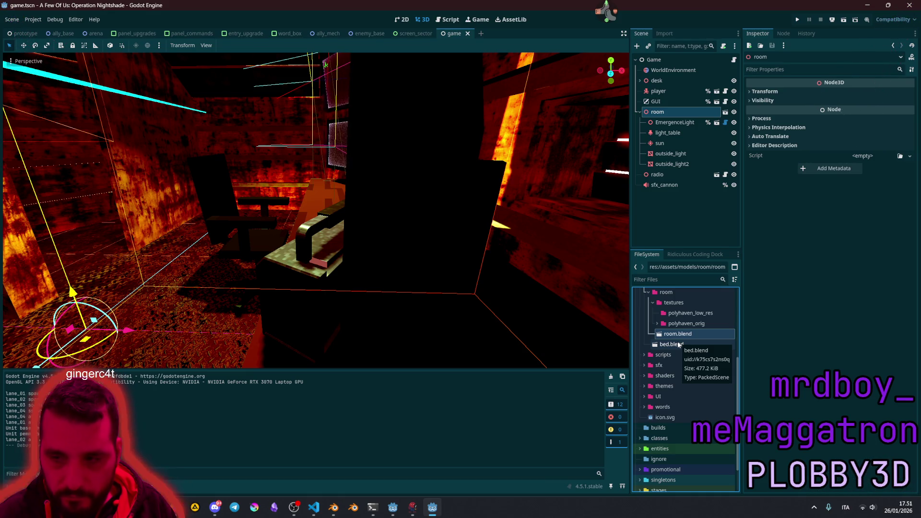
double_click(660, 334)
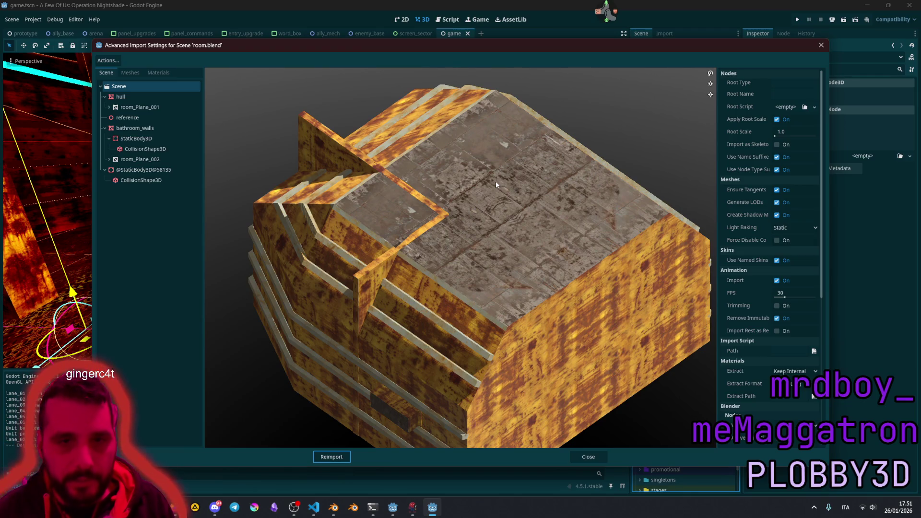
click(136, 138)
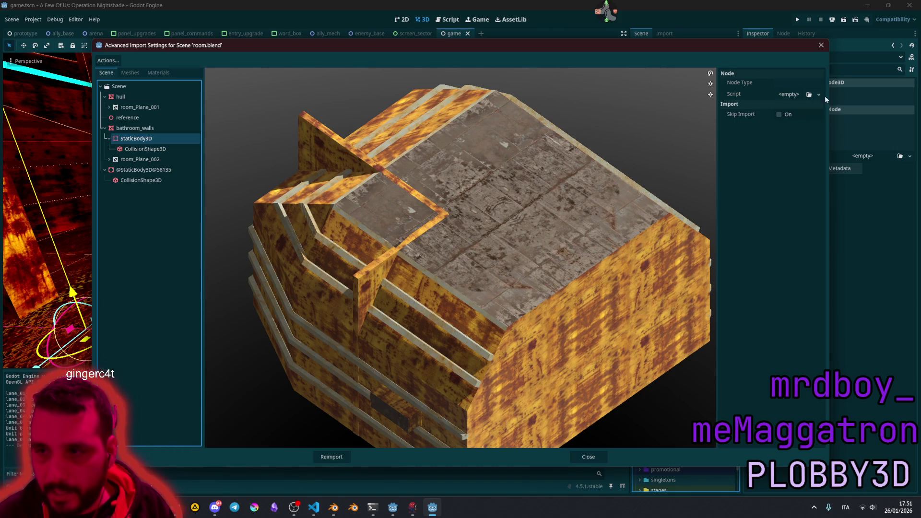
click(789, 94)
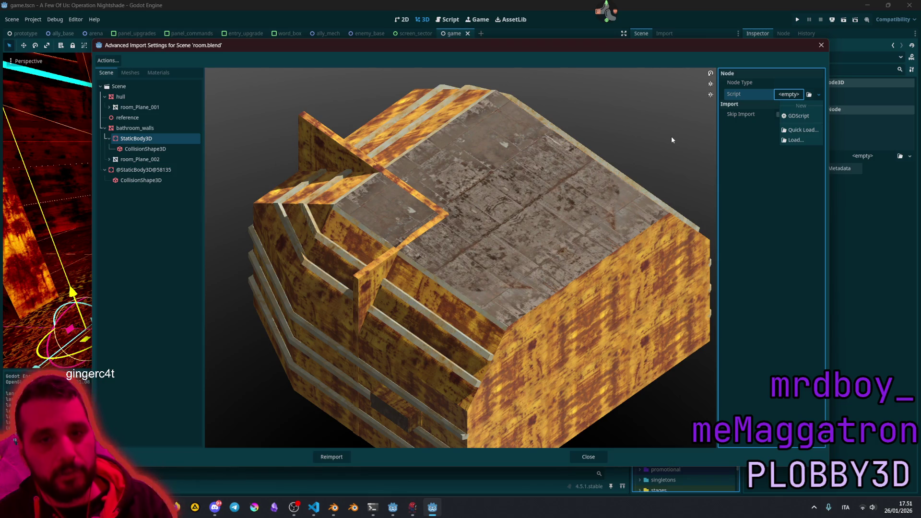
click(117, 138)
click(129, 128)
click(136, 140)
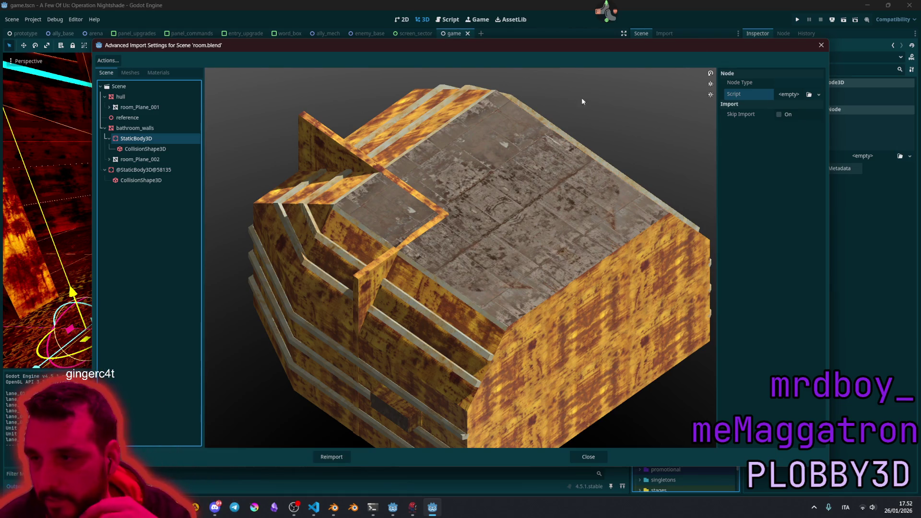
click(822, 45)
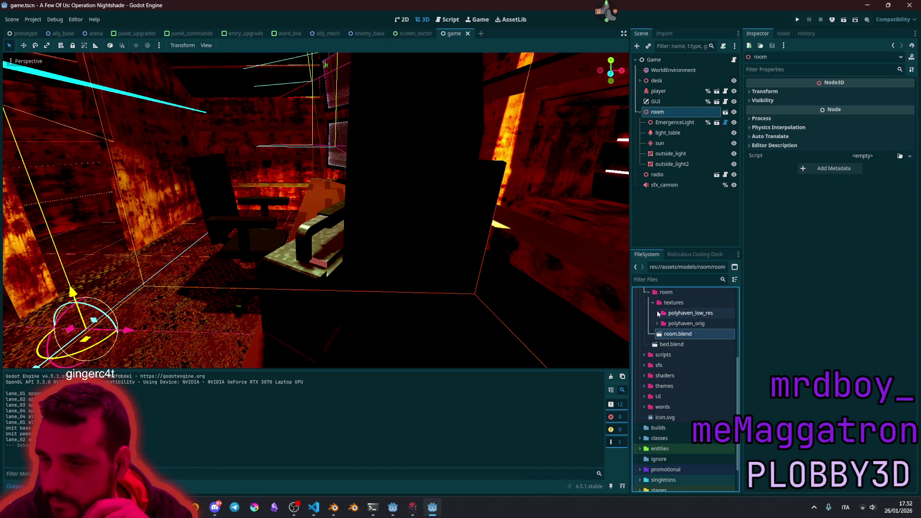
Step: Look through the room textures and polyhaven_orig folders, then collapse the room folder
click(672, 302)
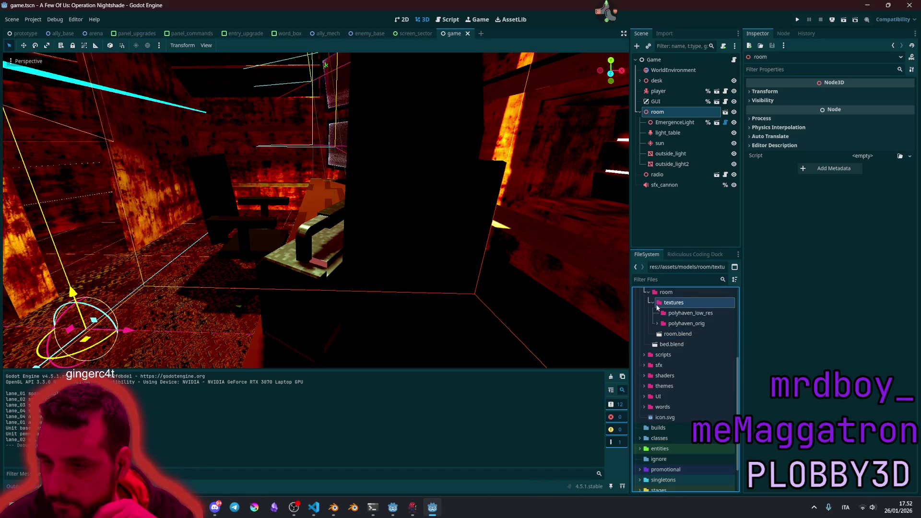
click(656, 323)
click(657, 323)
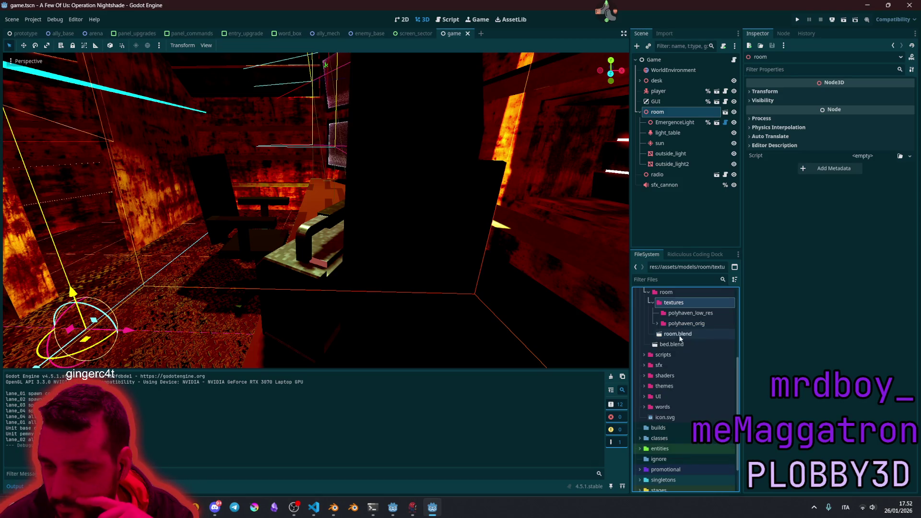
scroll(670, 343, up, 3)
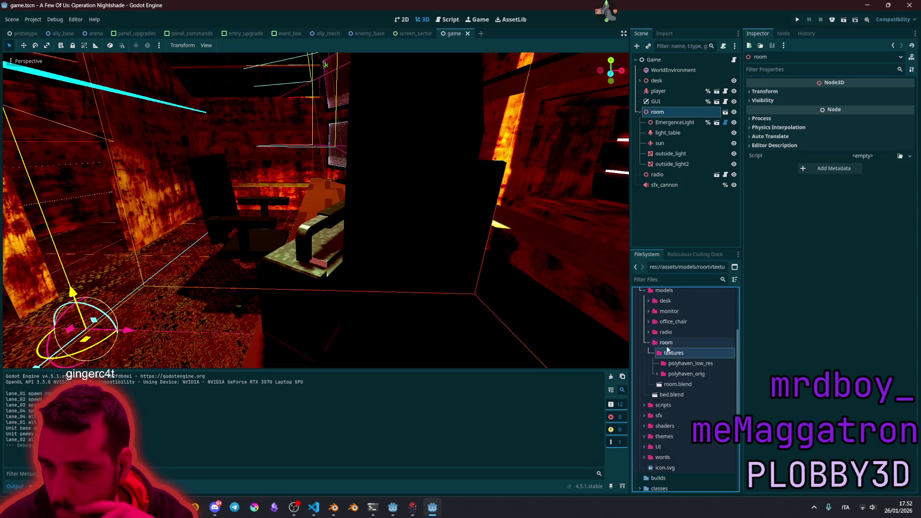
click(647, 342)
click(647, 341)
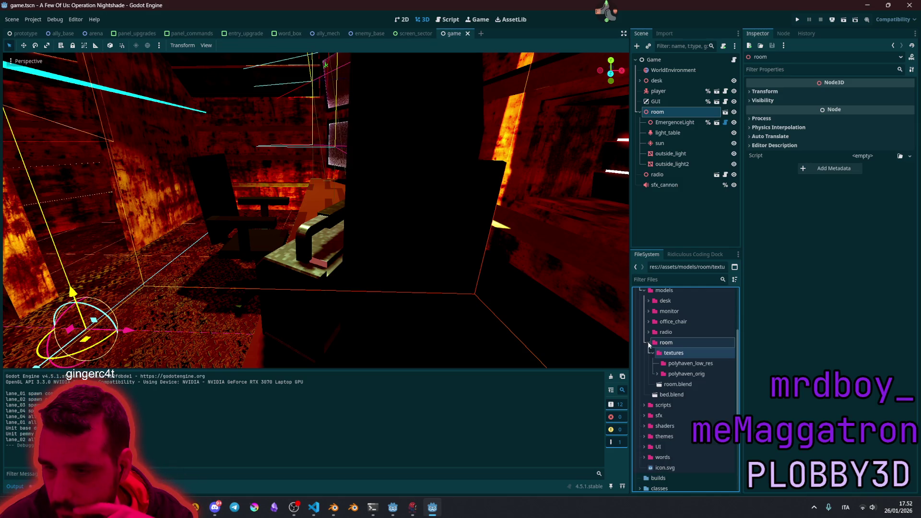
click(649, 345)
Step: Expand the radio folder and select radio_plobby_pass.blend
click(648, 332)
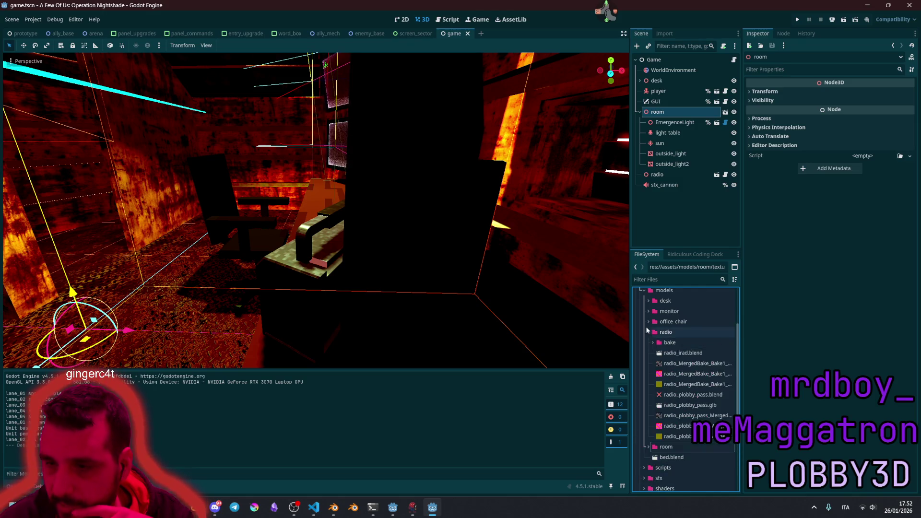
scroll(681, 345, down, 3)
click(705, 344)
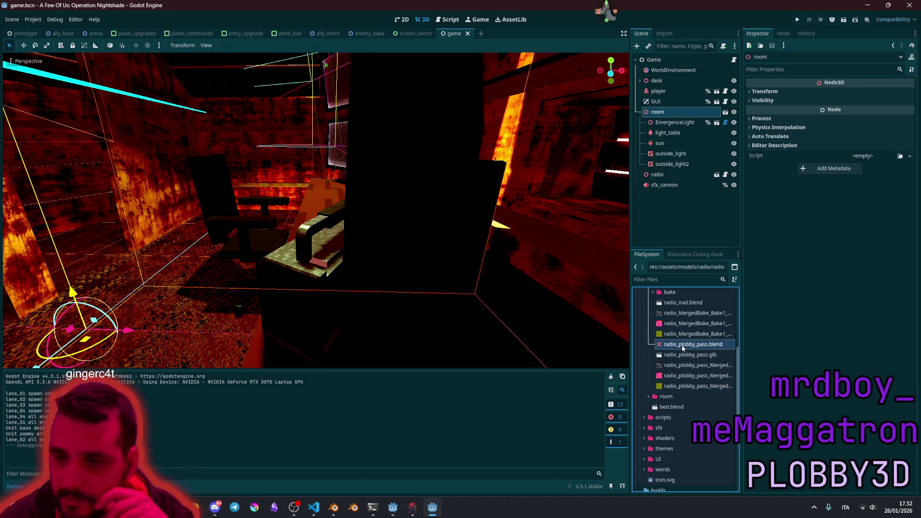